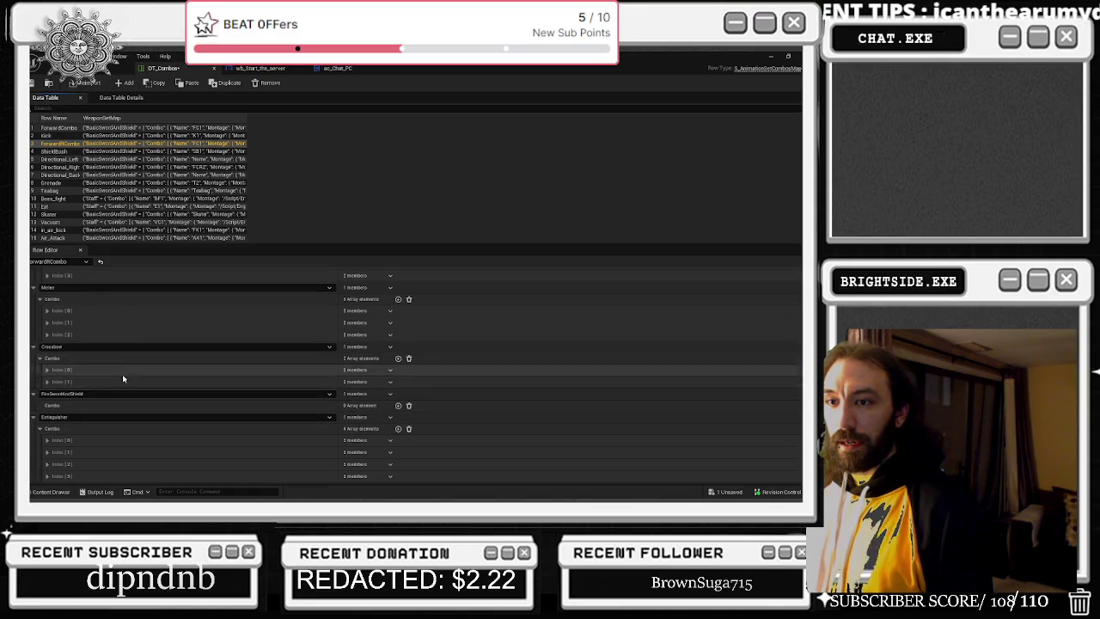
- Undo the last paste on ForwardRCombo and compare it against the ForwardCombo row
{"action": "scroll", "coordinate": [124, 379], "scroll_direction": "up", "scroll_amount": 5}
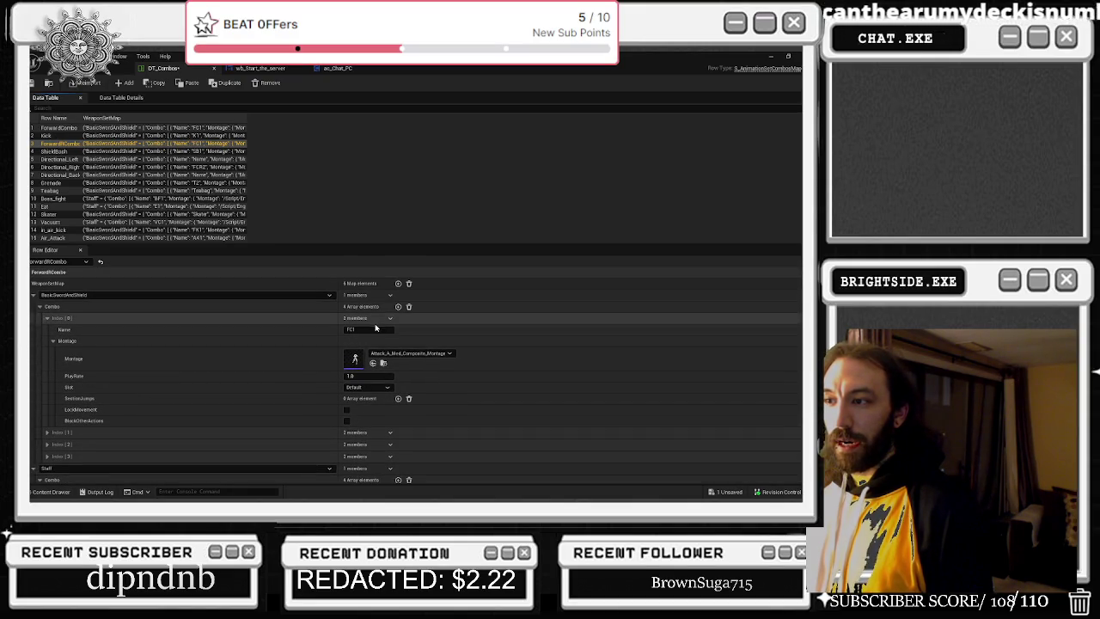
{"action": "key", "text": "ctrl+z"}
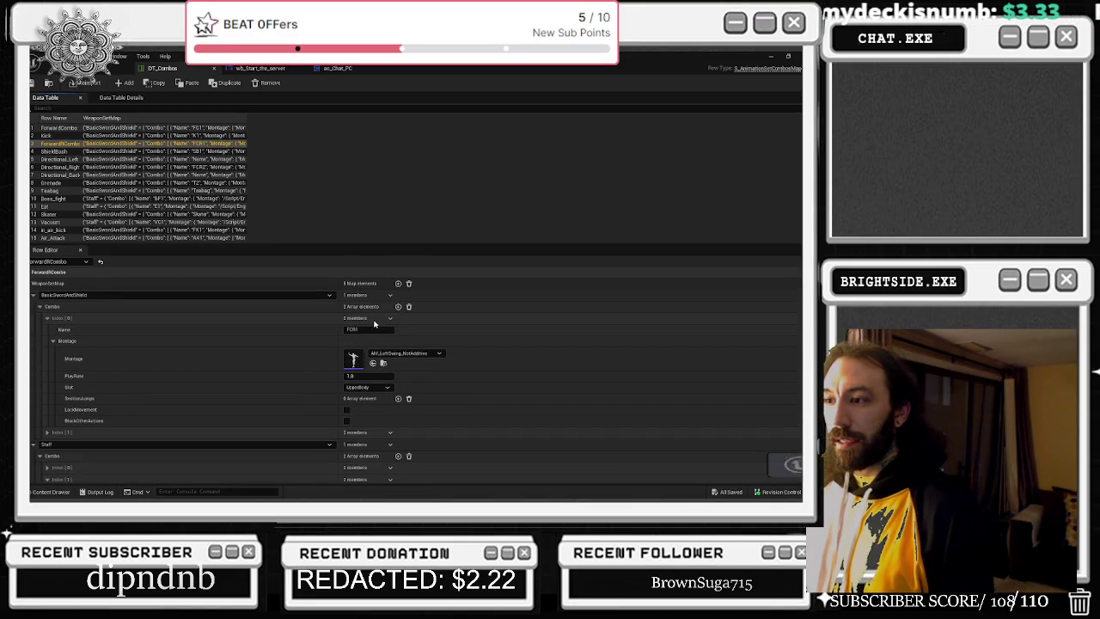
{"action": "left_click", "coordinate": [363, 330]}
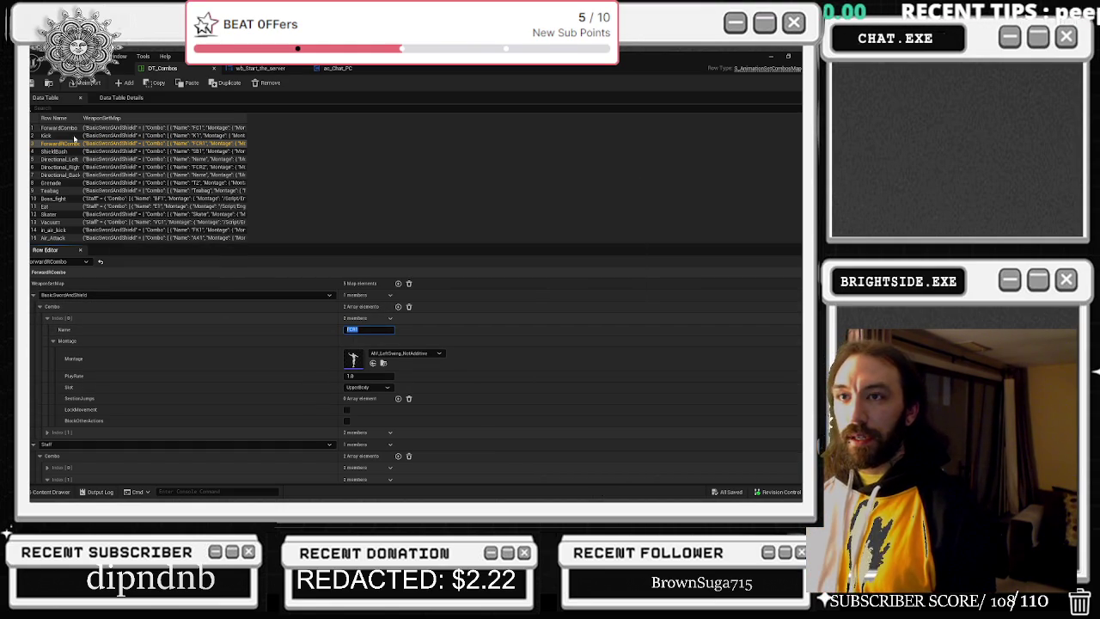
{"action": "left_click", "coordinate": [62, 127]}
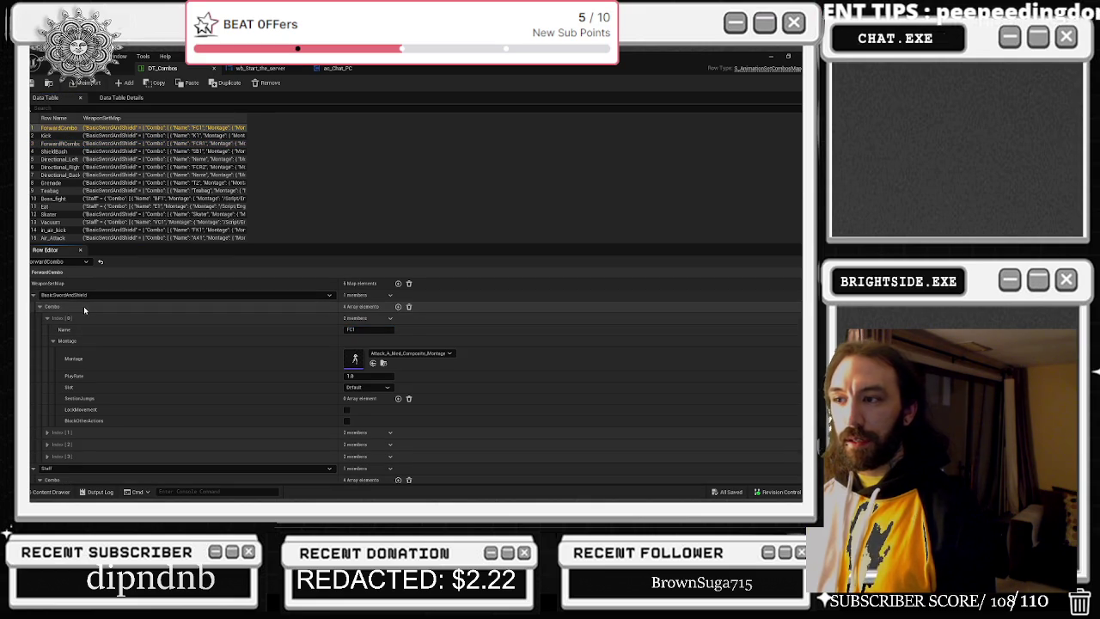
{"action": "left_click", "coordinate": [53, 143]}
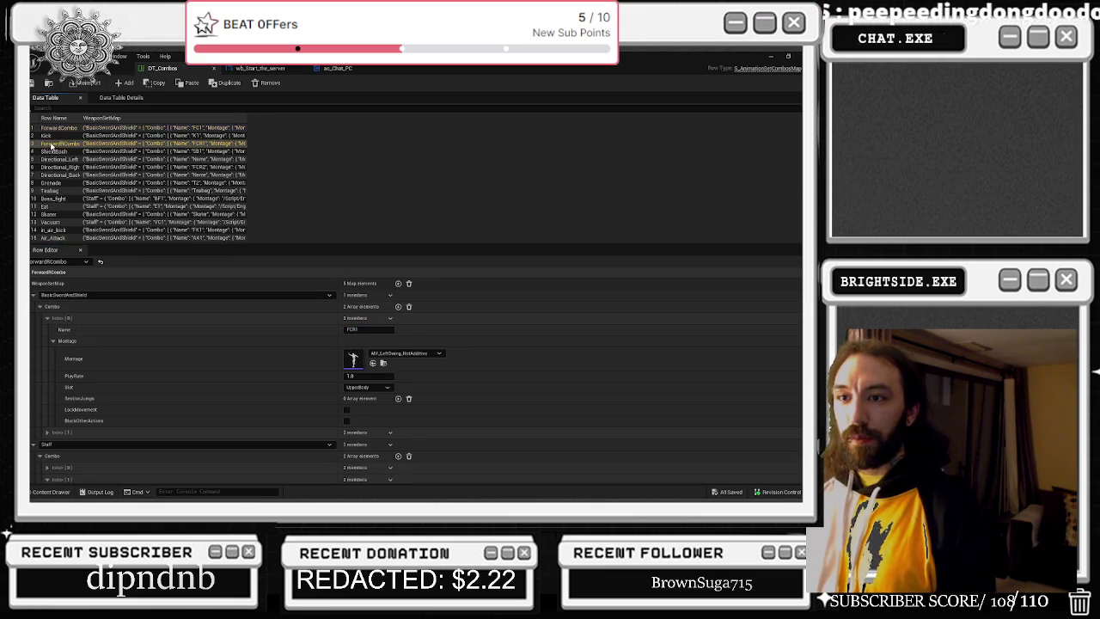
- Paste ForwardCombo's four-entry Combo onto ForwardRCombo's BasicSwordAndShield Combo
{"action": "left_click", "coordinate": [94, 306]}
{"action": "key", "text": "ctrl+v"}
{"action": "left_click", "coordinate": [361, 330]}
{"action": "left_click", "coordinate": [344, 329]}
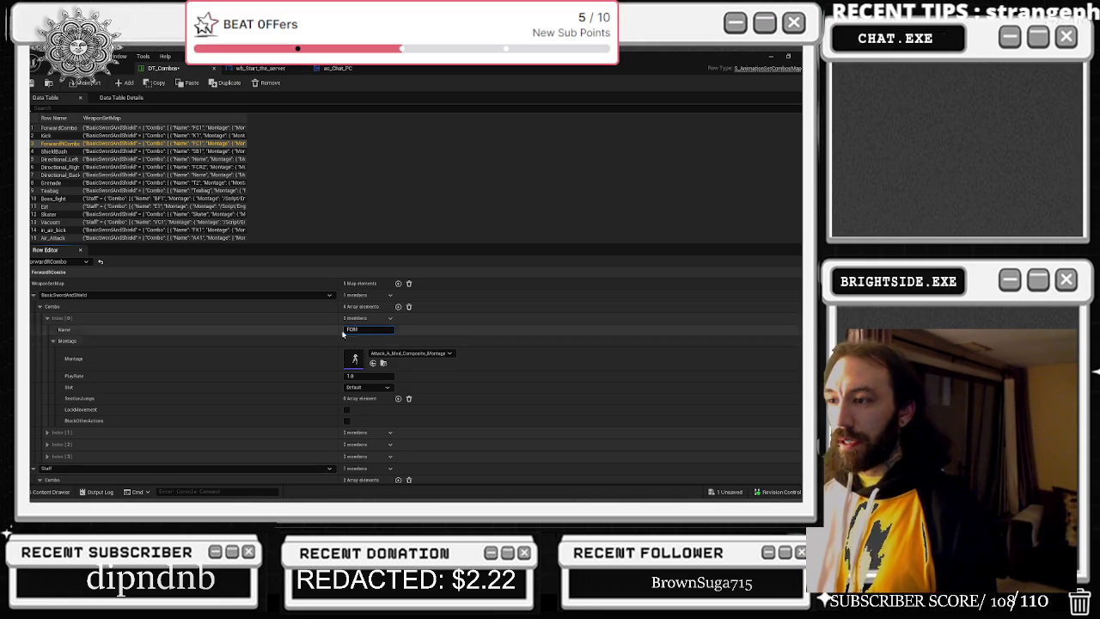
{"action": "left_click", "coordinate": [345, 329]}
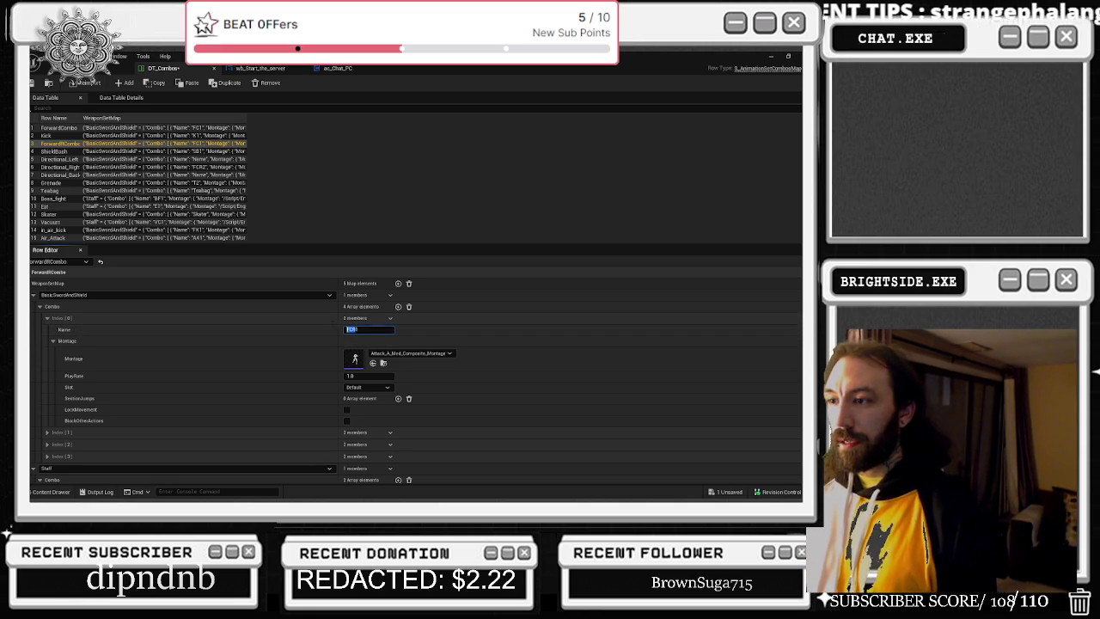
{"action": "left_click", "coordinate": [48, 319]}
- Rename the second and third sword-and-shield combo entries to FCR2
{"action": "left_click", "coordinate": [47, 330]}
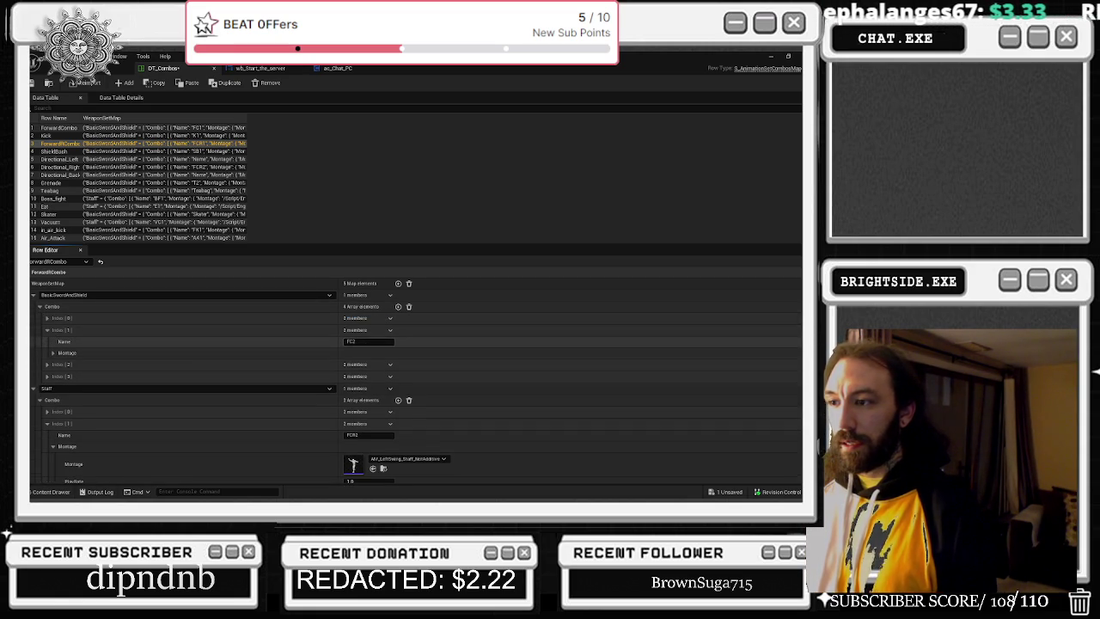
{"action": "left_click", "coordinate": [352, 341]}
{"action": "type", "text": "FCR2"}
{"action": "left_click", "coordinate": [47, 365]}
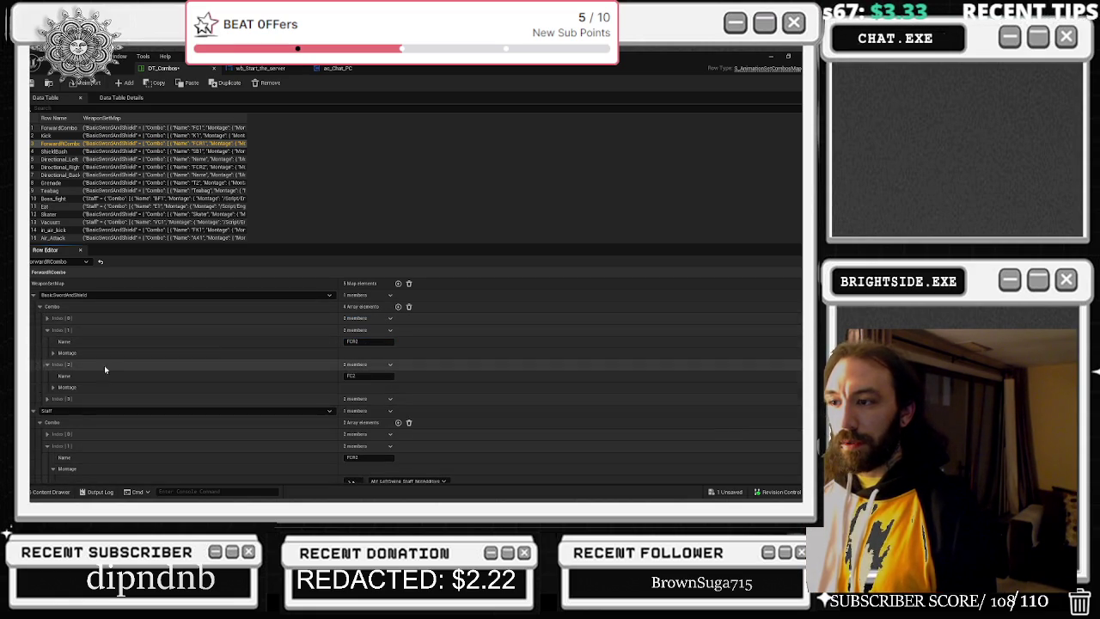
{"action": "left_click", "coordinate": [351, 375]}
{"action": "type", "text": "FCR2"}
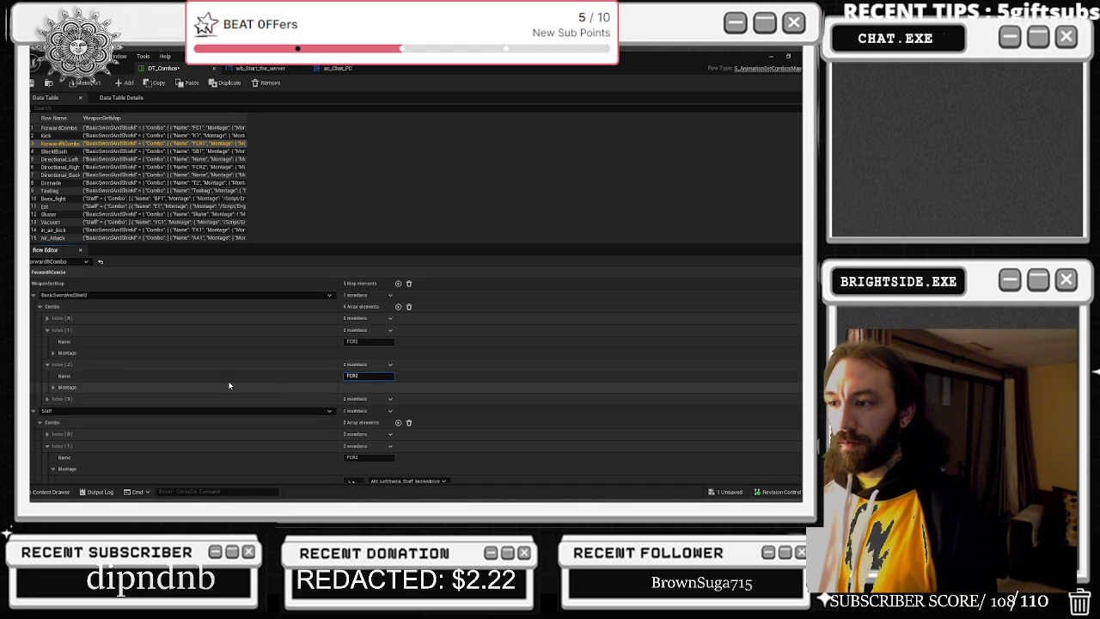
- Rename the fourth sword-and-shield combo entry to FCR4
{"action": "left_click", "coordinate": [49, 399]}
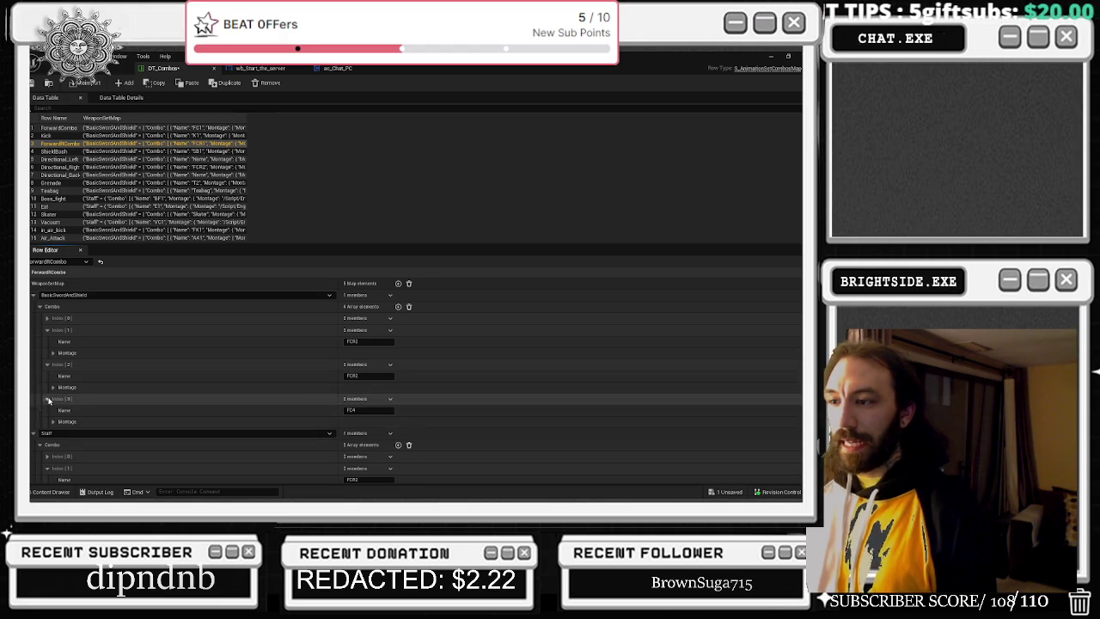
{"action": "left_click", "coordinate": [354, 411]}
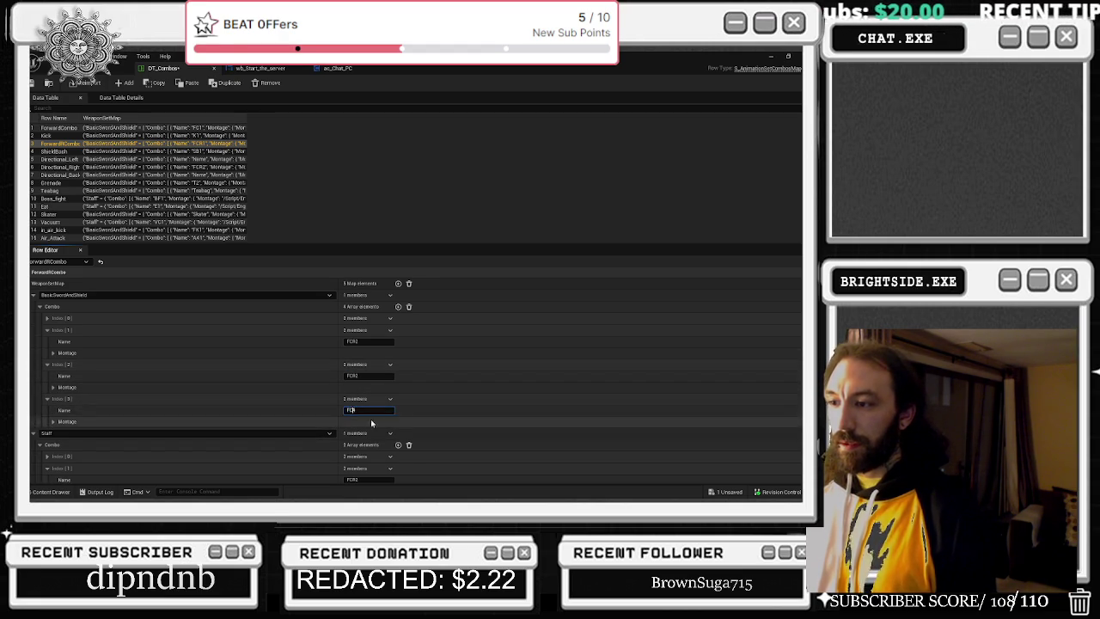
{"action": "type", "text": "FCR"}
{"action": "key", "text": "BackSpace"}
{"action": "type", "text": "R"}
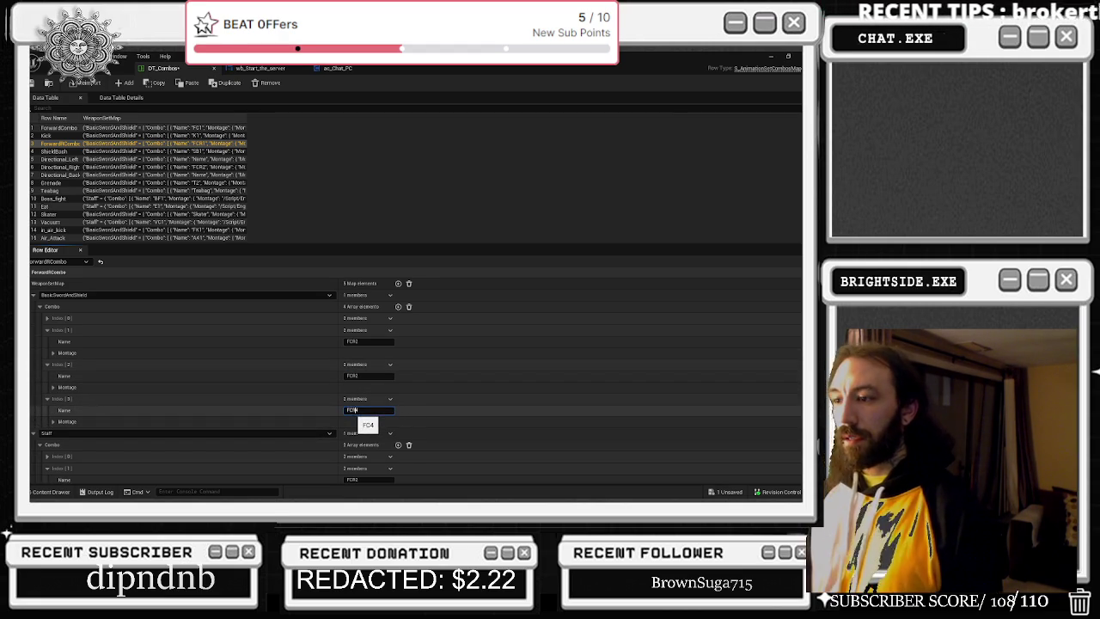
{"action": "scroll", "coordinate": [476, 366], "scroll_direction": "down", "scroll_amount": 3}
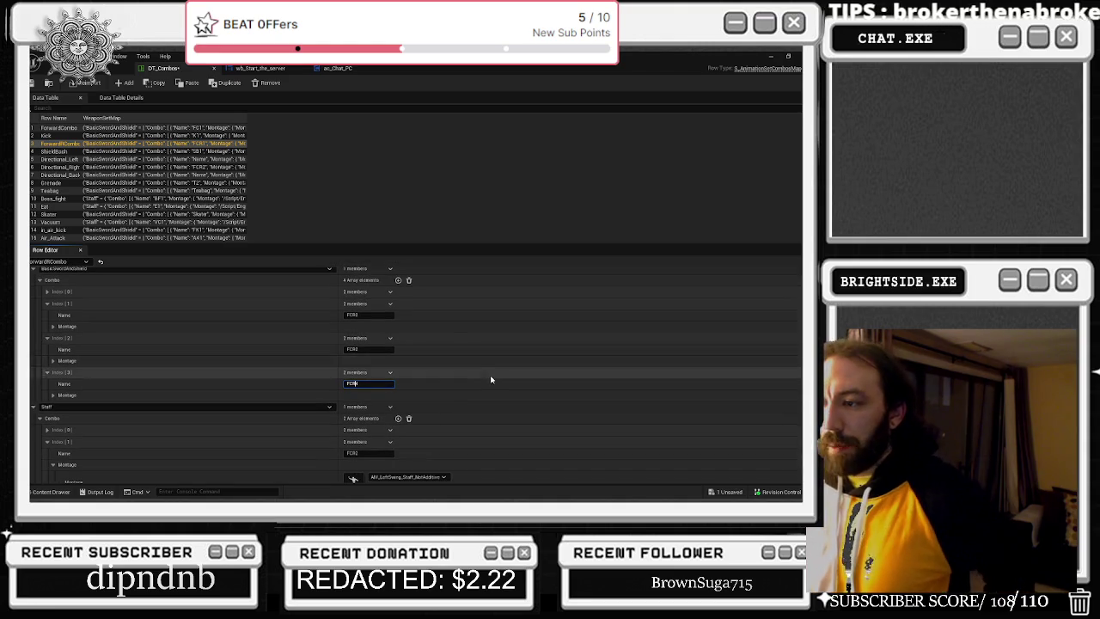
{"action": "scroll", "coordinate": [474, 387], "scroll_direction": "down", "scroll_amount": 1}
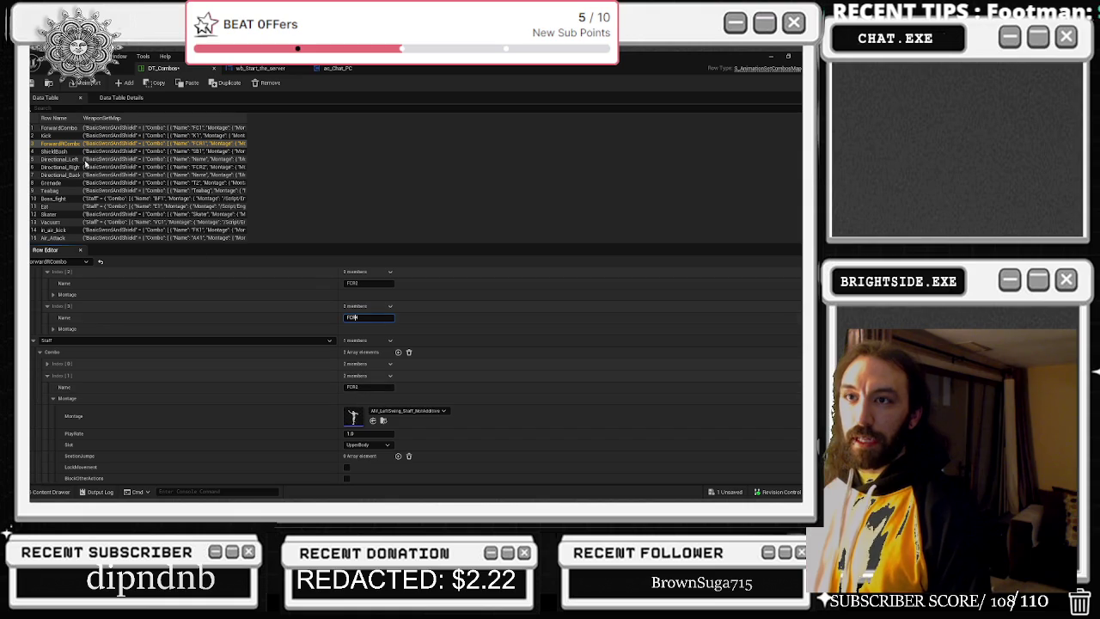
{"action": "key", "text": "Return"}
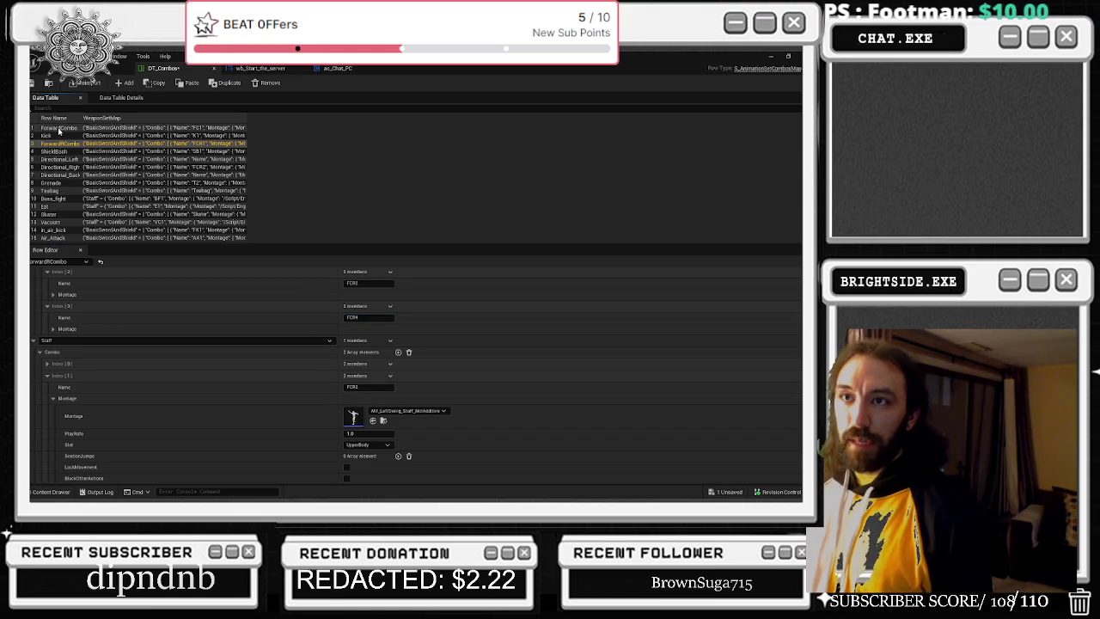
- After checking ForwardCombo, rename the Staff combo's third entry to FCR3
{"action": "left_click", "coordinate": [58, 128]}
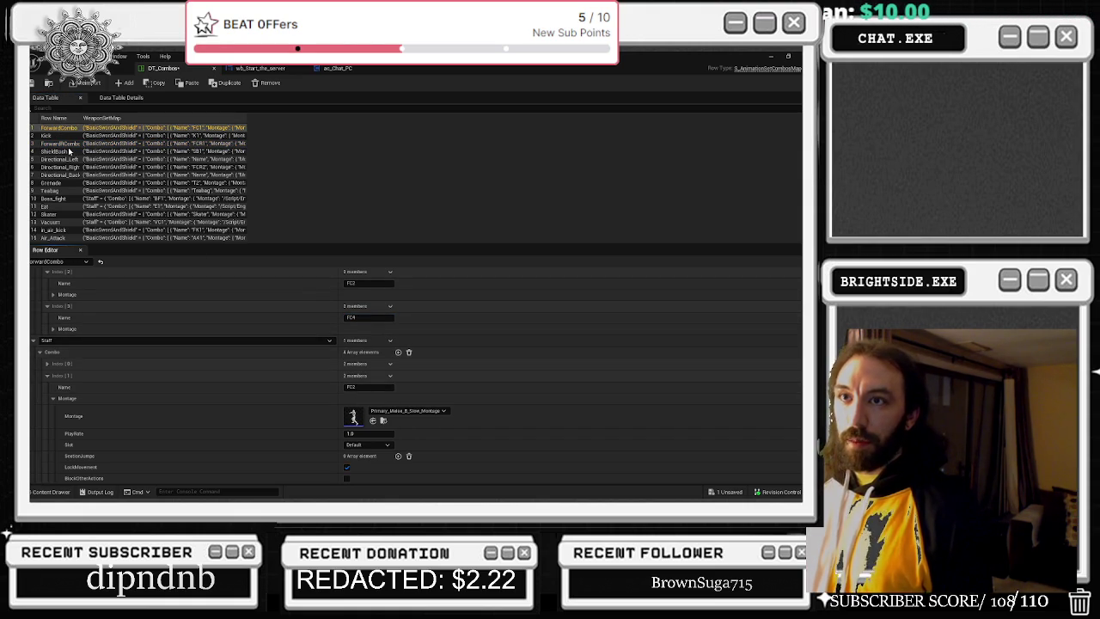
{"action": "left_click", "coordinate": [66, 144]}
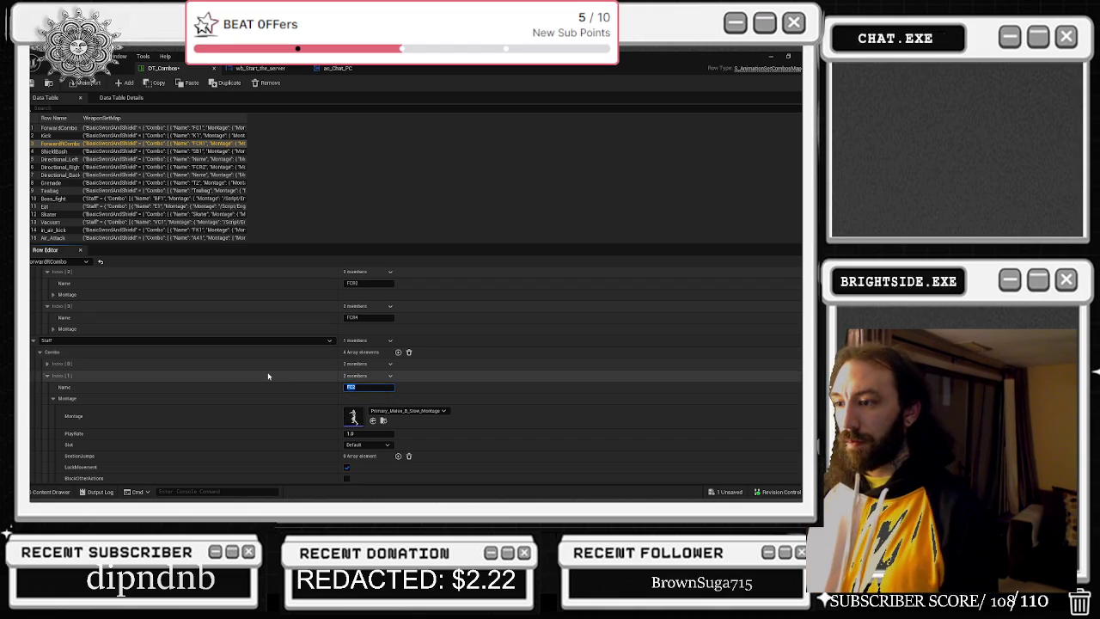
{"action": "scroll", "coordinate": [267, 376], "scroll_direction": "down", "scroll_amount": 3}
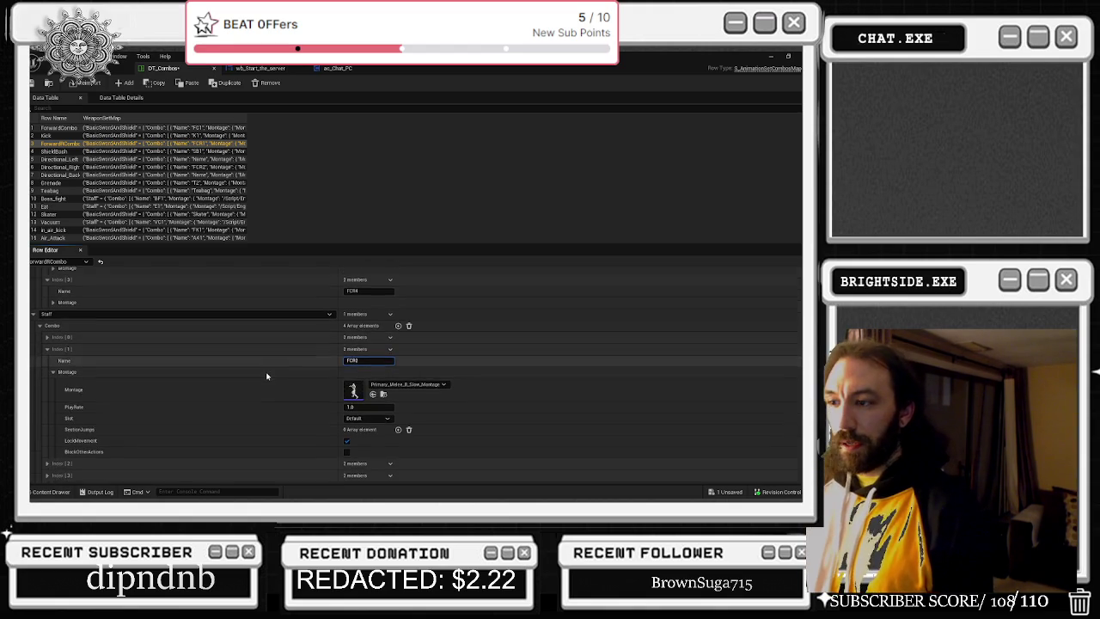
{"action": "left_click", "coordinate": [47, 410]}
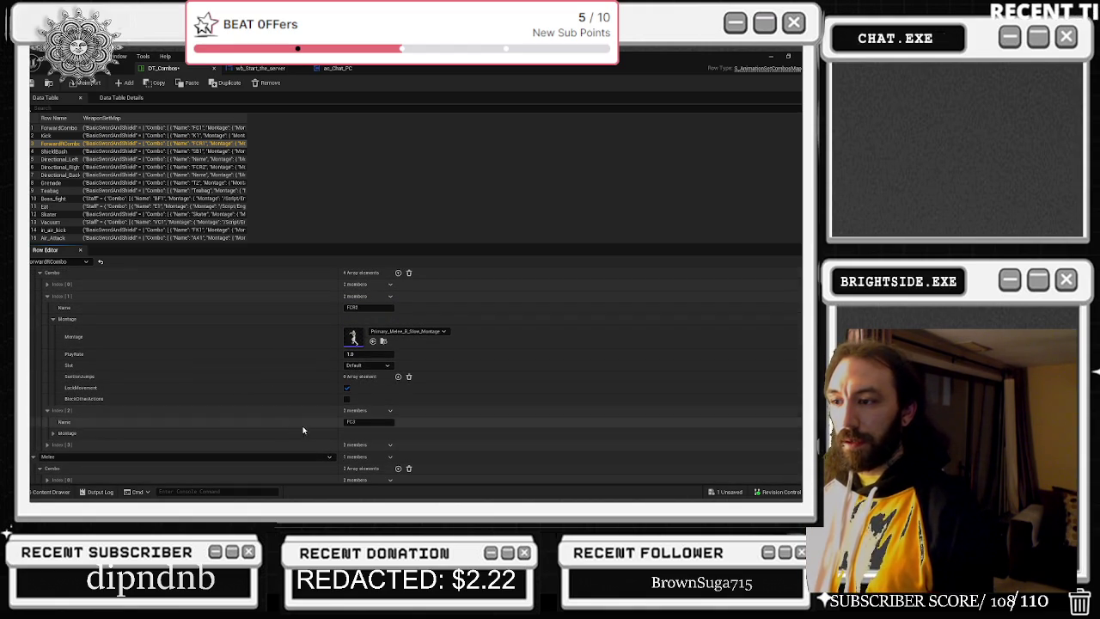
{"action": "left_click", "coordinate": [368, 422]}
{"action": "type", "text": "FCR3"}
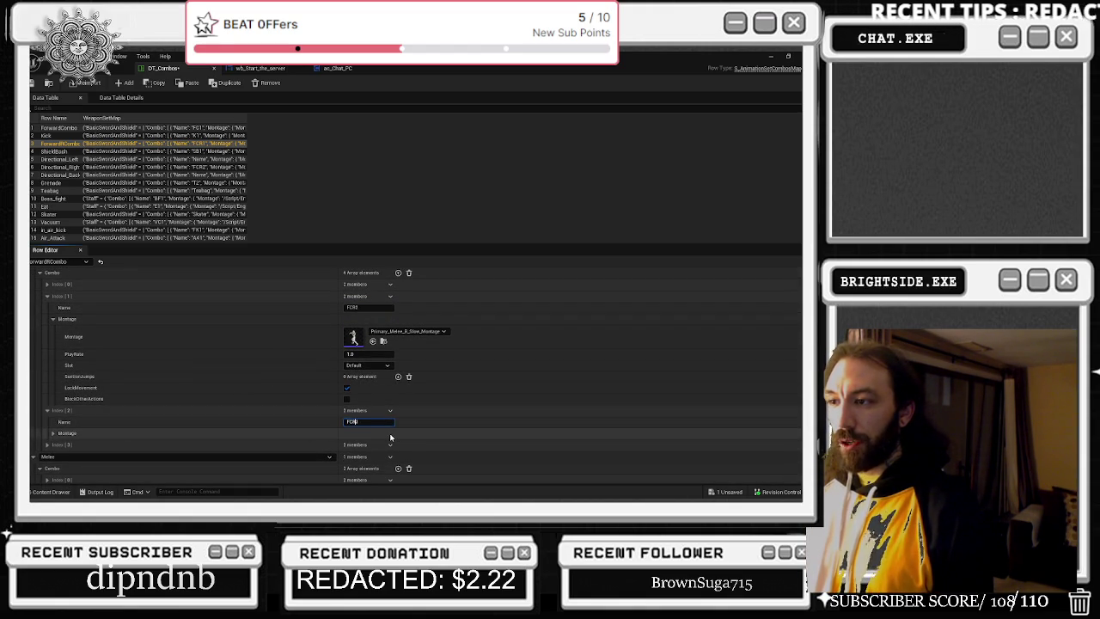
- Rename the Staff combo's first entry to FCR1 and its fourth entry to FCR4
{"action": "left_click", "coordinate": [48, 283]}
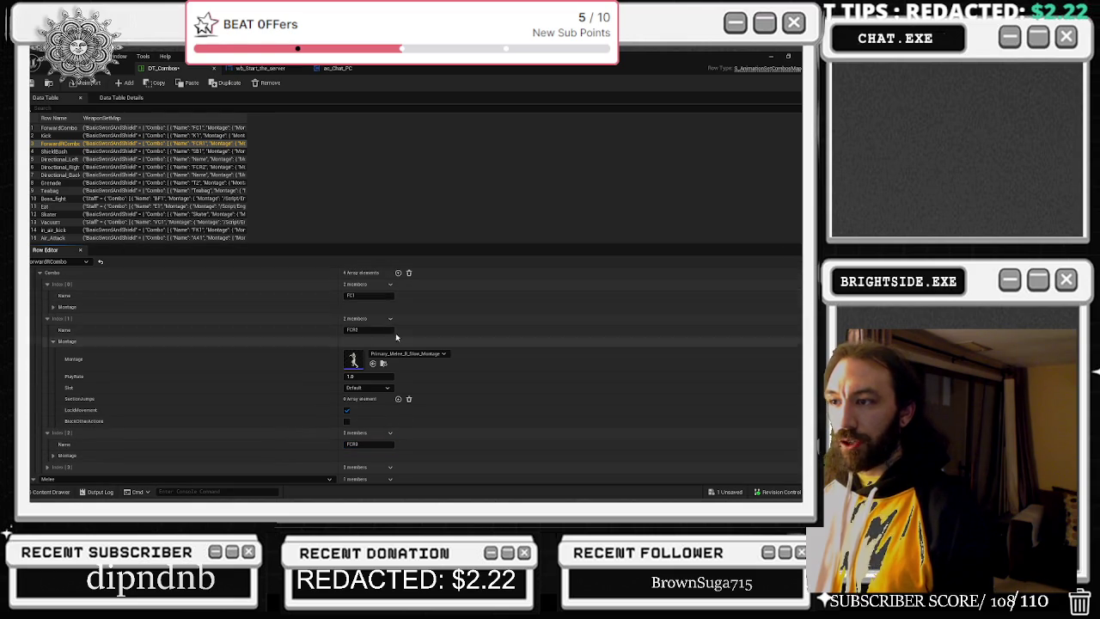
{"action": "left_click", "coordinate": [368, 296]}
{"action": "type", "text": "FCR1"}
{"action": "key", "text": "Return"}
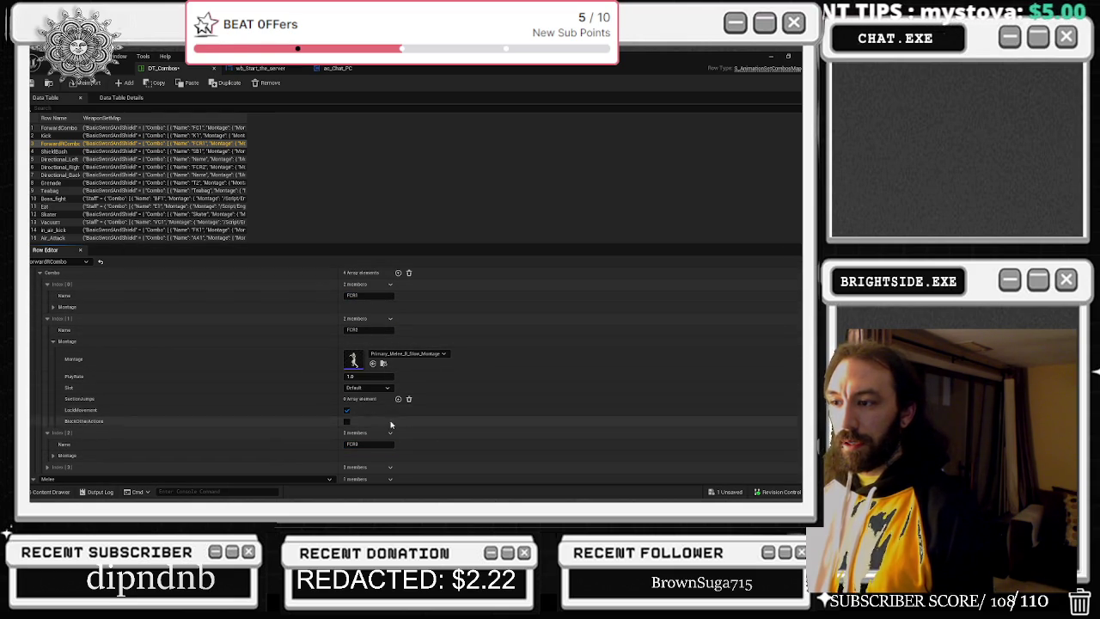
{"action": "scroll", "coordinate": [257, 419], "scroll_direction": "down", "scroll_amount": 2}
{"action": "left_click", "coordinate": [47, 427]}
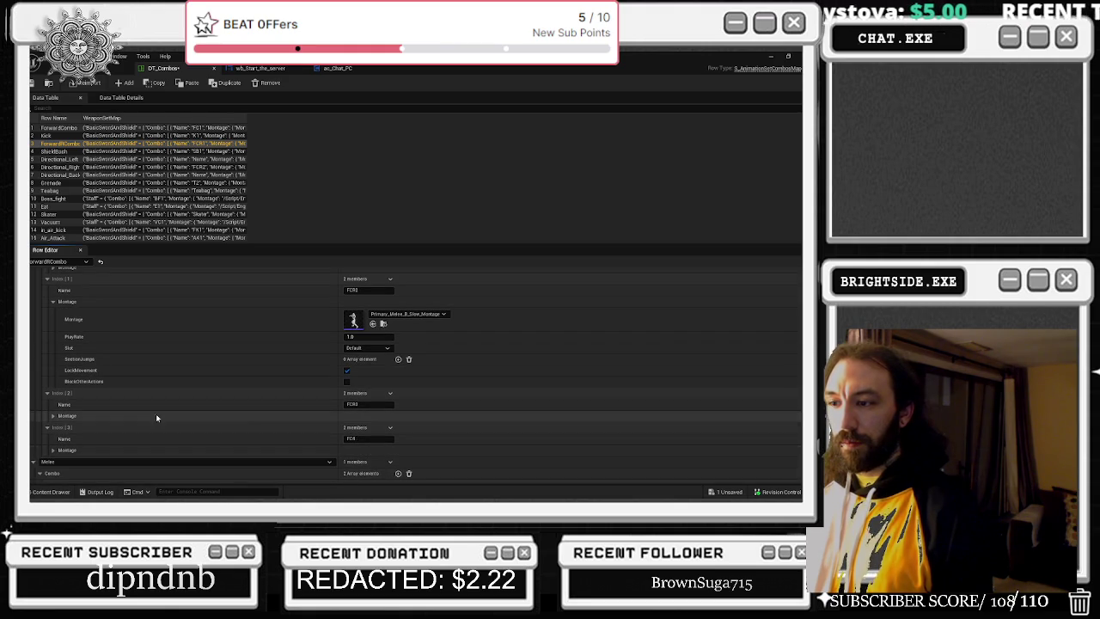
{"action": "left_click", "coordinate": [354, 439]}
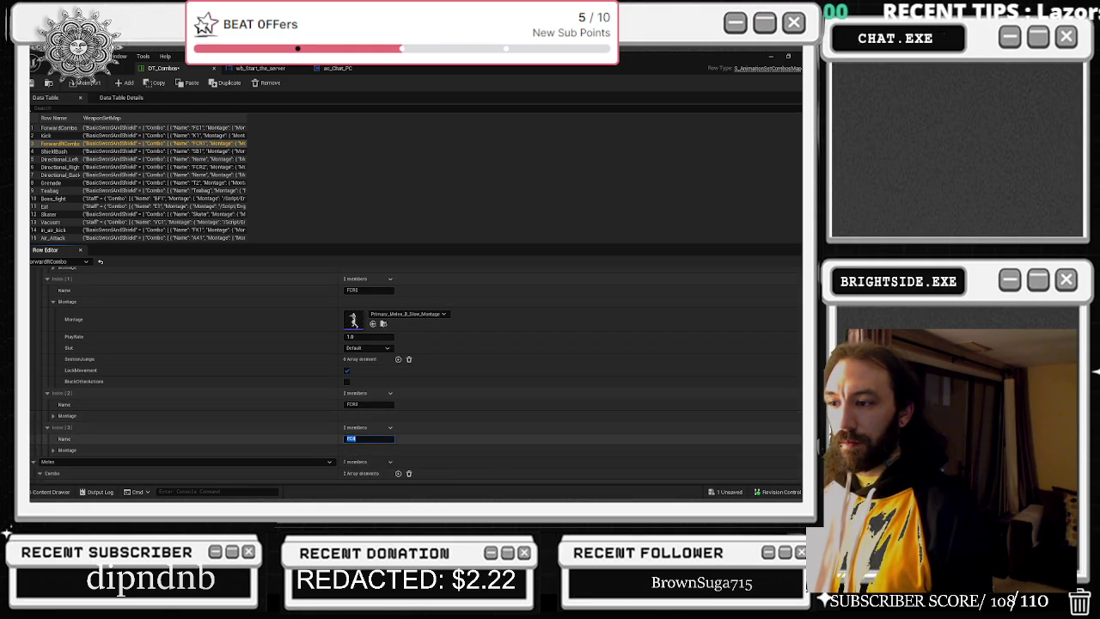
{"action": "key", "text": "Return"}
{"action": "scroll", "coordinate": [251, 440], "scroll_direction": "down", "scroll_amount": 1}
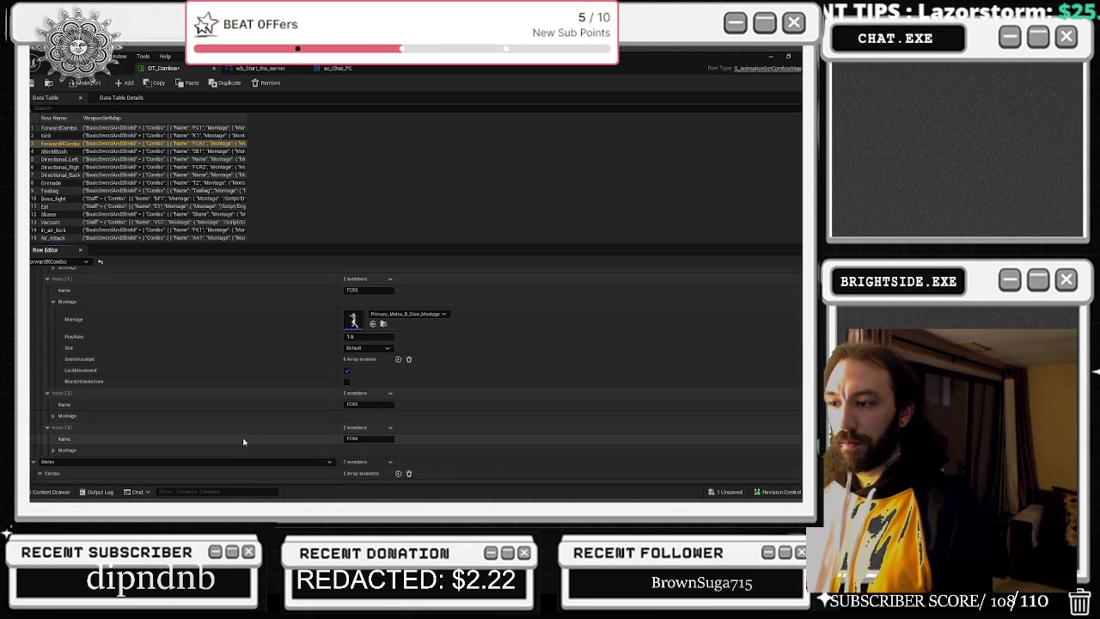
{"action": "scroll", "coordinate": [251, 440], "scroll_direction": "down", "scroll_amount": 4}
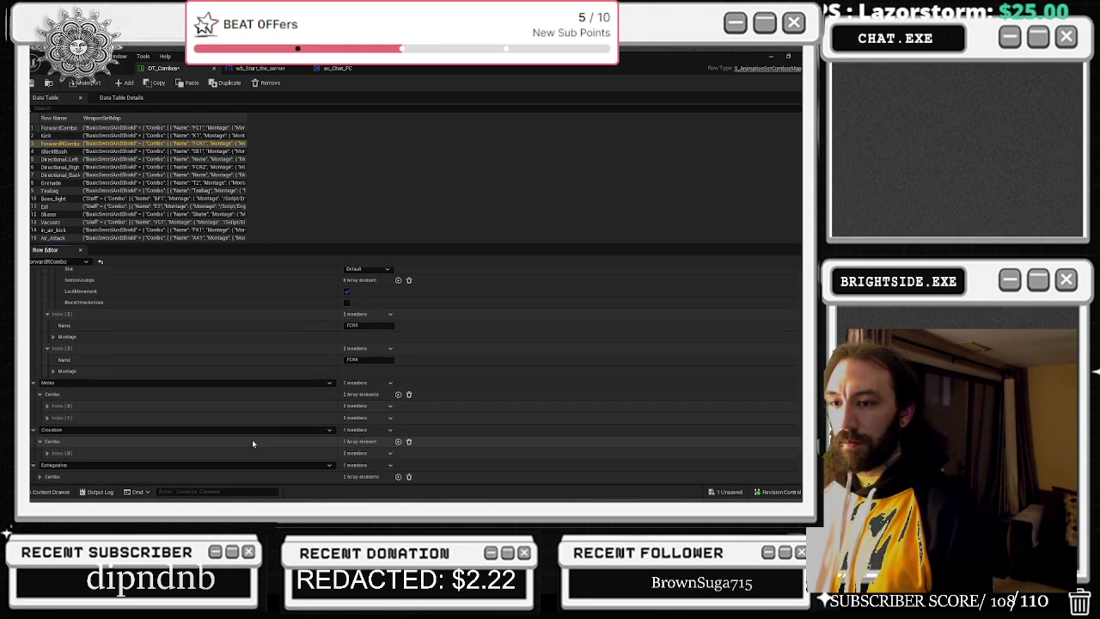
- Expand ForwardRCombo's first two Melee combo entries and compare them with ForwardCombo
{"action": "left_click", "coordinate": [49, 407]}
{"action": "left_click", "coordinate": [47, 440]}
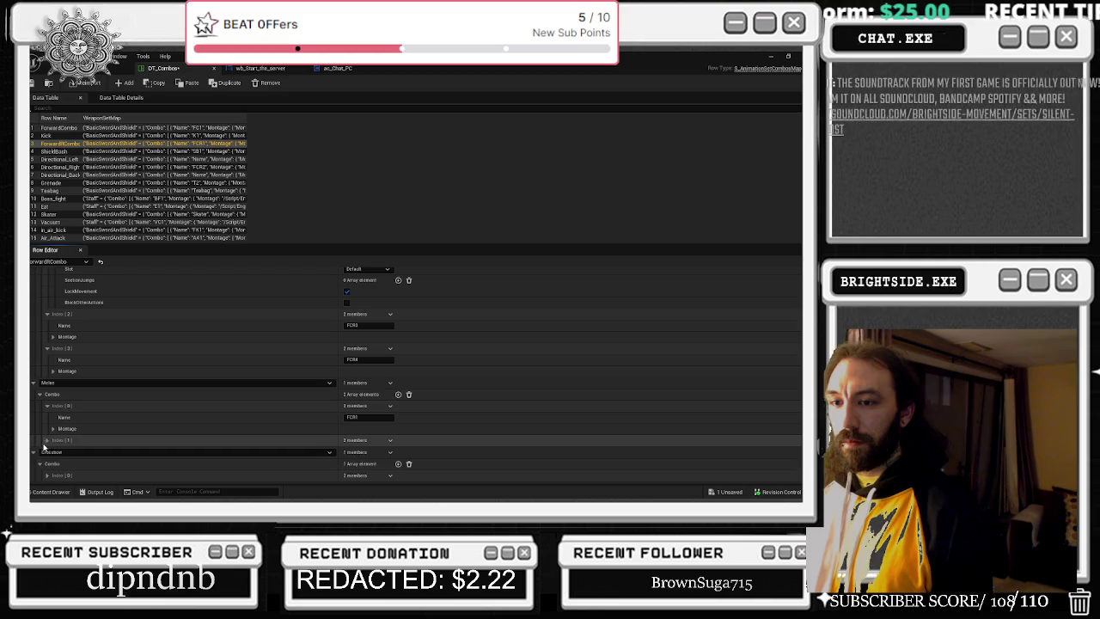
{"action": "scroll", "coordinate": [60, 434], "scroll_direction": "down", "scroll_amount": 2}
{"action": "left_click", "coordinate": [54, 424]}
{"action": "scroll", "coordinate": [376, 371], "scroll_direction": "down", "scroll_amount": 1}
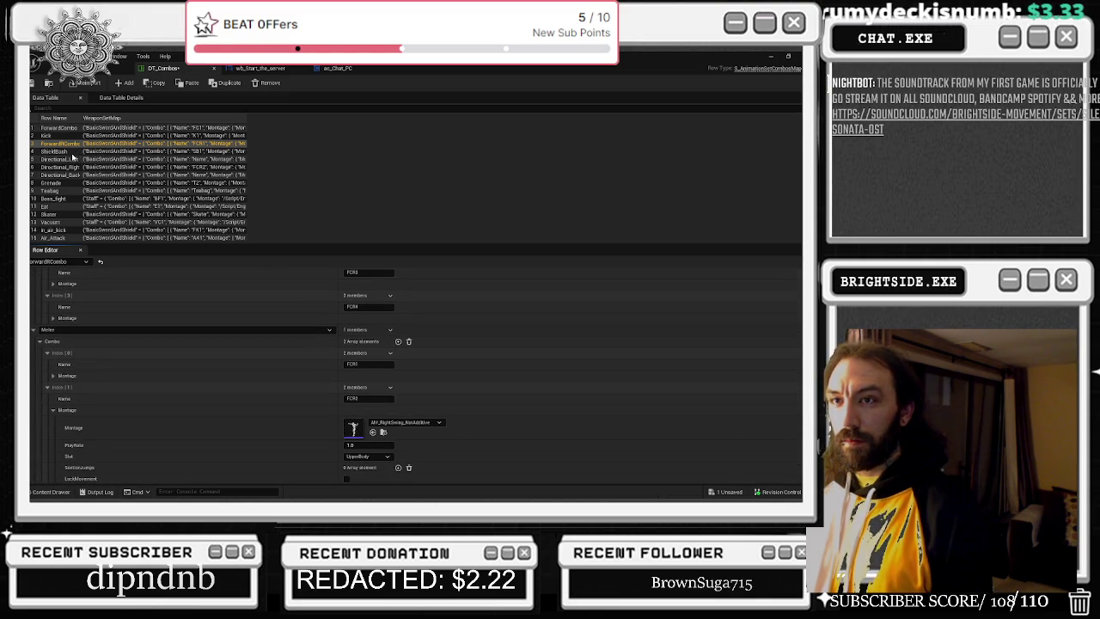
{"action": "left_click", "coordinate": [63, 128]}
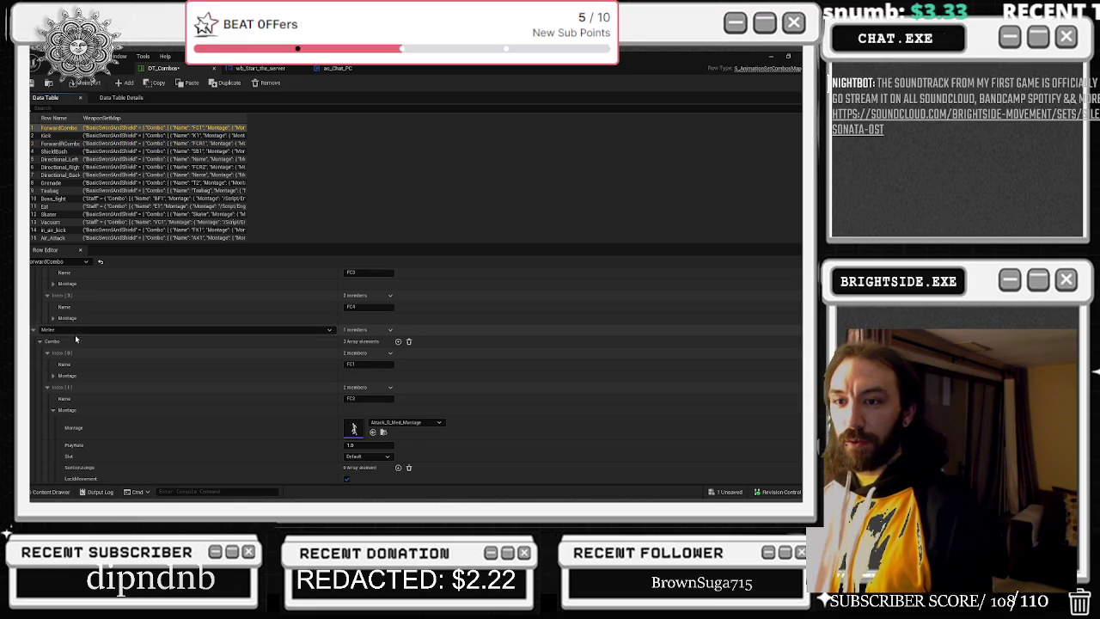
{"action": "left_click", "coordinate": [60, 143]}
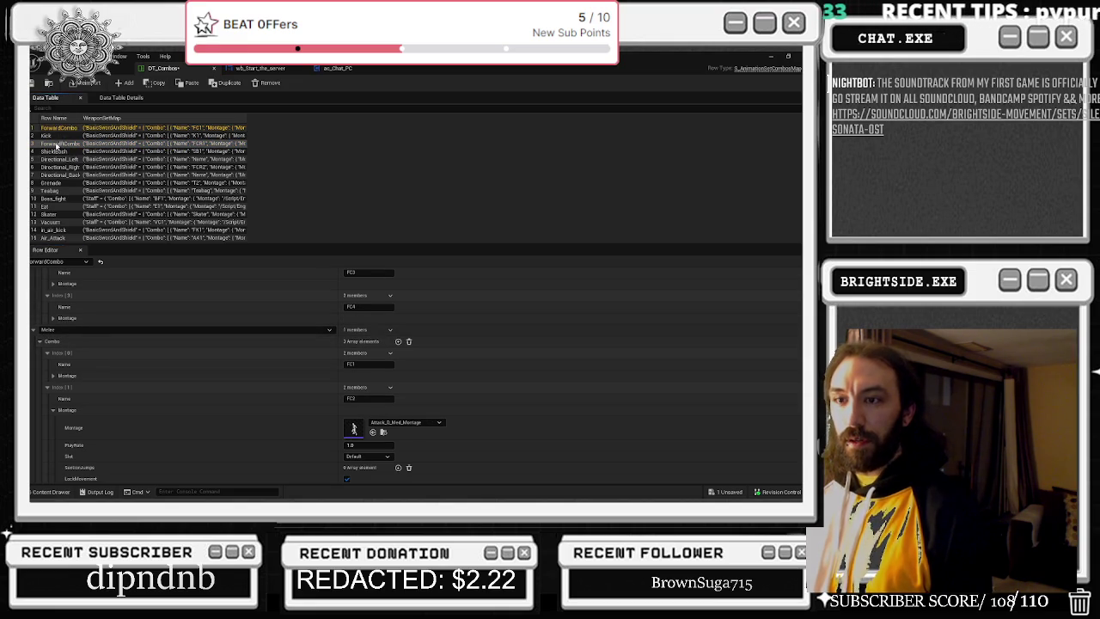
- Rename the first Melee combo entry to FCR1 and the third to FCR3
{"action": "left_click", "coordinate": [360, 364]}
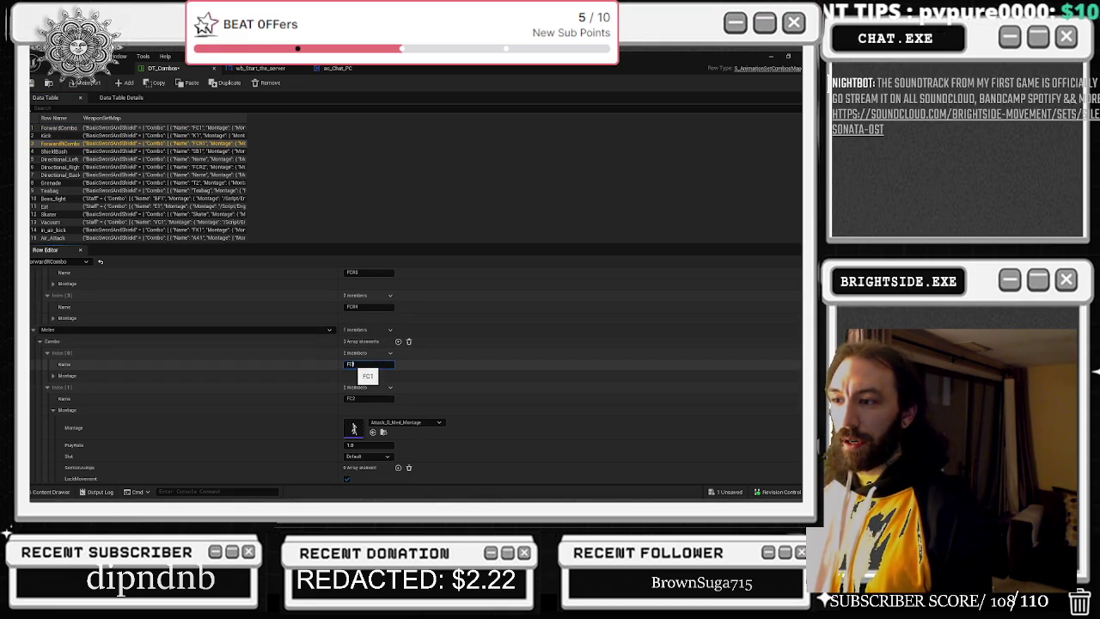
{"action": "type", "text": "R"}
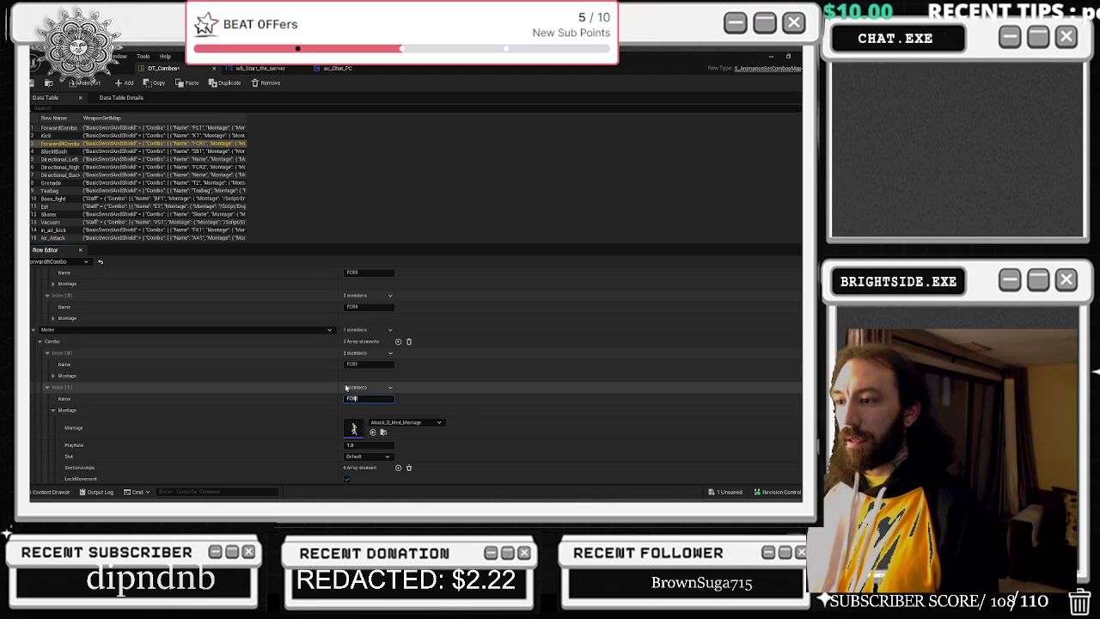
{"action": "scroll", "coordinate": [343, 404], "scroll_direction": "down", "scroll_amount": 2}
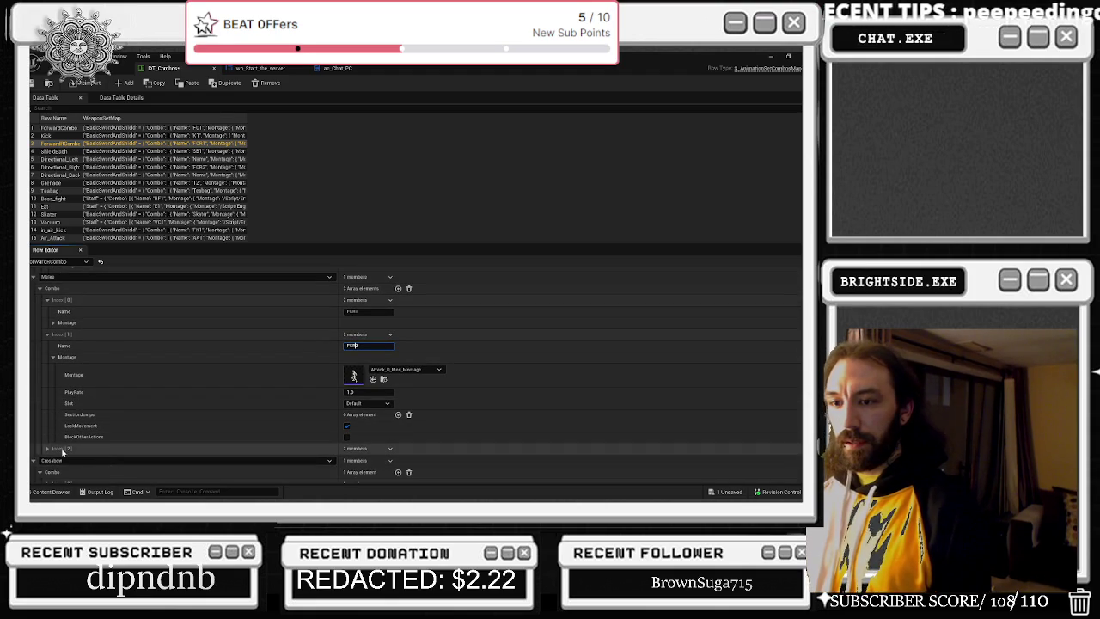
{"action": "left_click", "coordinate": [44, 447]}
{"action": "scroll", "coordinate": [209, 388], "scroll_direction": "down", "scroll_amount": 1}
{"action": "left_click", "coordinate": [366, 420]}
{"action": "type", "text": "FCR"}
{"action": "scroll", "coordinate": [200, 439], "scroll_direction": "down", "scroll_amount": 1}
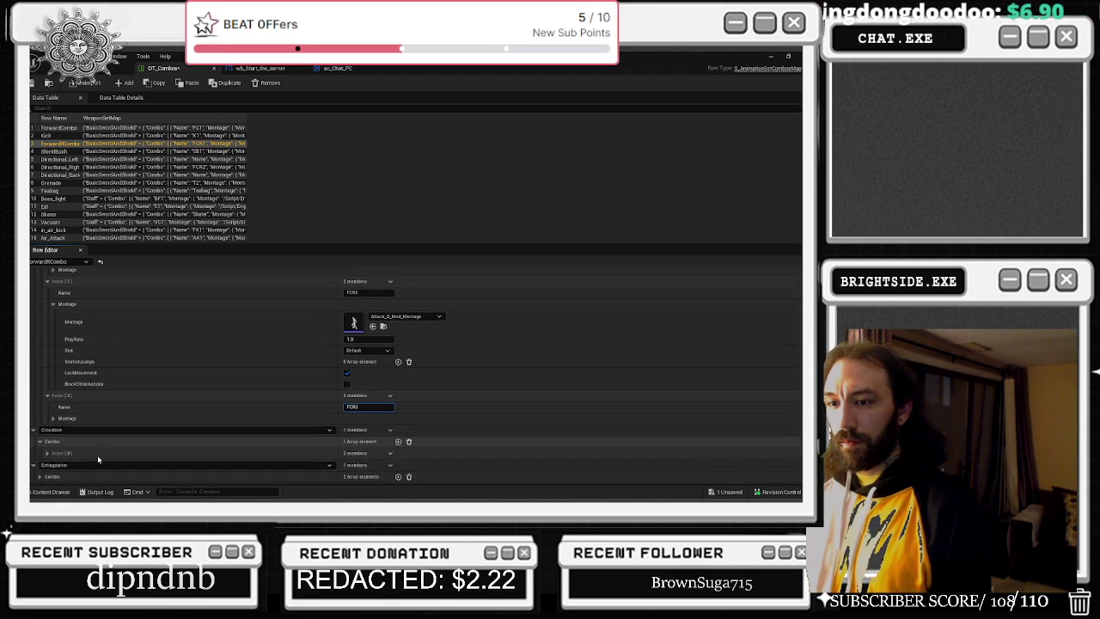
{"action": "type", "text": "3"}
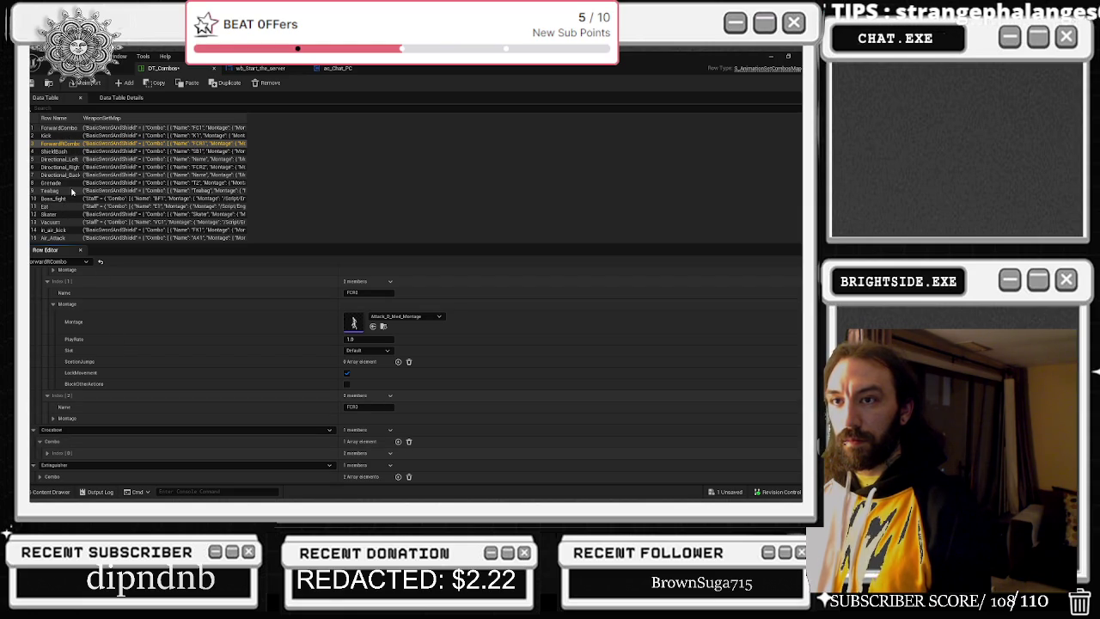
- Rename ForwardRCombo's two Crossbow combo entries to FCR1 and FCR2
{"action": "left_click", "coordinate": [60, 128]}
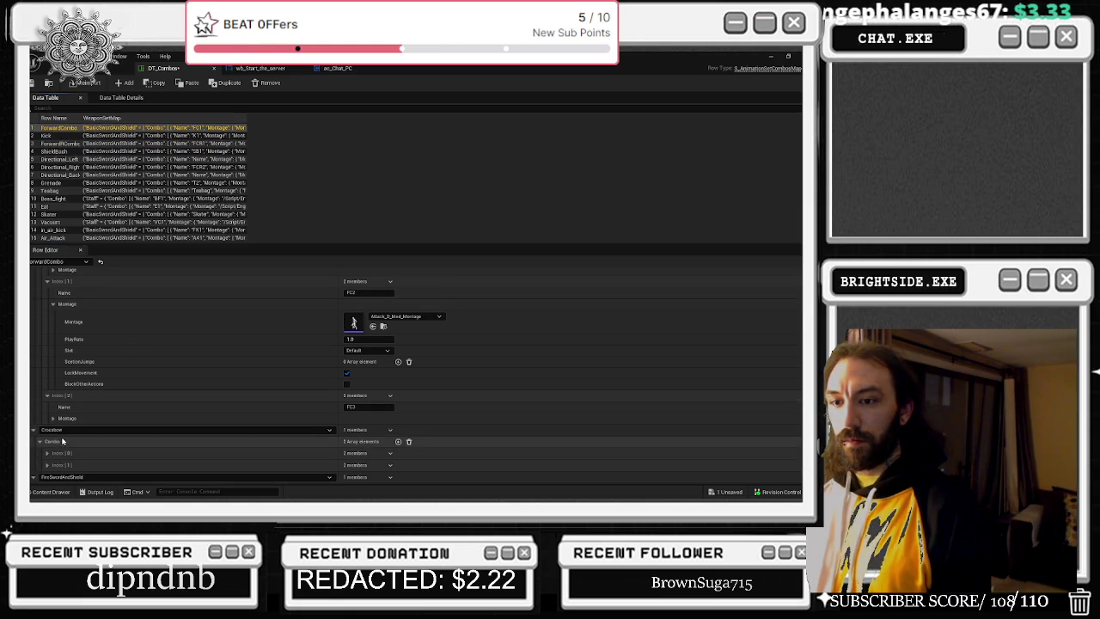
{"action": "left_click", "coordinate": [67, 144]}
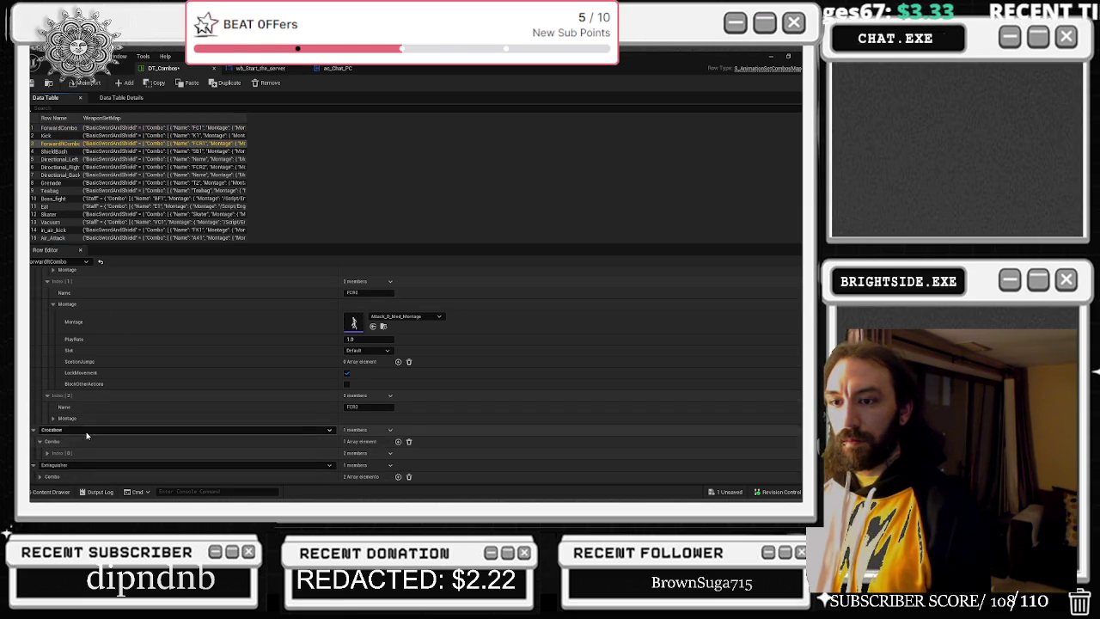
{"action": "left_click", "coordinate": [47, 453]}
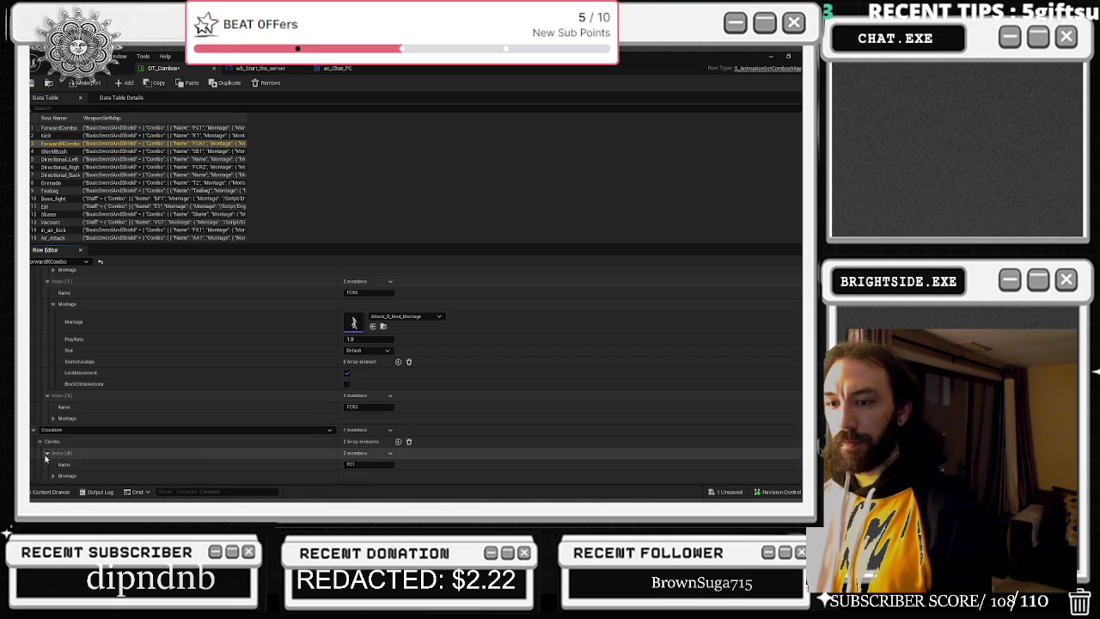
{"action": "scroll", "coordinate": [275, 466], "scroll_direction": "down", "scroll_amount": 1}
{"action": "left_click", "coordinate": [354, 438]}
{"action": "type", "text": "R"}
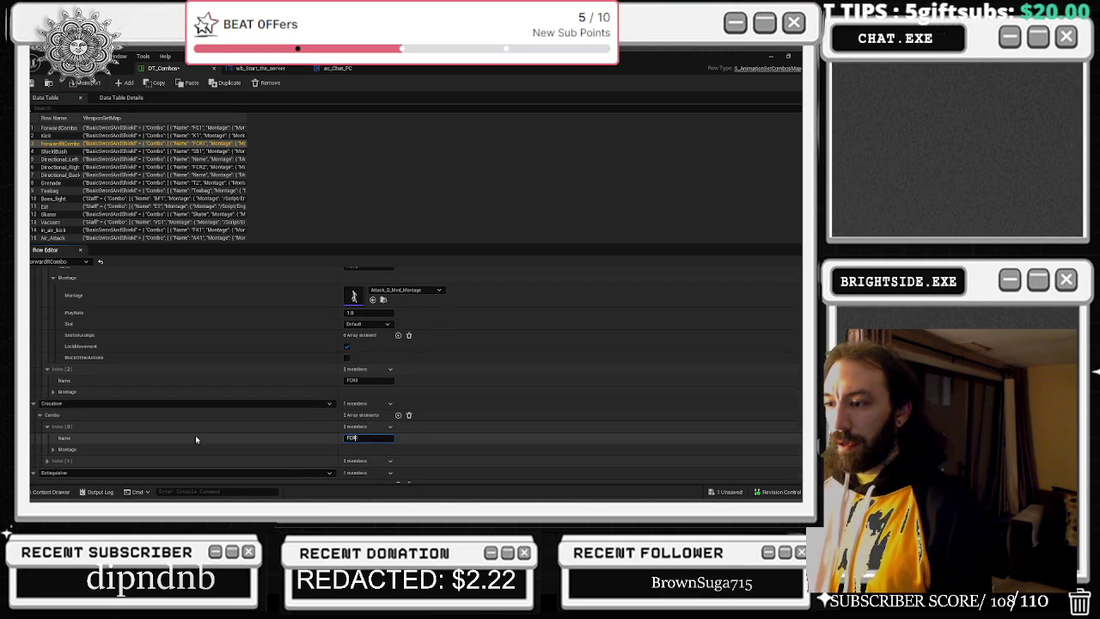
{"action": "left_click", "coordinate": [47, 427]}
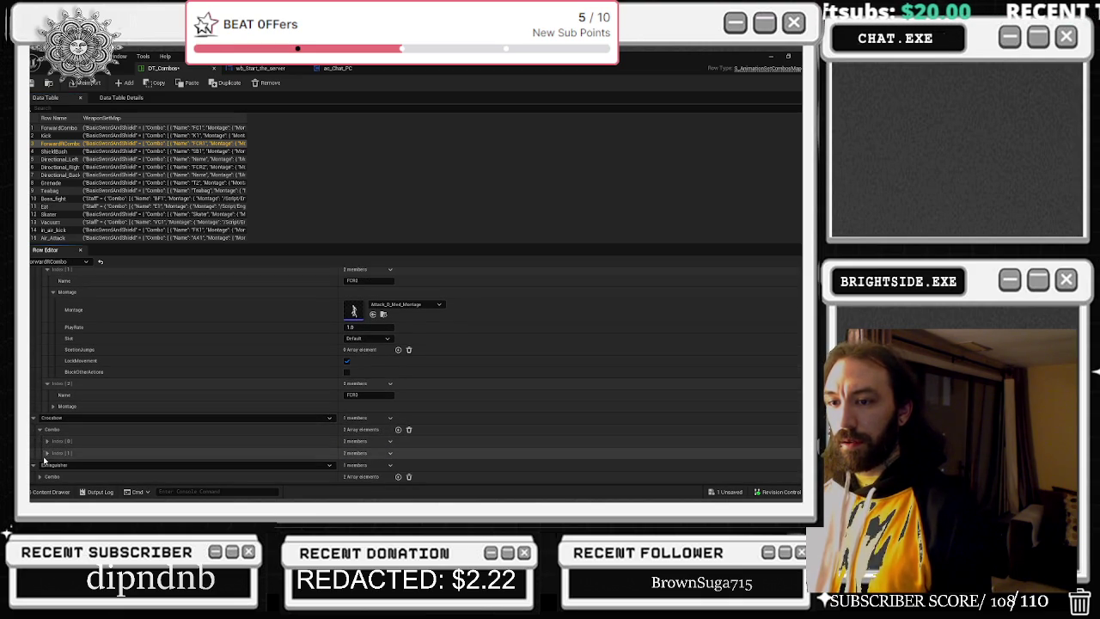
{"action": "left_click", "coordinate": [47, 453]}
{"action": "type", "text": "R2"}
{"action": "scroll", "coordinate": [247, 463], "scroll_direction": "down", "scroll_amount": 1}
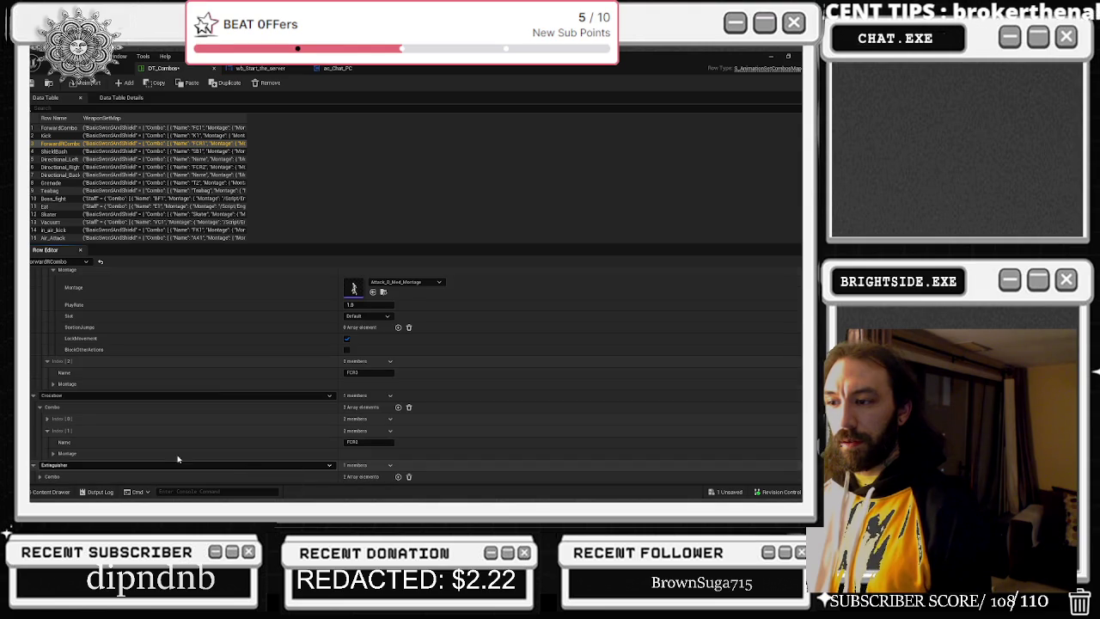
{"action": "left_click", "coordinate": [47, 429]}
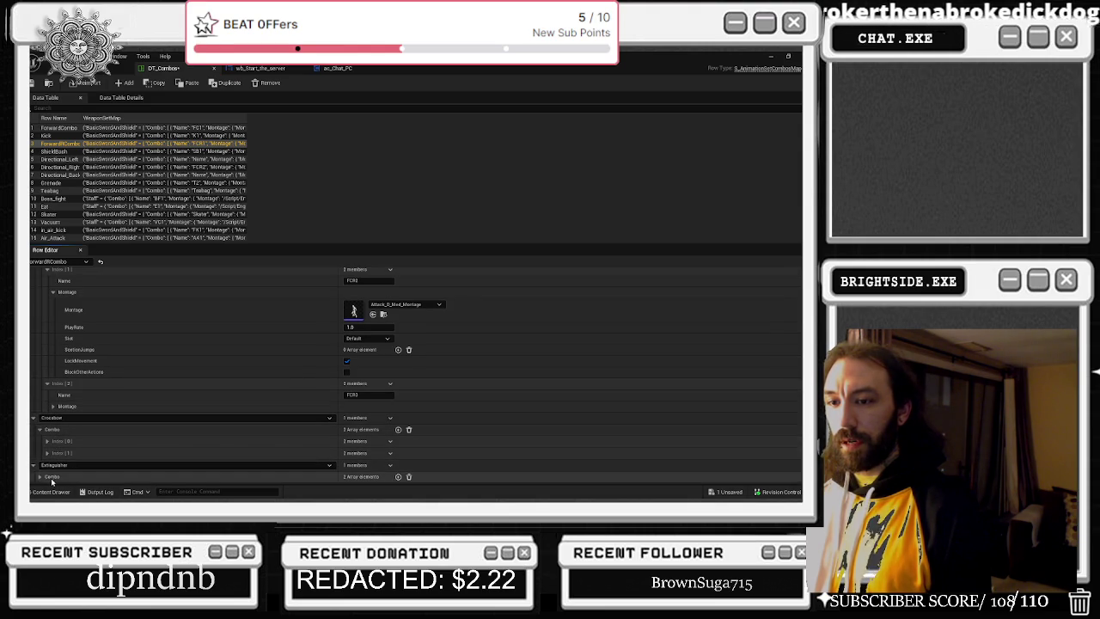
- Recheck ForwardCombo, then expand ForwardRCombo's Extinguisher combo list and its first entry
{"action": "left_click", "coordinate": [68, 127]}
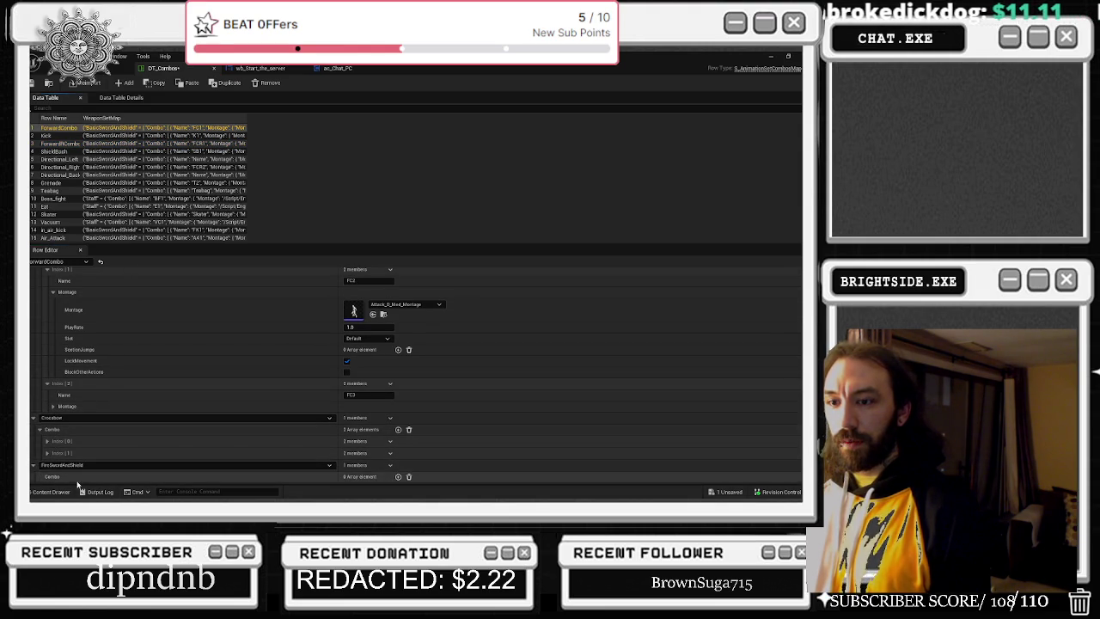
{"action": "left_click", "coordinate": [69, 144]}
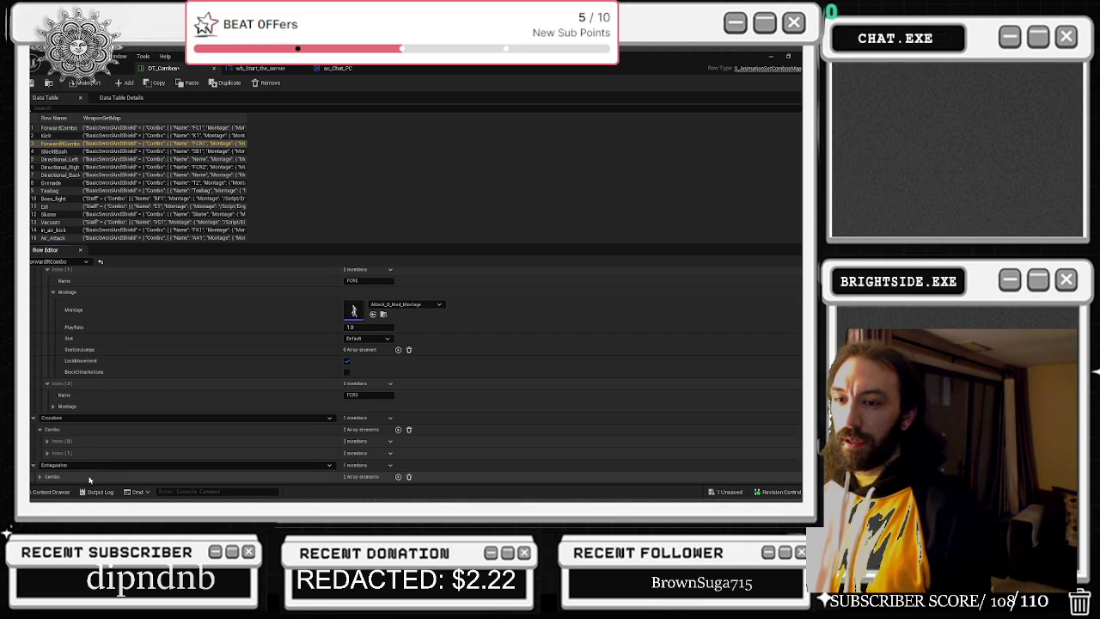
{"action": "left_click", "coordinate": [41, 477]}
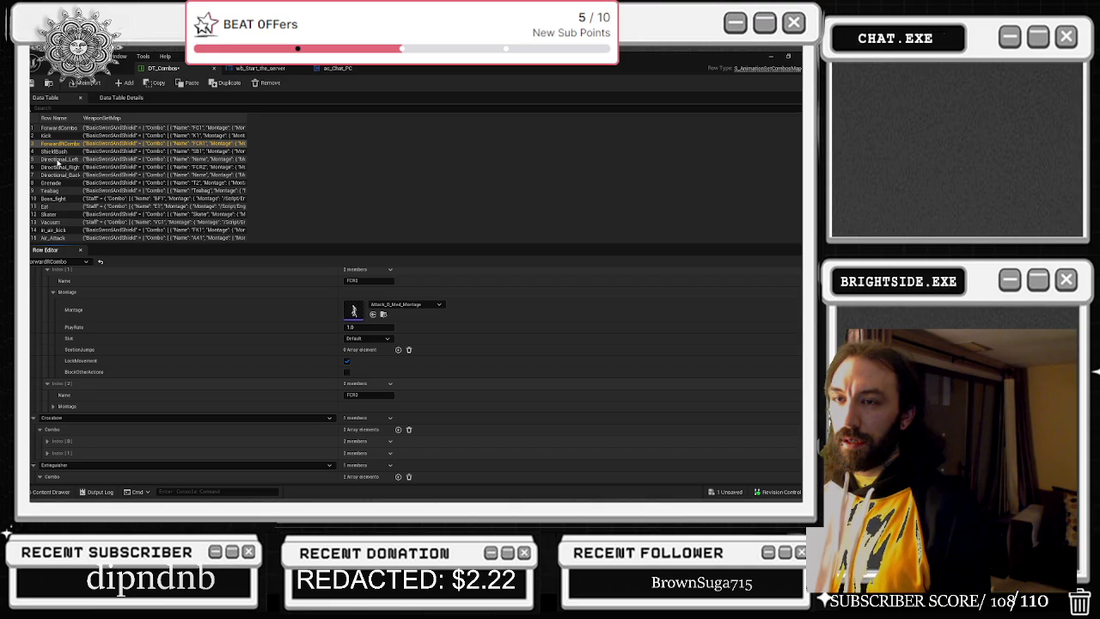
{"action": "scroll", "coordinate": [119, 462], "scroll_direction": "down", "scroll_amount": 1}
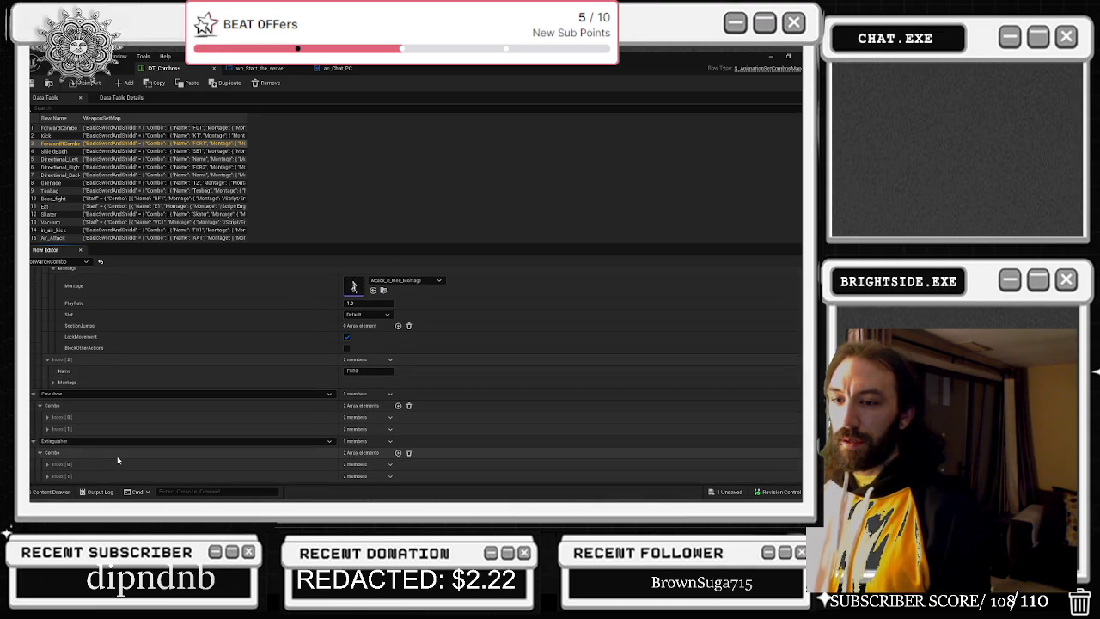
{"action": "left_click", "coordinate": [48, 464]}
{"action": "scroll", "coordinate": [278, 474], "scroll_direction": "down", "scroll_amount": 1}
- Review ForwardCombo's four Extinguisher combo entries for reference
{"action": "left_click", "coordinate": [48, 476]}
{"action": "scroll", "coordinate": [135, 469], "scroll_direction": "down", "scroll_amount": 1}
{"action": "scroll", "coordinate": [135, 470], "scroll_direction": "down", "scroll_amount": 1}
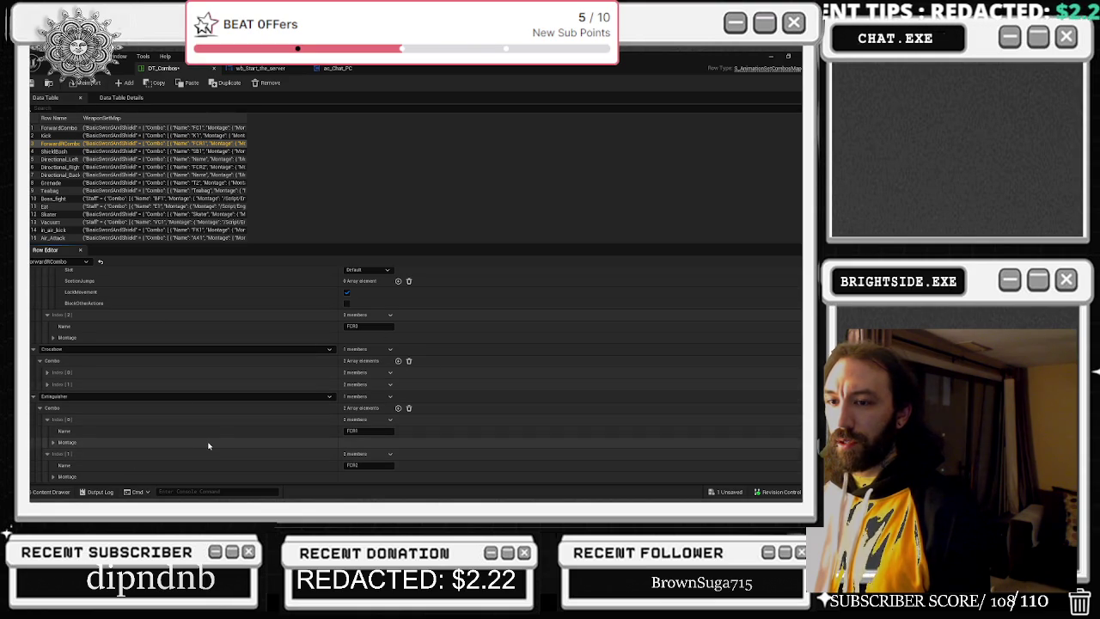
{"action": "left_click", "coordinate": [61, 128]}
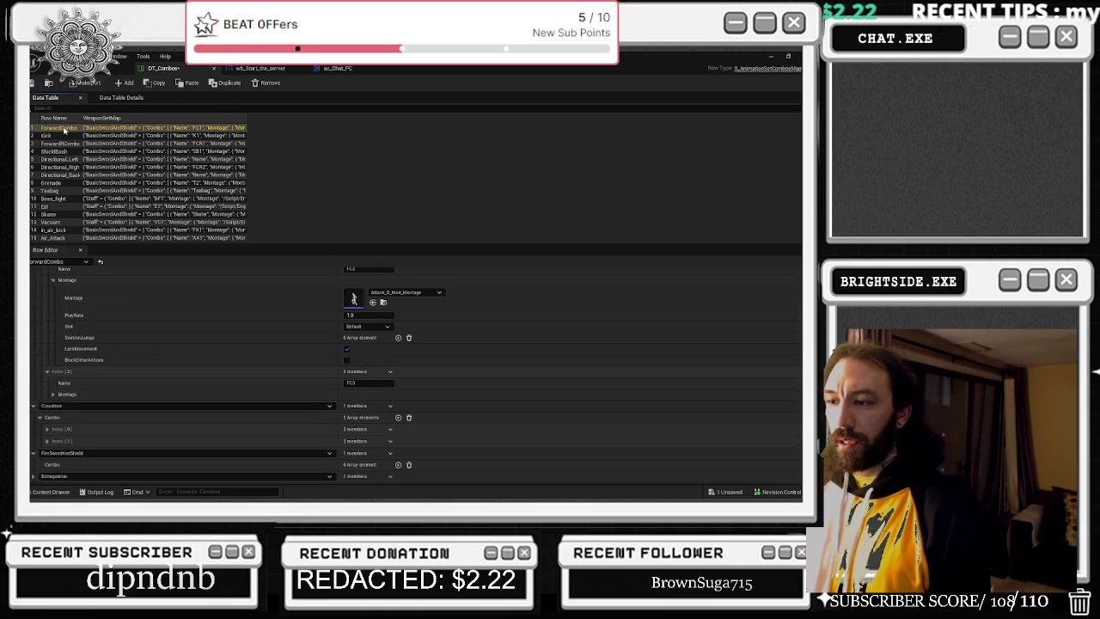
{"action": "left_click", "coordinate": [33, 476]}
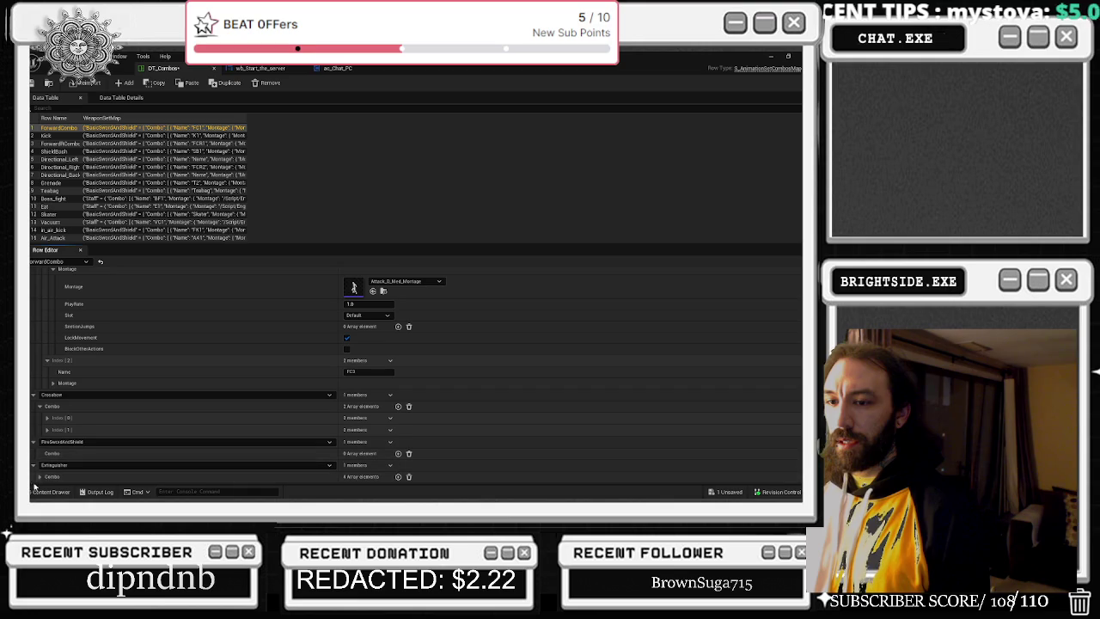
{"action": "left_click", "coordinate": [40, 478]}
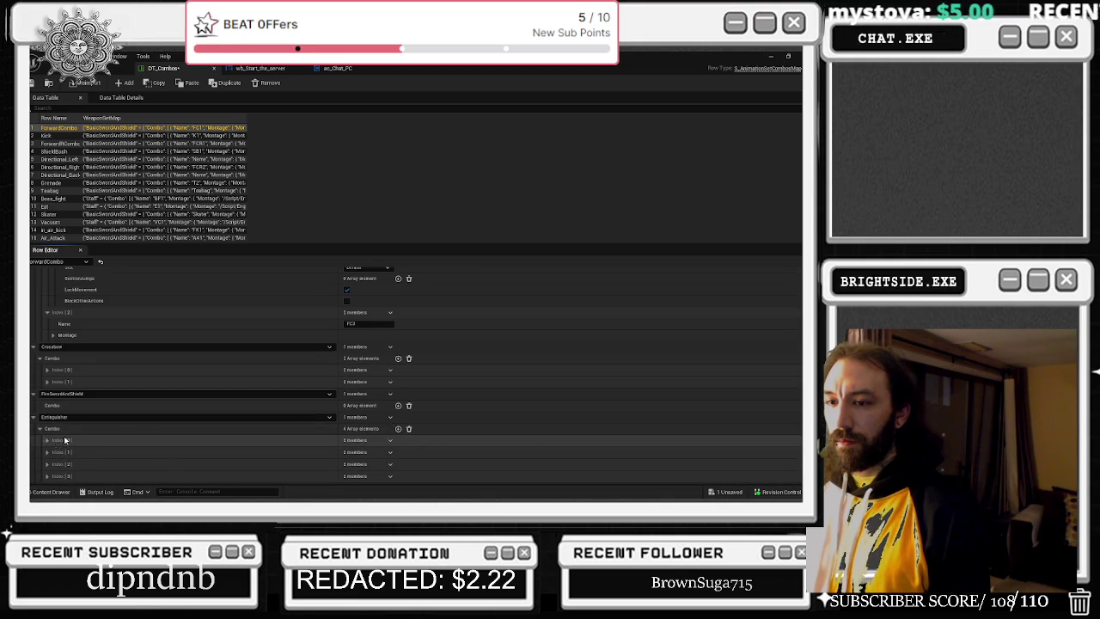
{"action": "left_click", "coordinate": [65, 143]}
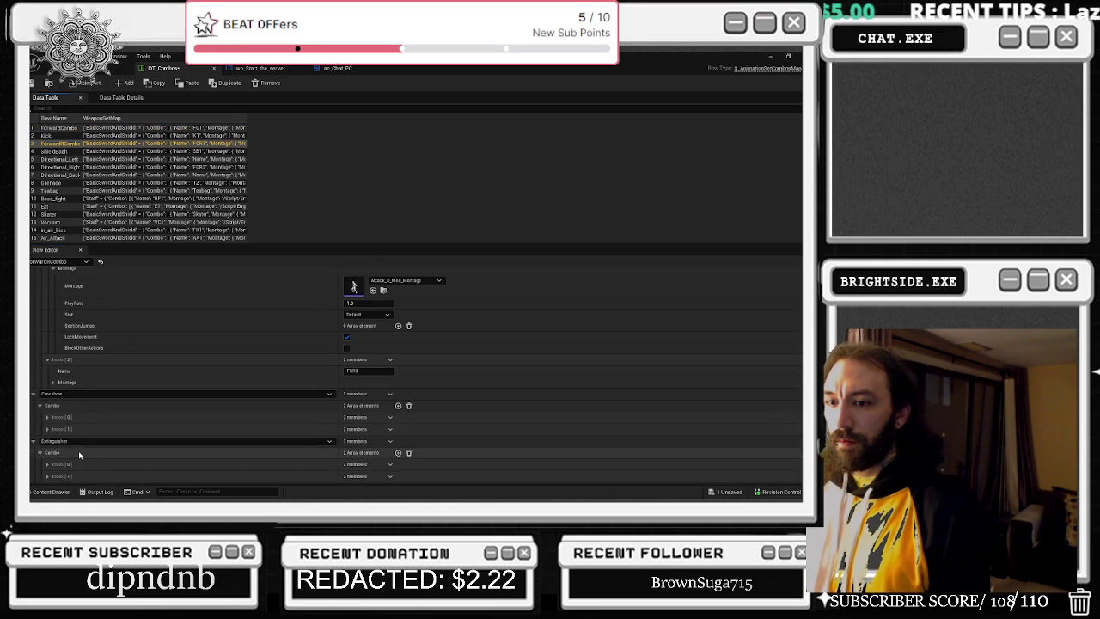
- Rename ForwardRCombo's first two Extinguisher entries to FCR1 and FCR2
{"action": "left_click", "coordinate": [47, 440]}
{"action": "left_click", "coordinate": [368, 451]}
{"action": "type", "text": "FCR0"}
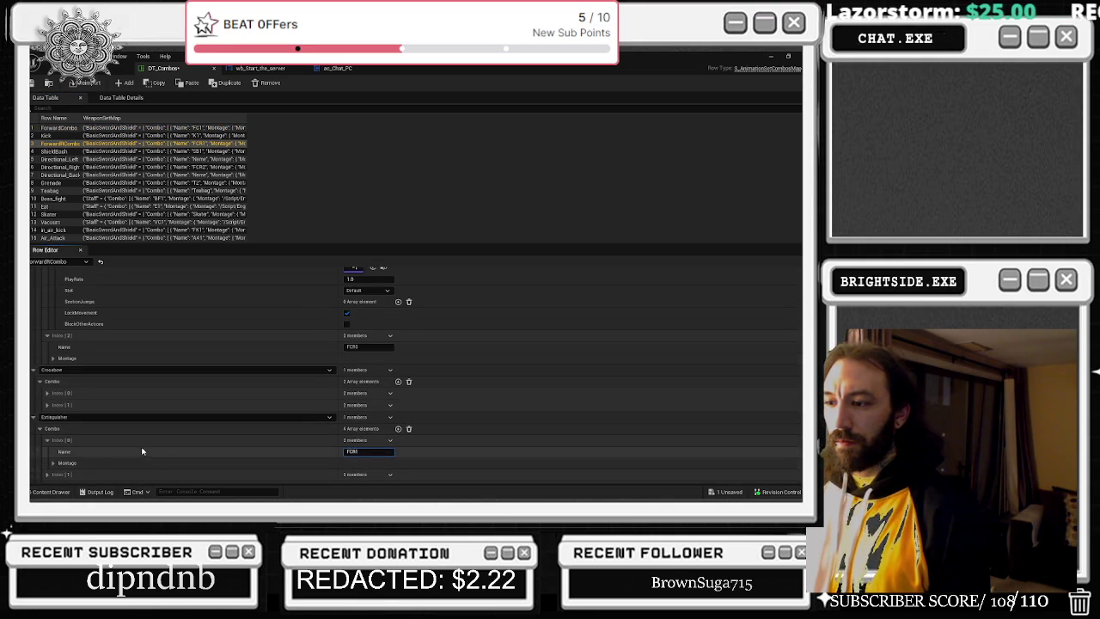
{"action": "scroll", "coordinate": [52, 456], "scroll_direction": "down", "scroll_amount": 1}
{"action": "left_click", "coordinate": [47, 451]}
{"action": "type", "text": "R"}
{"action": "scroll", "coordinate": [206, 449], "scroll_direction": "down", "scroll_amount": 1}
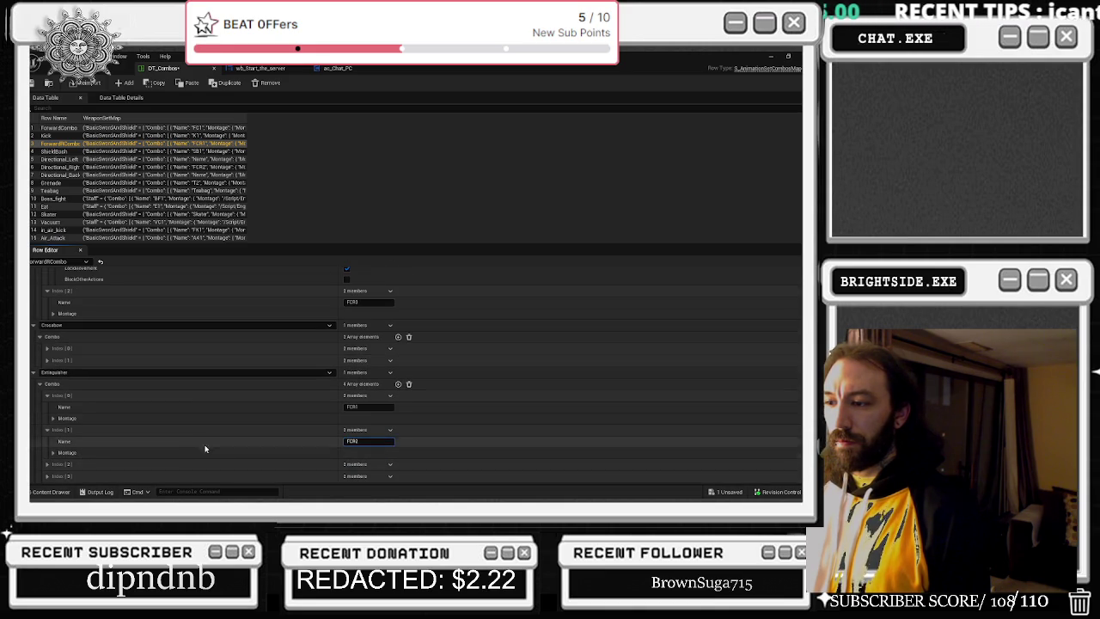
- Rename the third and fourth Extinguisher entries to FCR3 and FCR4, then save the data table
{"action": "left_click", "coordinate": [47, 464]}
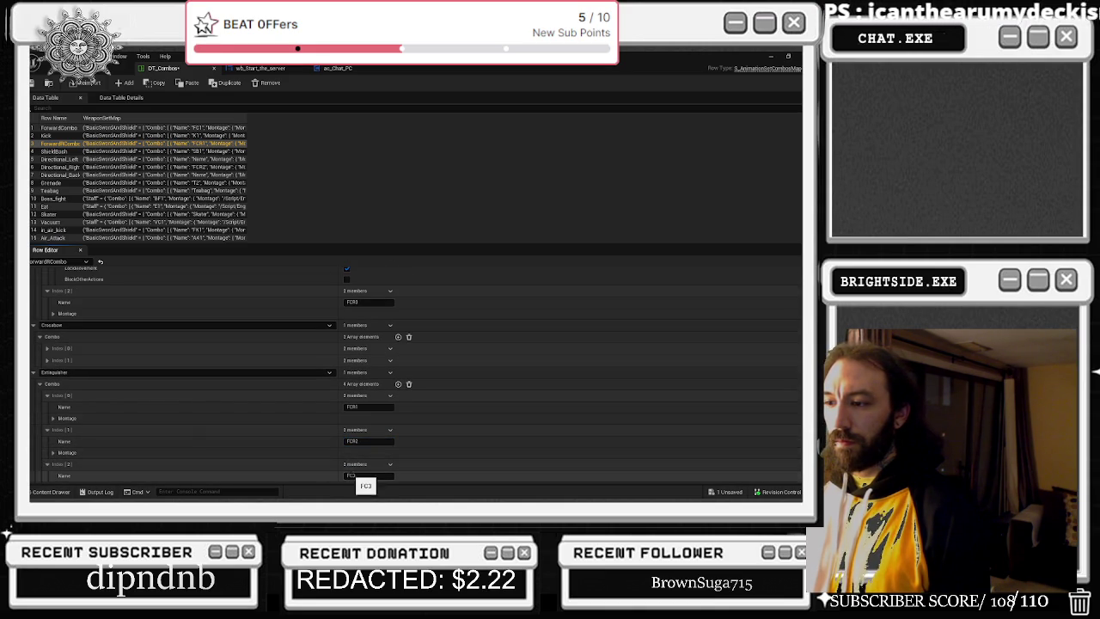
{"action": "type", "text": "R"}
{"action": "scroll", "coordinate": [109, 439], "scroll_direction": "down", "scroll_amount": 1}
{"action": "left_click", "coordinate": [47, 475]}
{"action": "scroll", "coordinate": [51, 464], "scroll_direction": "down", "scroll_amount": 1}
{"action": "left_click", "coordinate": [368, 465]}
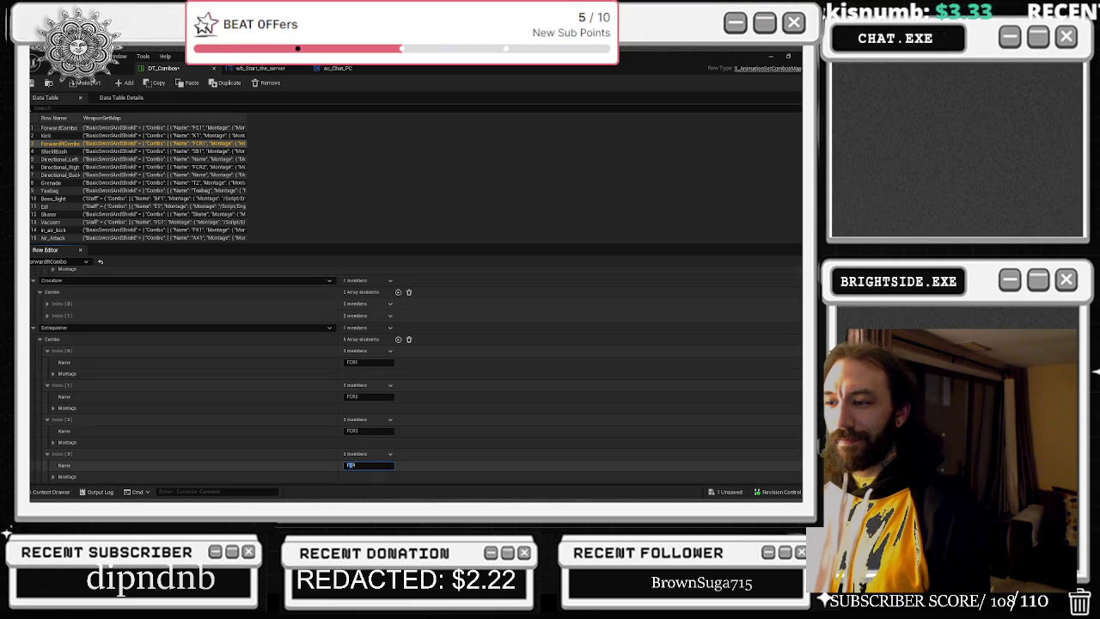
{"action": "type", "text": "R"}
{"action": "key", "text": "Return"}
{"action": "left_click", "coordinate": [52, 83]}
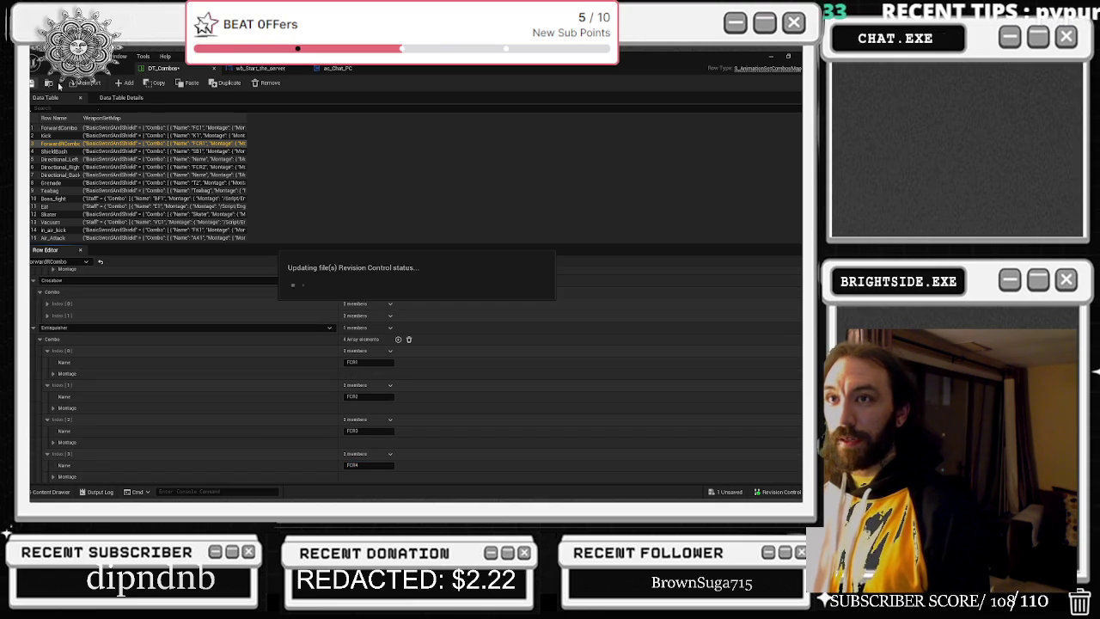
{"action": "left_click", "coordinate": [53, 160]}
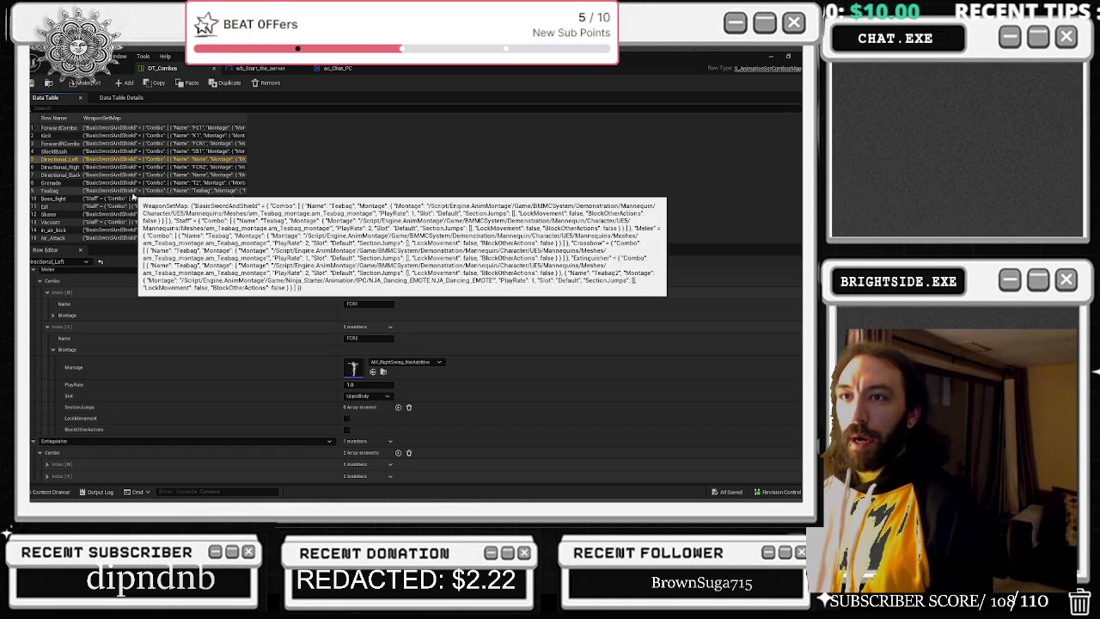
- Compare the ForwardRCombo and Directional_Left rows' combo data
{"action": "left_click", "coordinate": [68, 144]}
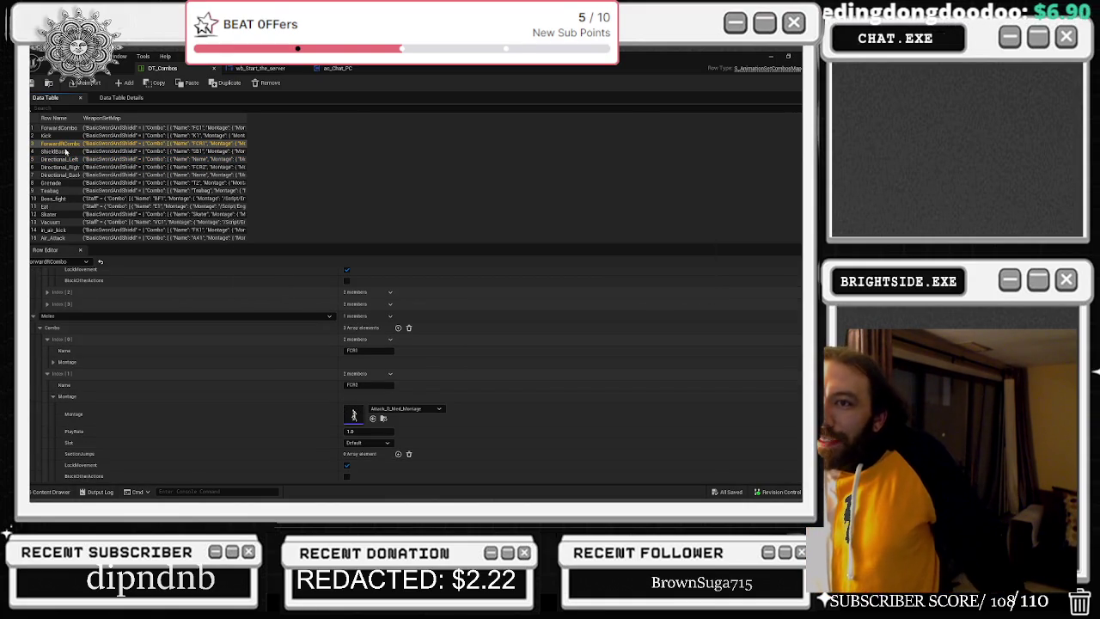
{"action": "left_click", "coordinate": [64, 160]}
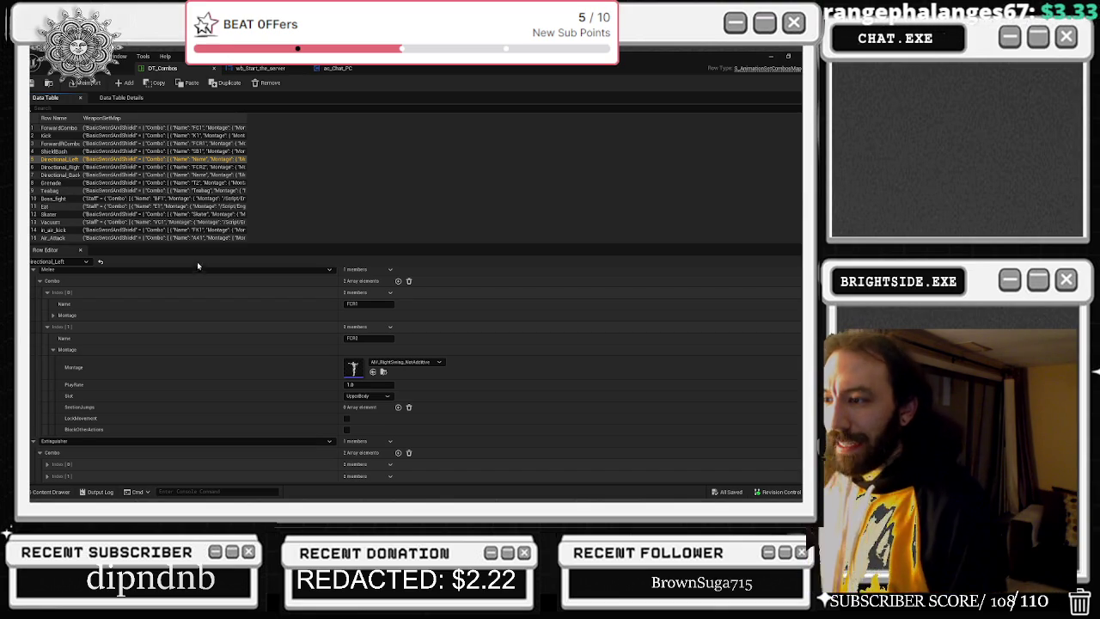
{"action": "scroll", "coordinate": [119, 395], "scroll_direction": "up", "scroll_amount": 5}
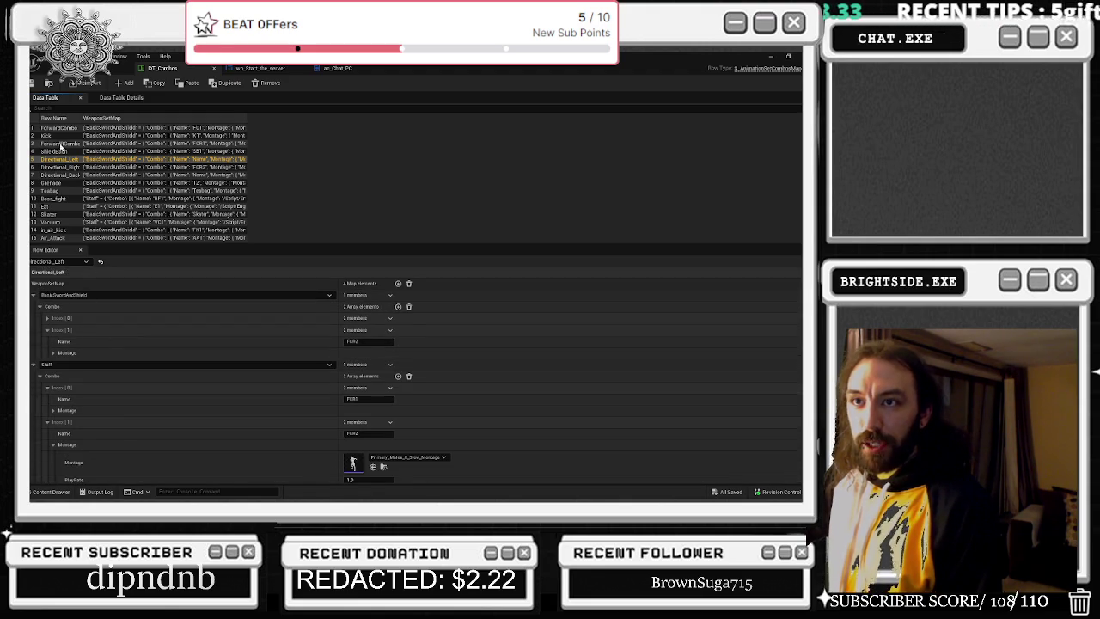
{"action": "key", "text": "Up"}
{"action": "key", "text": "Up"}
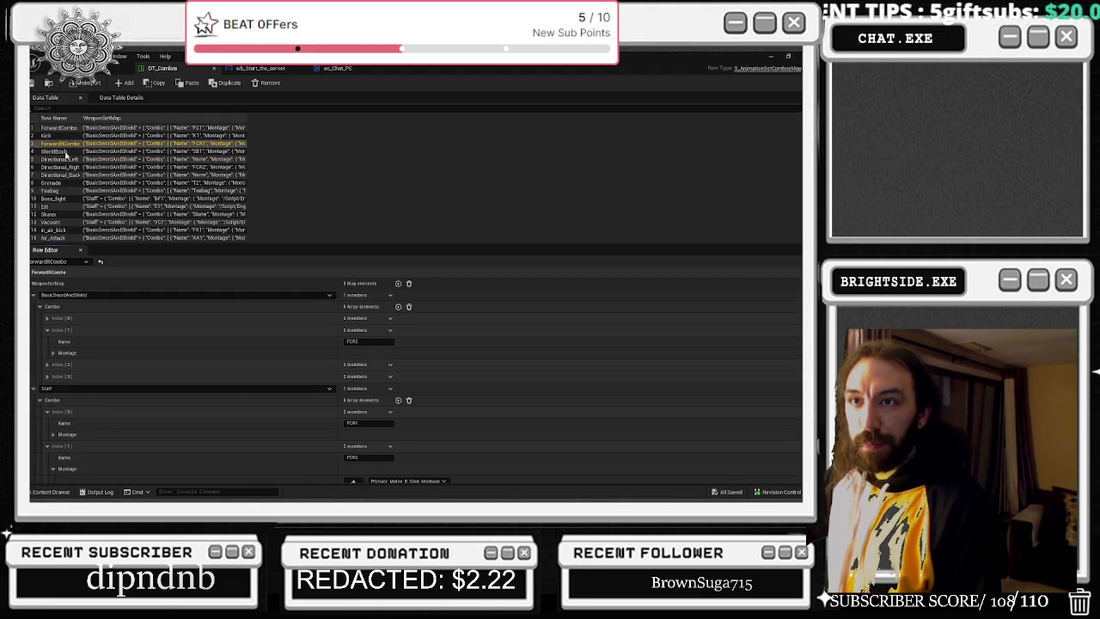
{"action": "left_click", "coordinate": [68, 159]}
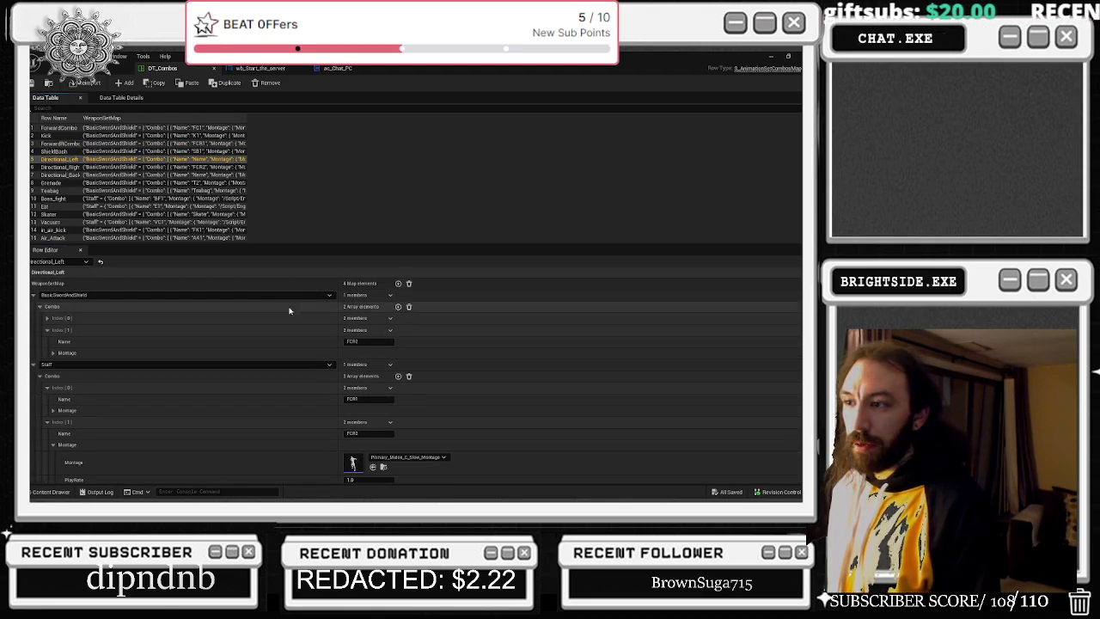
{"action": "left_click", "coordinate": [49, 144]}
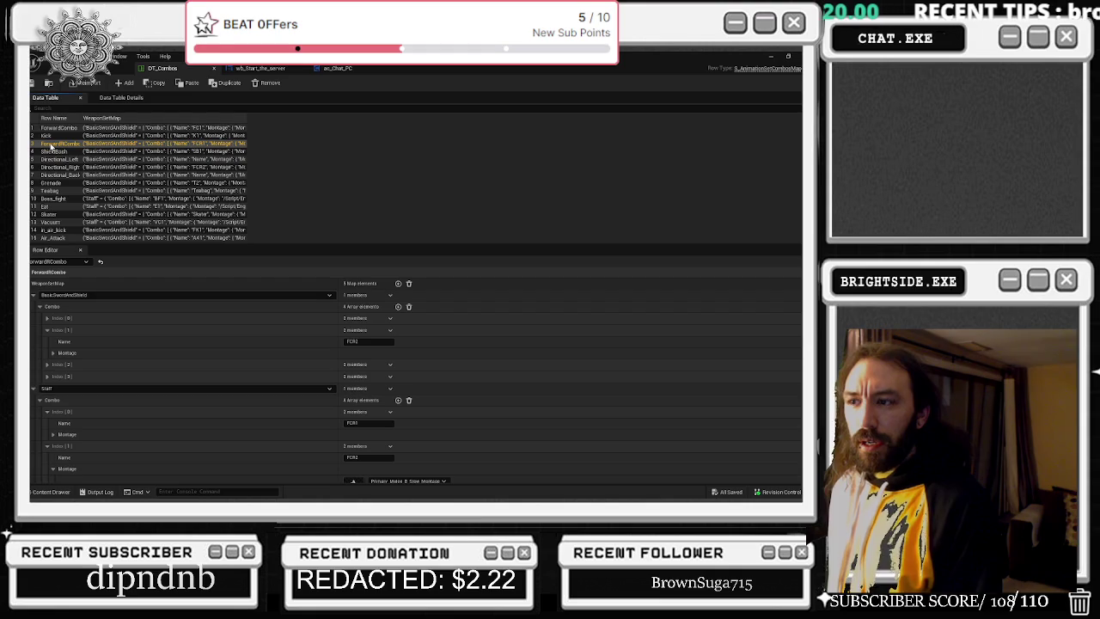
- Inspect Directional_Right, Directional_Back and Grenade, then paste the copied combo data into Directional_Right
{"action": "left_click", "coordinate": [74, 167]}
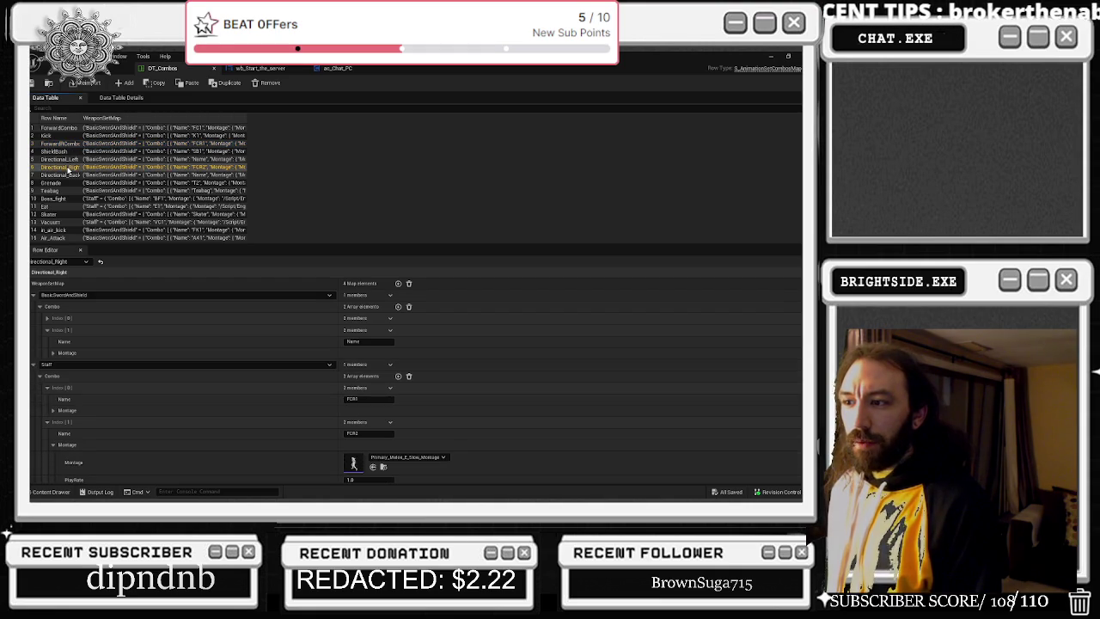
{"action": "scroll", "coordinate": [521, 387], "scroll_direction": "down", "scroll_amount": 5}
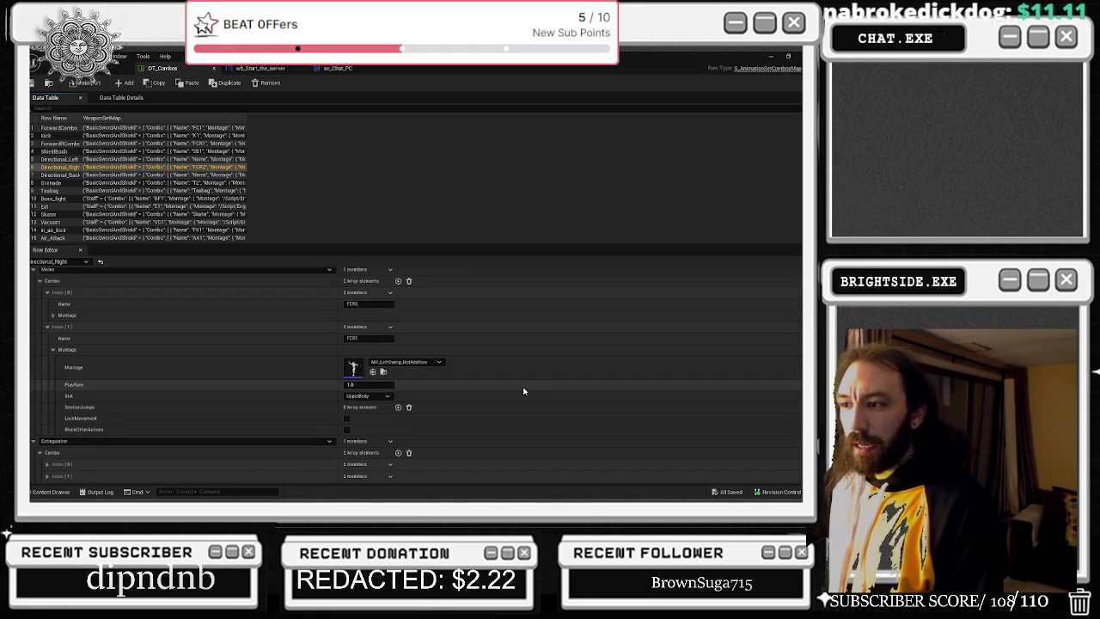
{"action": "left_click", "coordinate": [68, 174]}
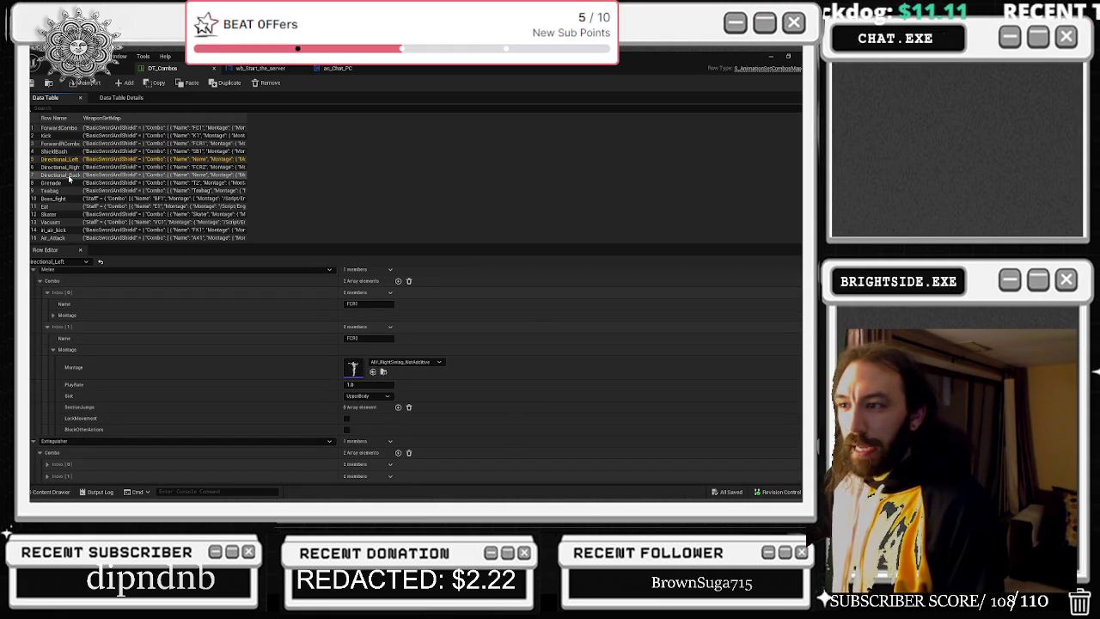
{"action": "left_click", "coordinate": [66, 159]}
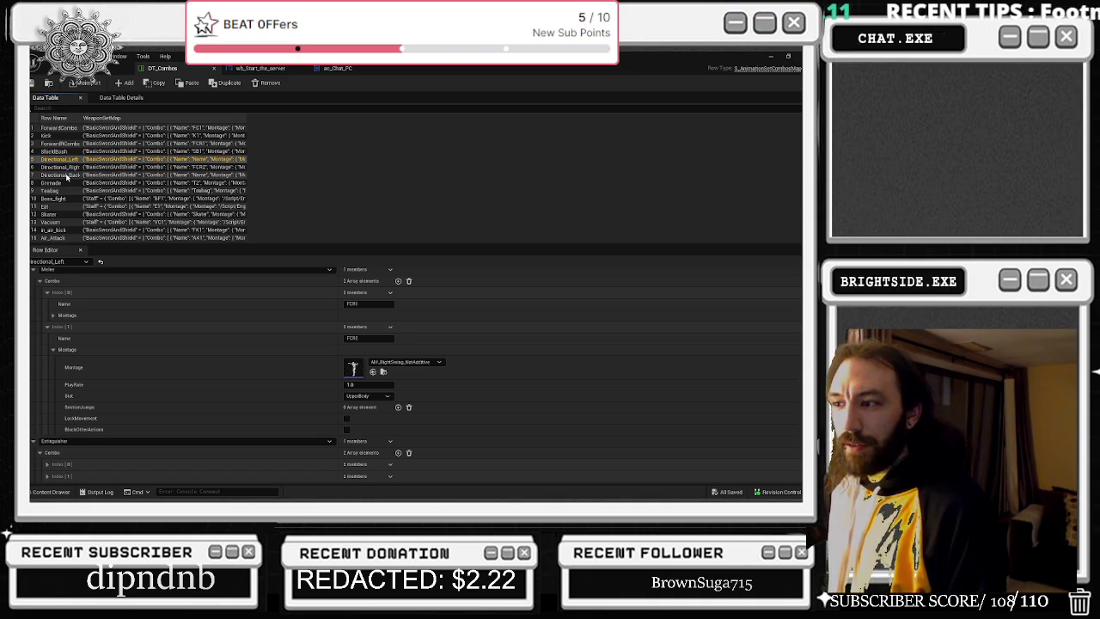
{"action": "left_click", "coordinate": [57, 183]}
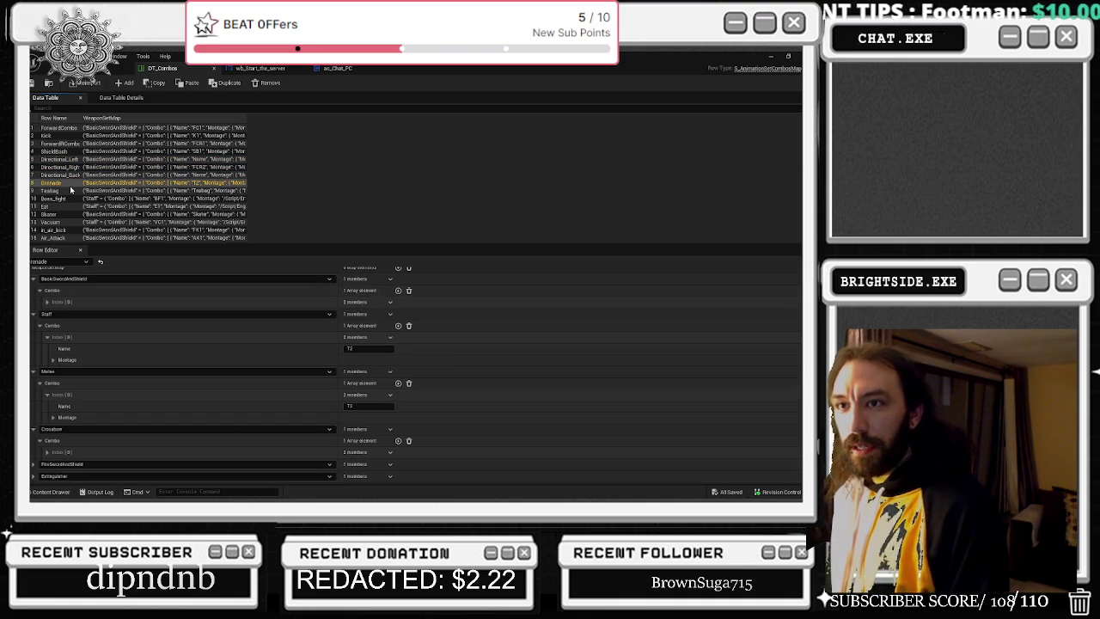
{"action": "left_click", "coordinate": [57, 160]}
{"action": "left_click", "coordinate": [59, 168]}
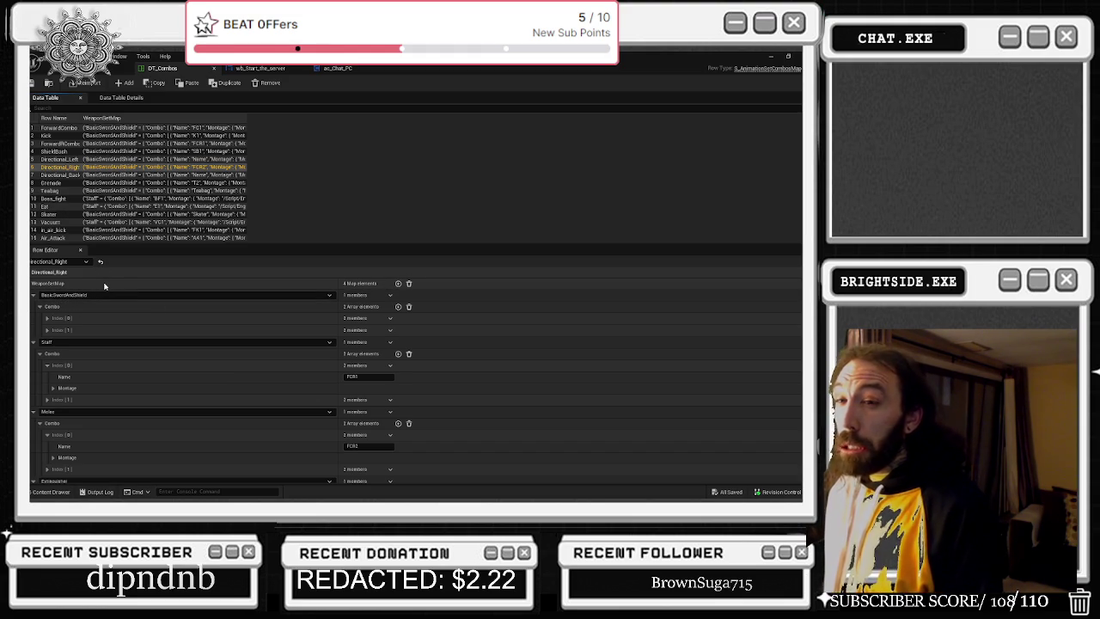
{"action": "key", "text": "ctrl+v"}
- Inspect Directional_Back's first sword-and-shield combo entry, then collapse its BasicSwordAndShield and Staff categories
{"action": "scroll", "coordinate": [282, 318], "scroll_direction": "down", "scroll_amount": 2}
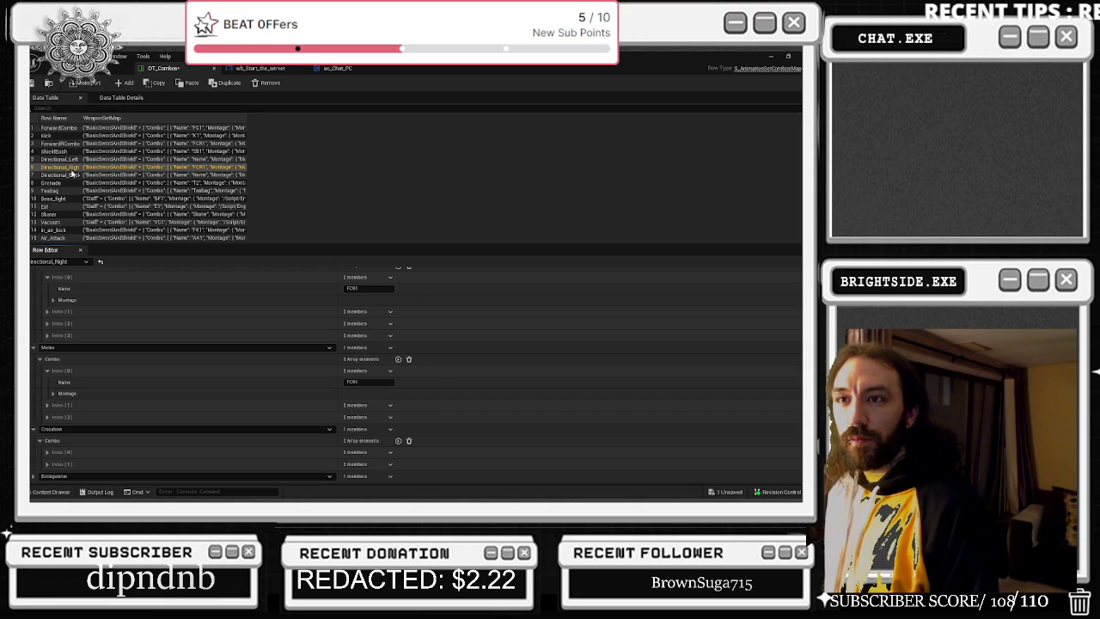
{"action": "left_click", "coordinate": [215, 174]}
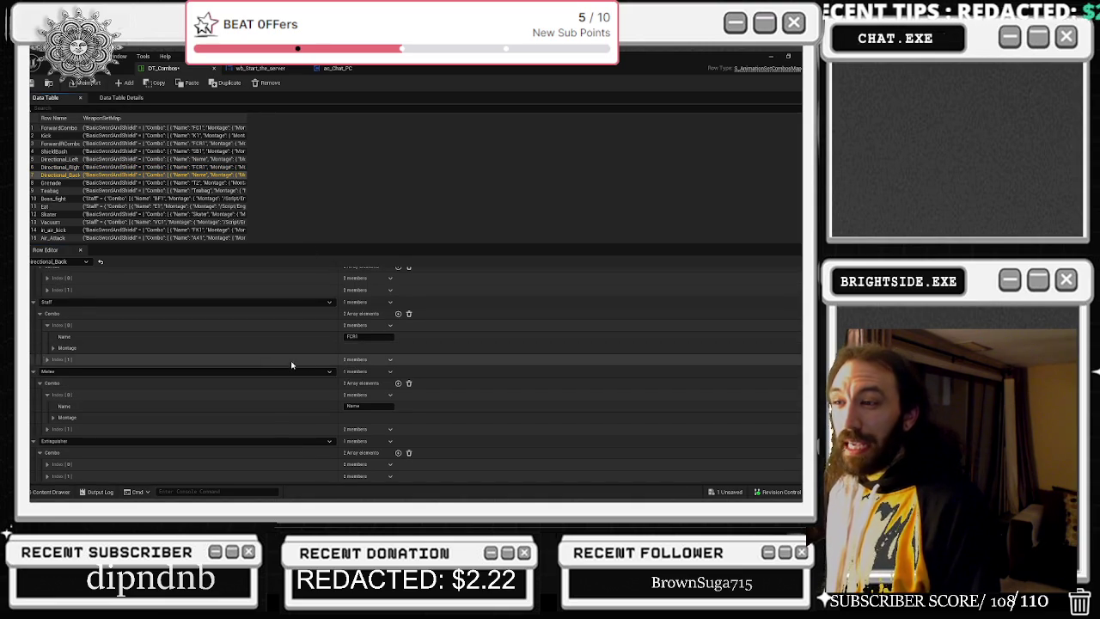
{"action": "scroll", "coordinate": [343, 293], "scroll_direction": "up", "scroll_amount": 2}
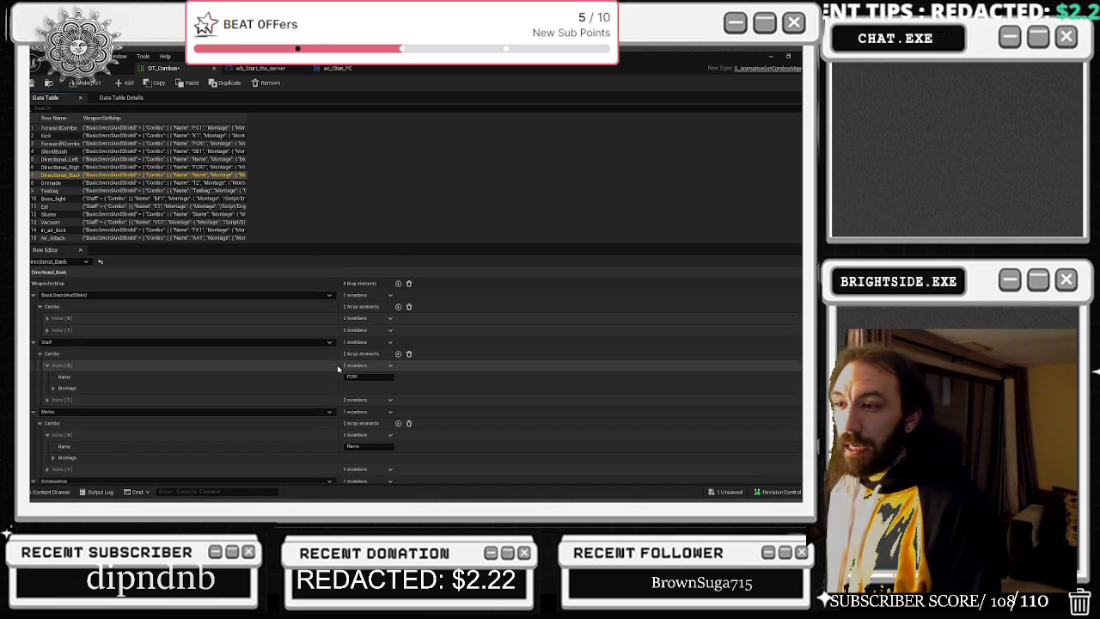
{"action": "left_click", "coordinate": [48, 318]}
{"action": "left_click", "coordinate": [53, 341]}
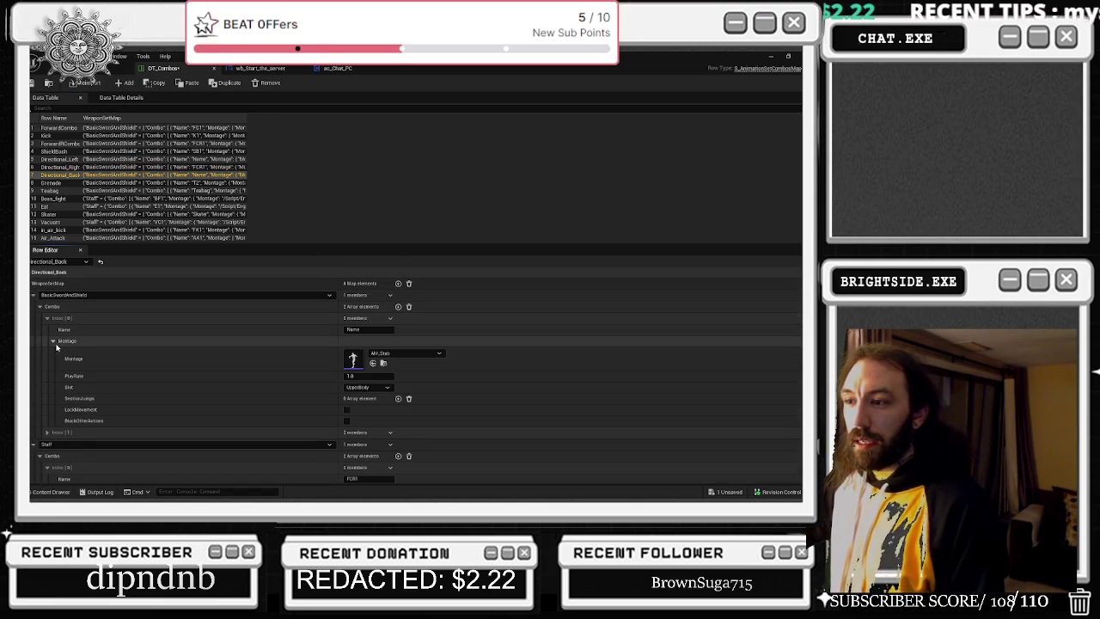
{"action": "left_click", "coordinate": [33, 294]}
{"action": "left_click", "coordinate": [34, 307]}
{"action": "left_click", "coordinate": [67, 160]}
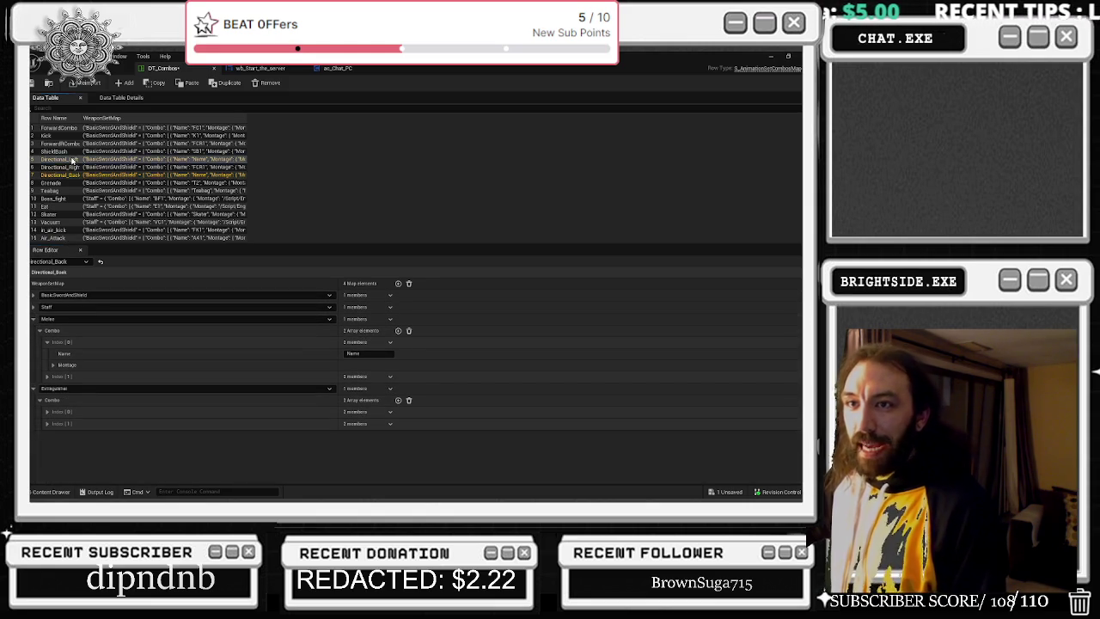
- Expand Directional_Left's BasicSwordAndShield combo entries and their montage settings
{"action": "left_click", "coordinate": [68, 166]}
{"action": "left_click", "coordinate": [60, 159]}
{"action": "left_click", "coordinate": [33, 295]}
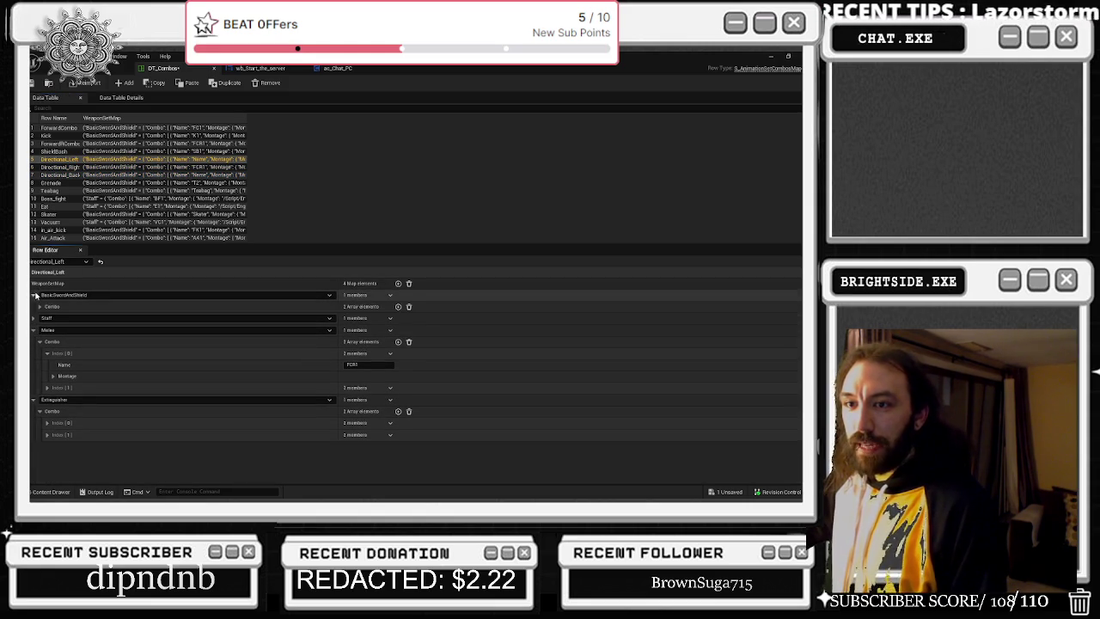
{"action": "left_click", "coordinate": [39, 306]}
{"action": "left_click", "coordinate": [47, 318]}
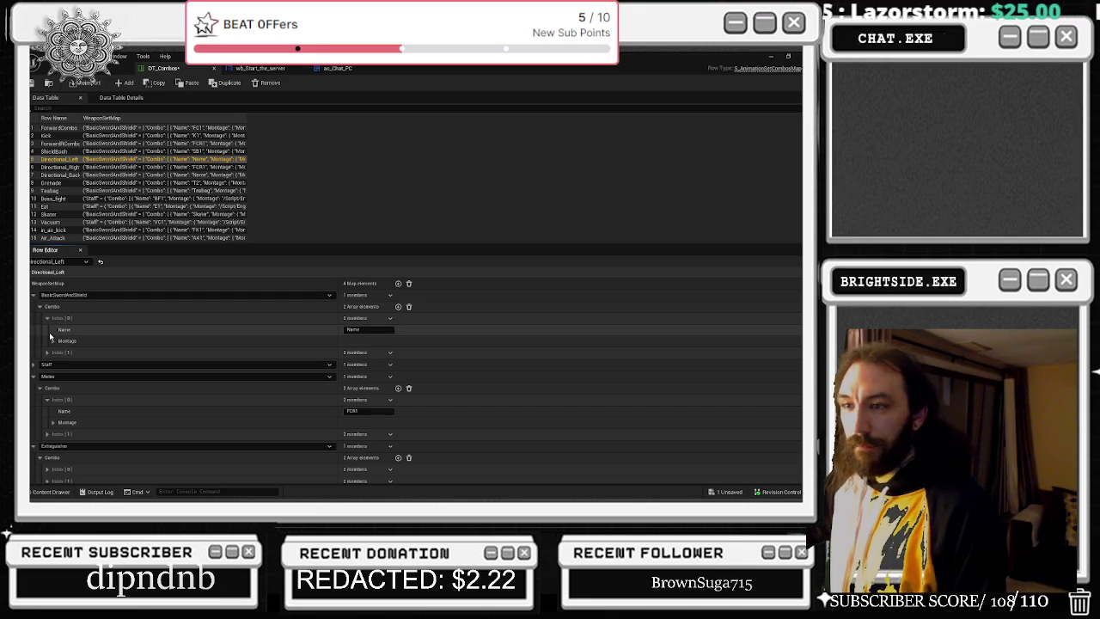
{"action": "left_click", "coordinate": [53, 341]}
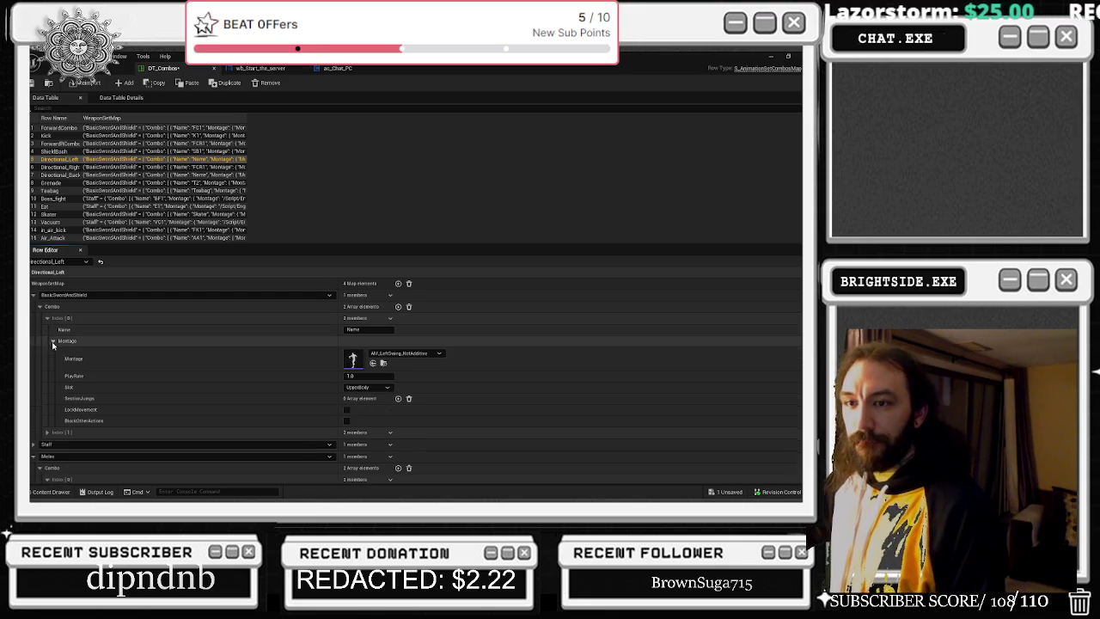
{"action": "left_click", "coordinate": [48, 432]}
{"action": "scroll", "coordinate": [47, 434], "scroll_direction": "down", "scroll_amount": 1}
{"action": "left_click", "coordinate": [52, 428]}
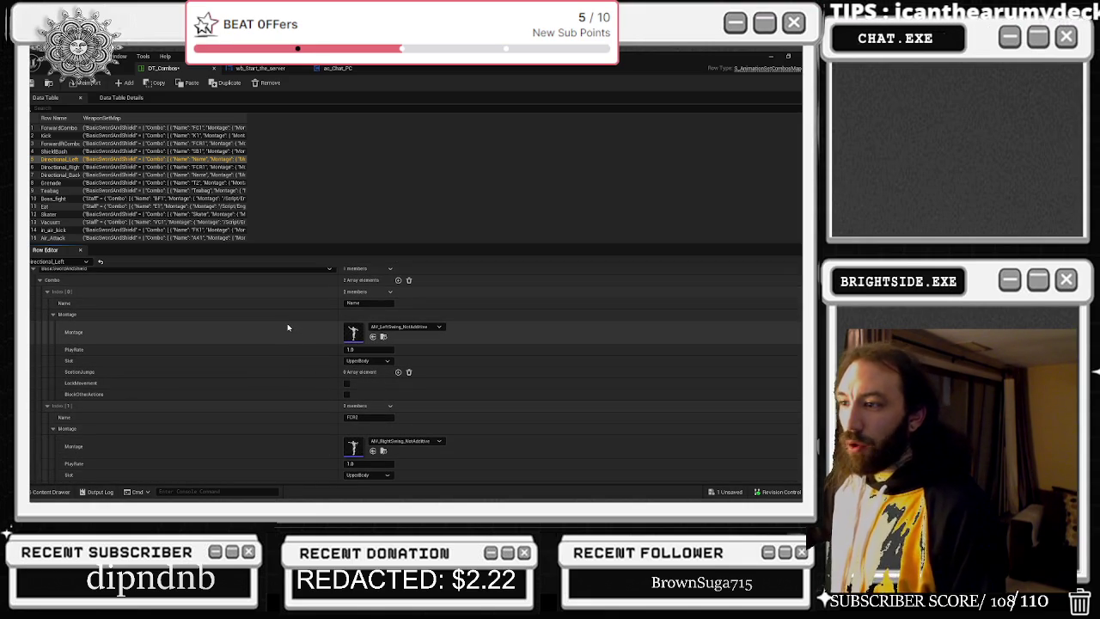
{"action": "scroll", "coordinate": [273, 337], "scroll_direction": "down", "scroll_amount": 1}
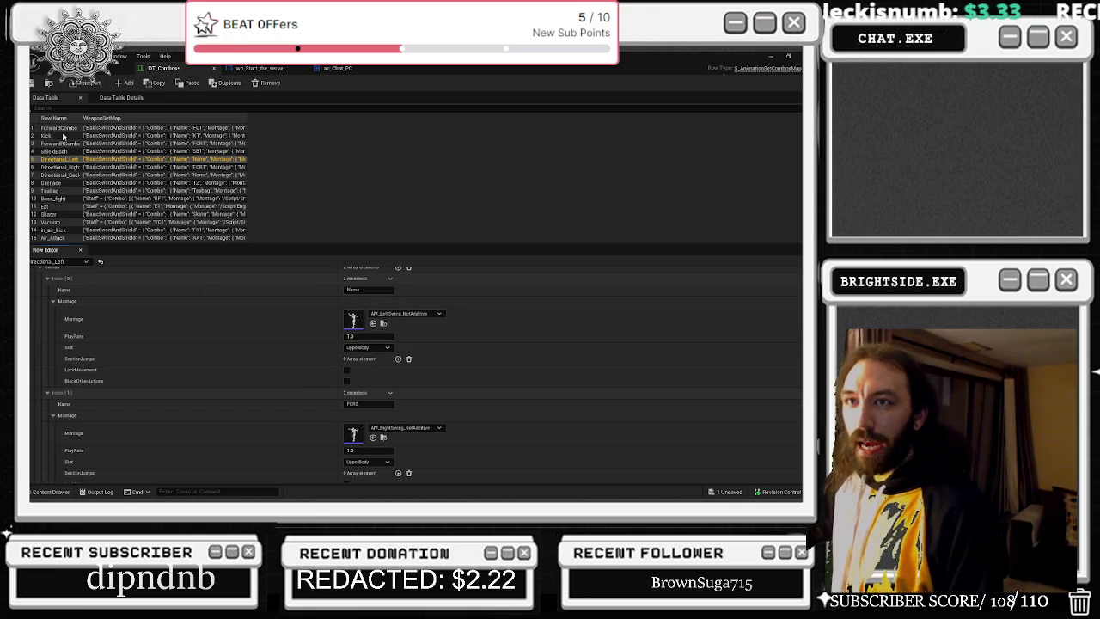
- Compare ForwardCombo, ForwardRCombo and the directional rows, then Save All including the level
{"action": "left_click", "coordinate": [71, 129]}
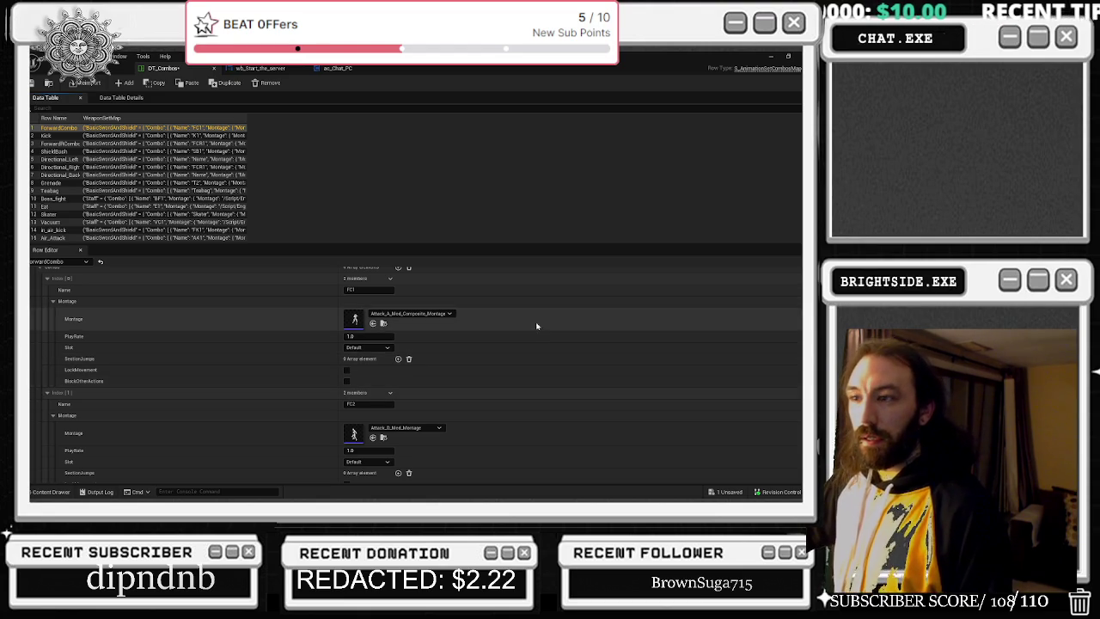
{"action": "scroll", "coordinate": [554, 363], "scroll_direction": "up", "scroll_amount": 2}
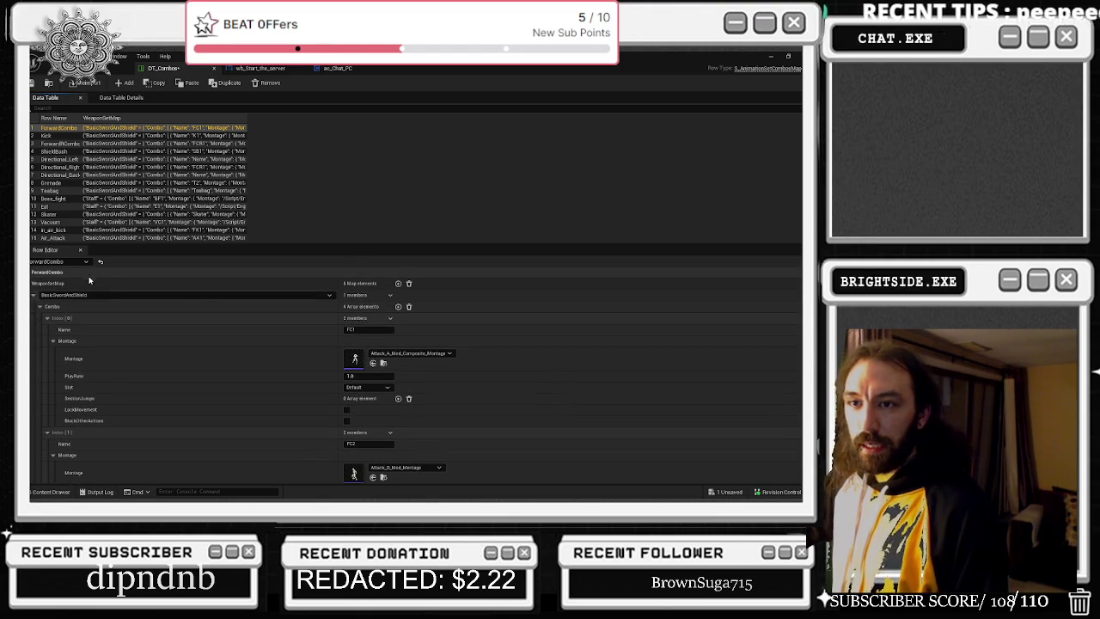
{"action": "left_click", "coordinate": [65, 159]}
{"action": "left_click", "coordinate": [69, 167]}
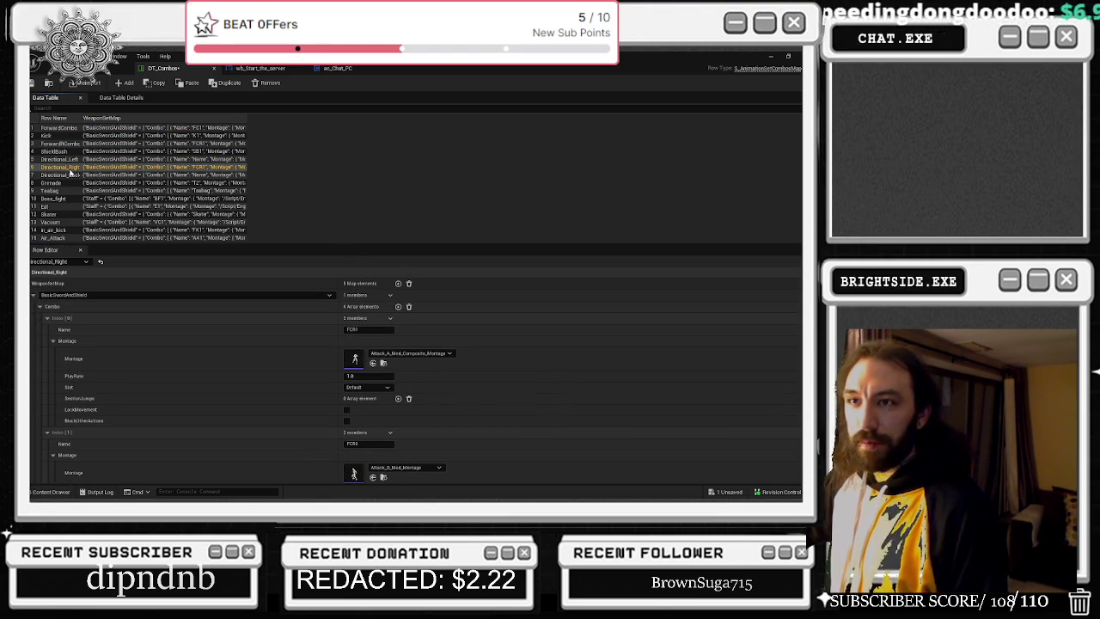
{"action": "left_click", "coordinate": [69, 160]}
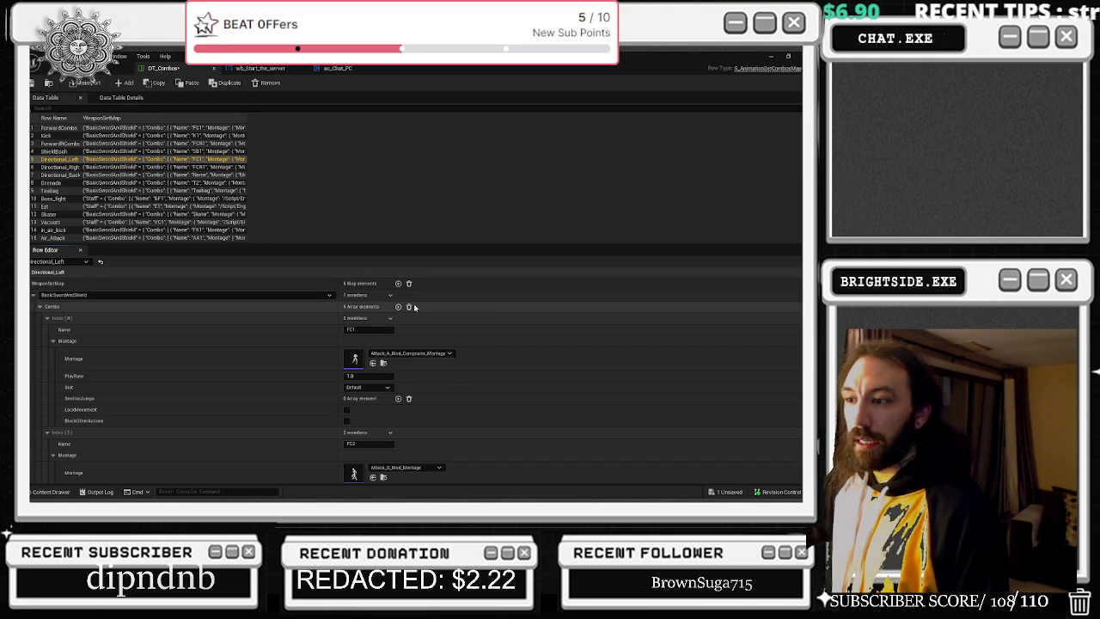
{"action": "left_click", "coordinate": [50, 143]}
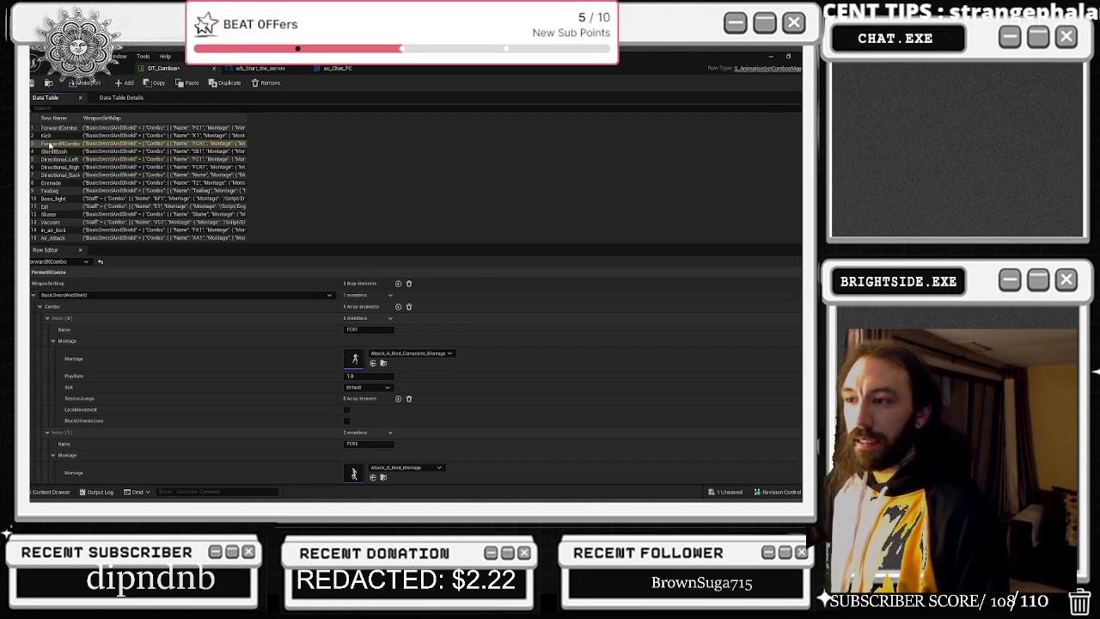
{"action": "left_click", "coordinate": [57, 160]}
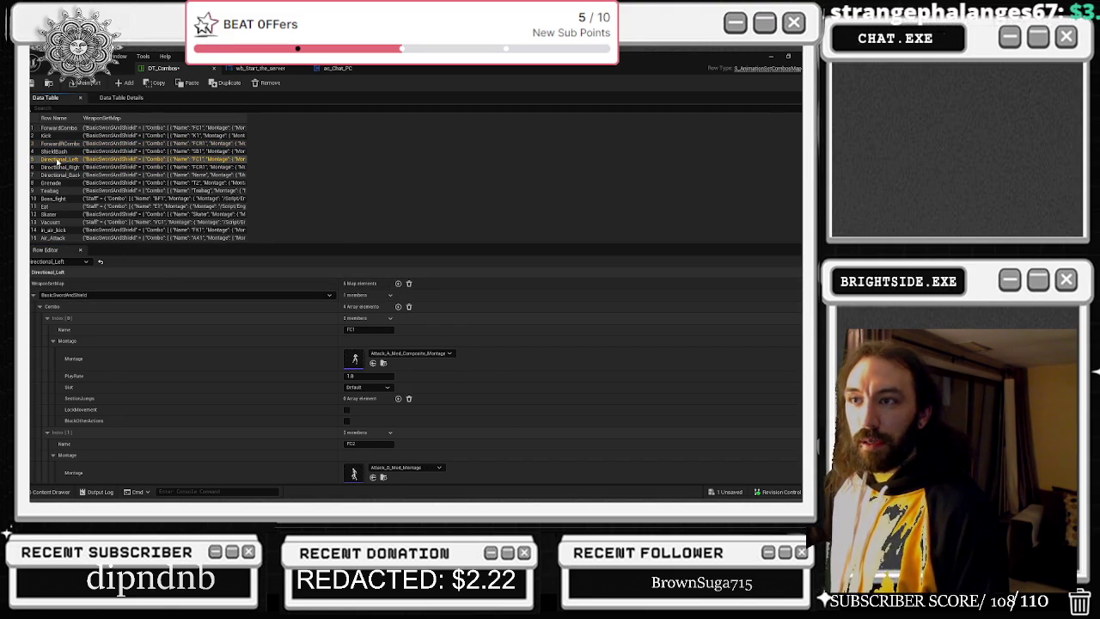
{"action": "left_click", "coordinate": [65, 170]}
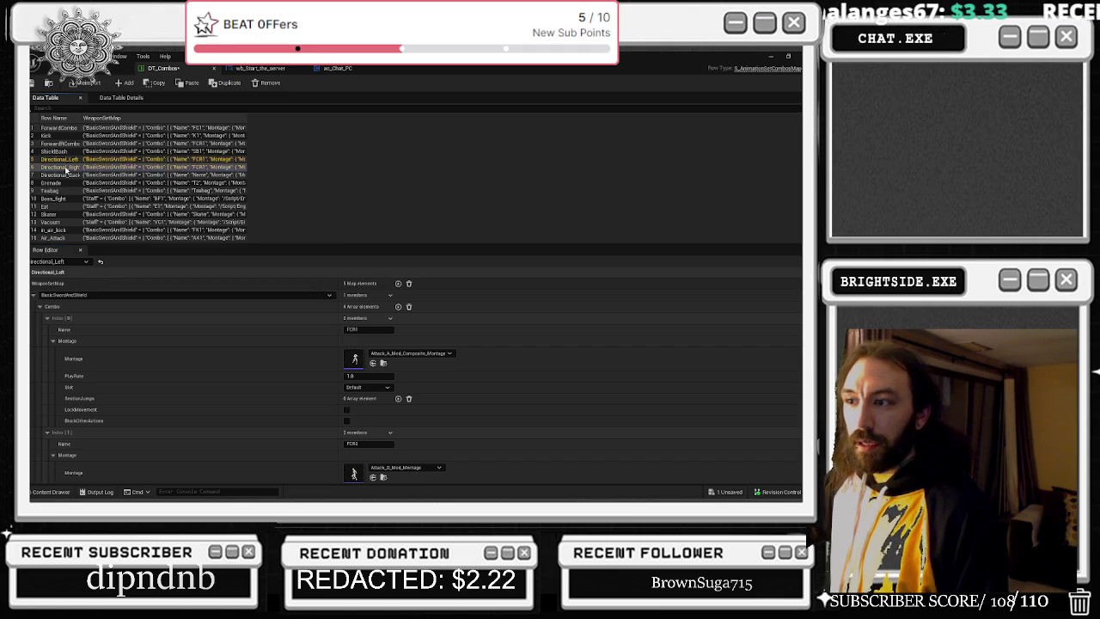
{"action": "left_click", "coordinate": [54, 175]}
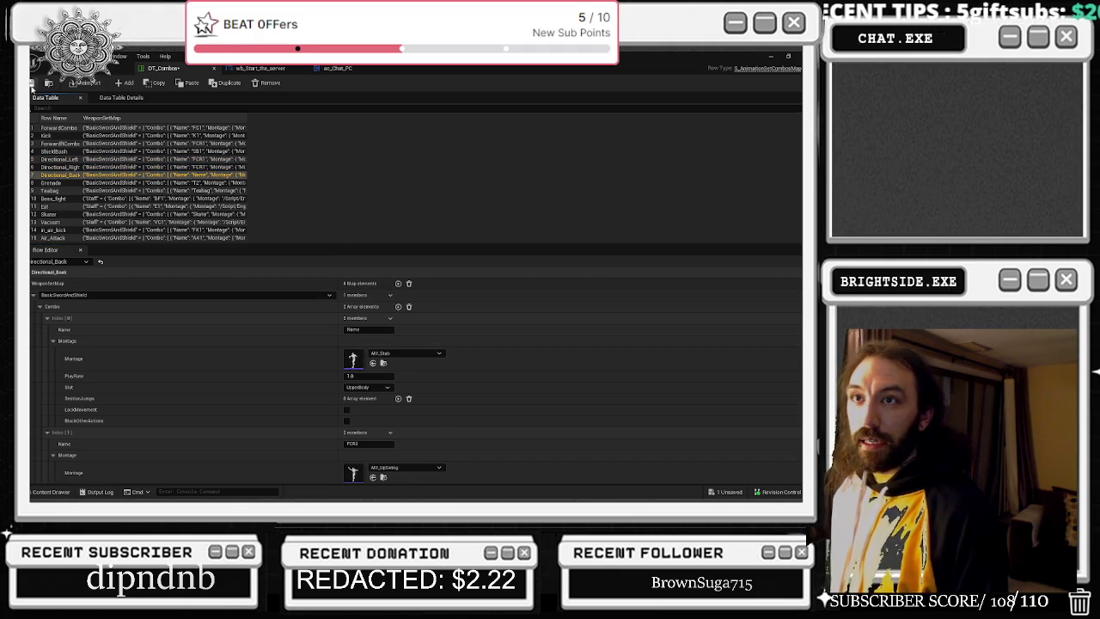
{"action": "left_click", "coordinate": [34, 83]}
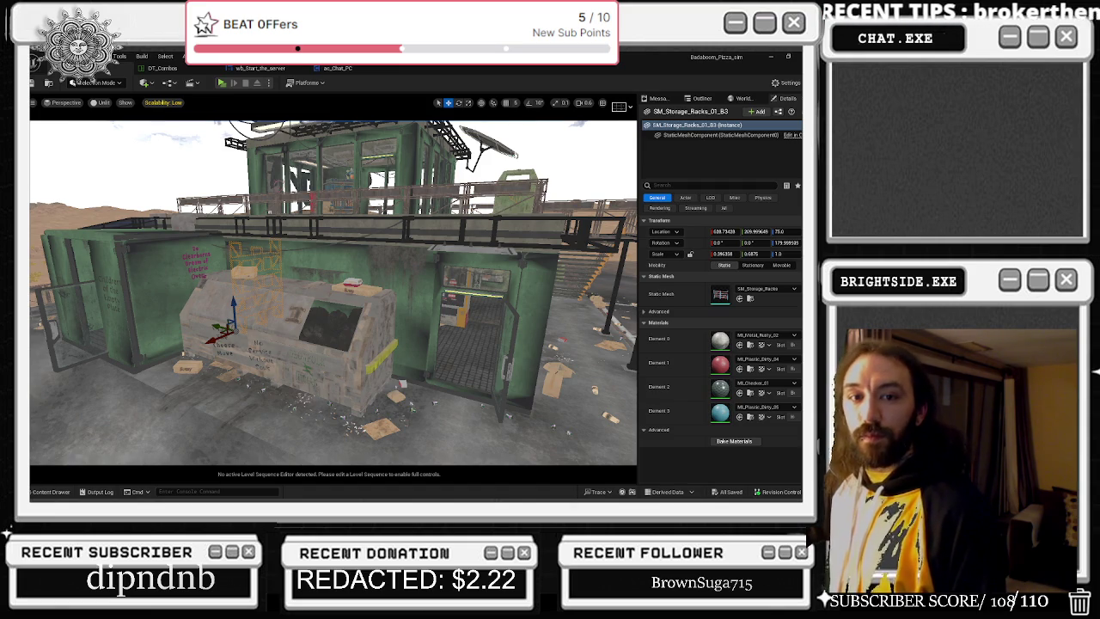
- Run a Play In Editor test of the level, ending with Blueprint runtime errors and mobility warnings logged
{"action": "left_click", "coordinate": [221, 84]}
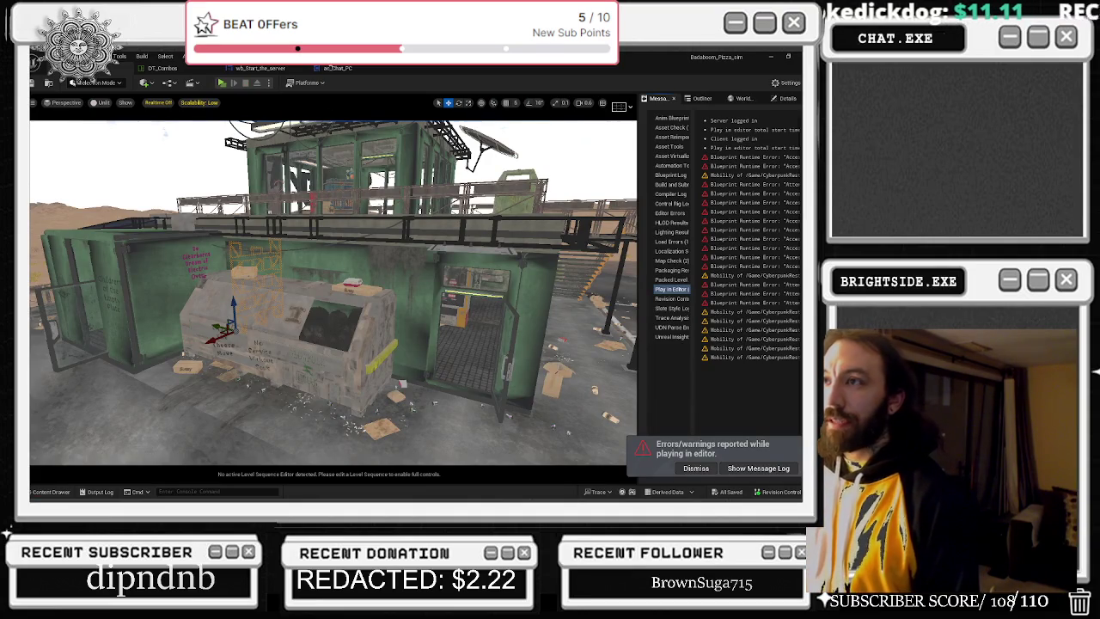
- Dismiss the play-session errors notice, return to DT_Combos, then switch to the Milanote 'Slice and dice' board
{"action": "left_click", "coordinate": [333, 69]}
{"action": "left_click", "coordinate": [282, 69]}
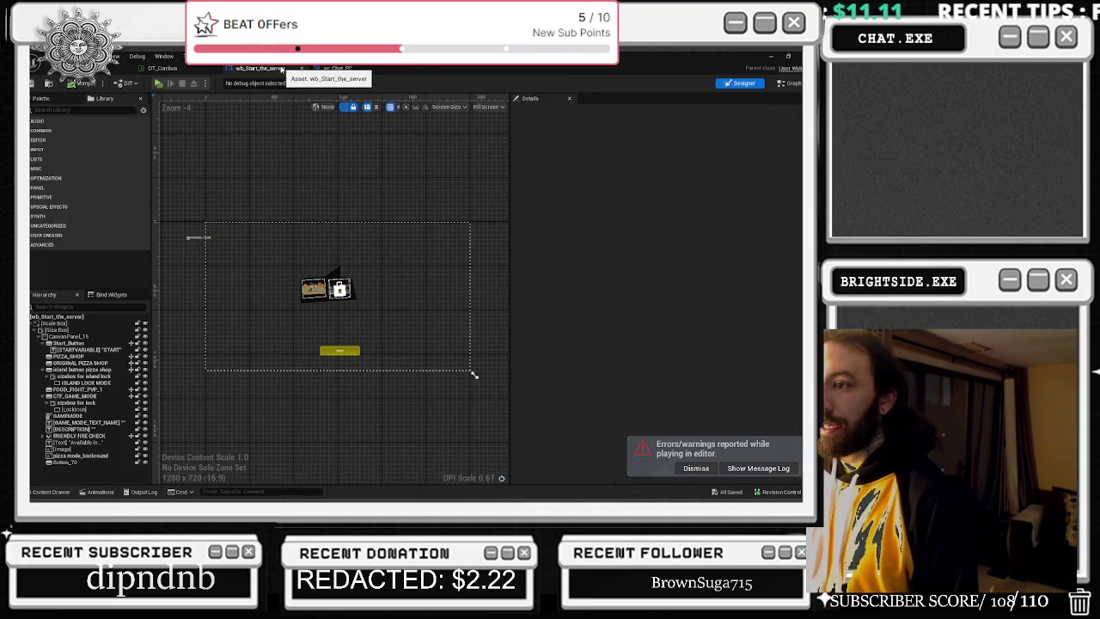
{"action": "left_click", "coordinate": [696, 468]}
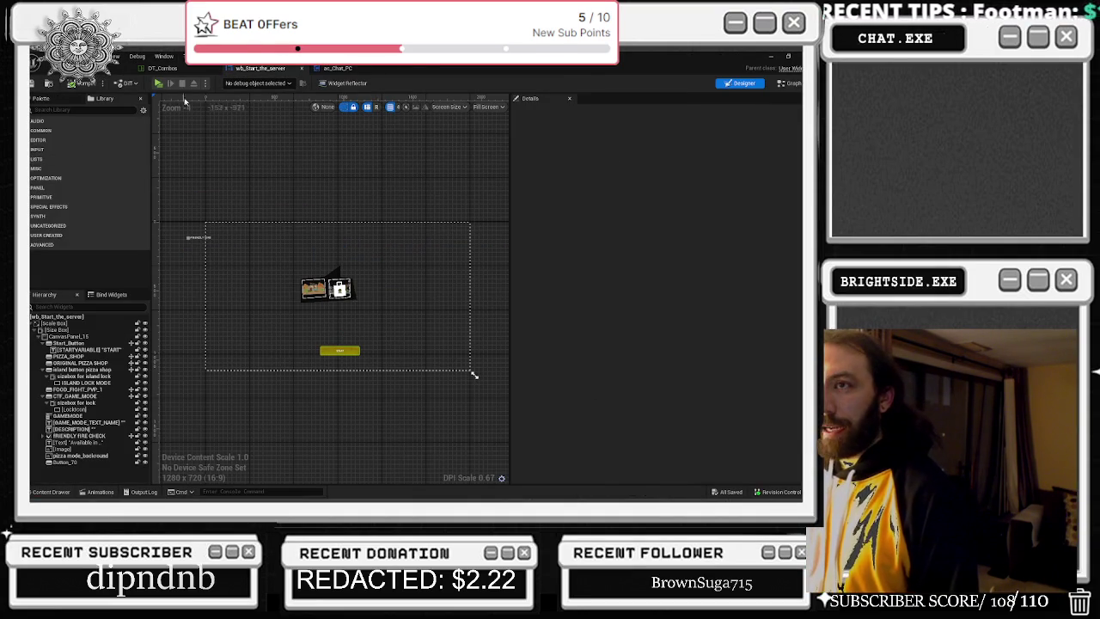
{"action": "left_click", "coordinate": [163, 67]}
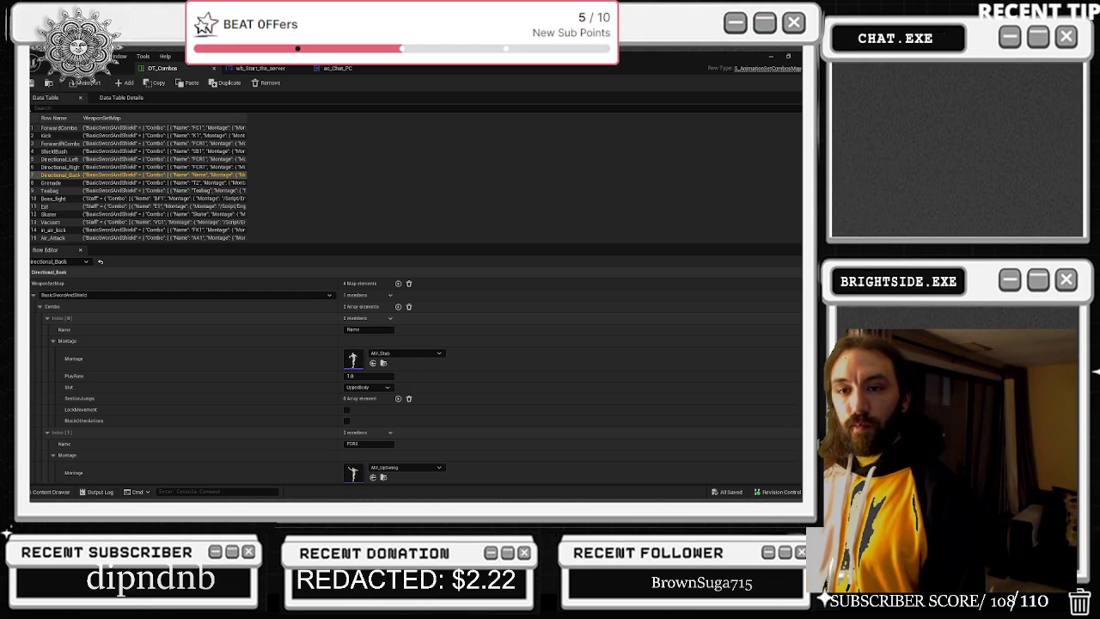
{"action": "key", "text": "alt+Tab"}
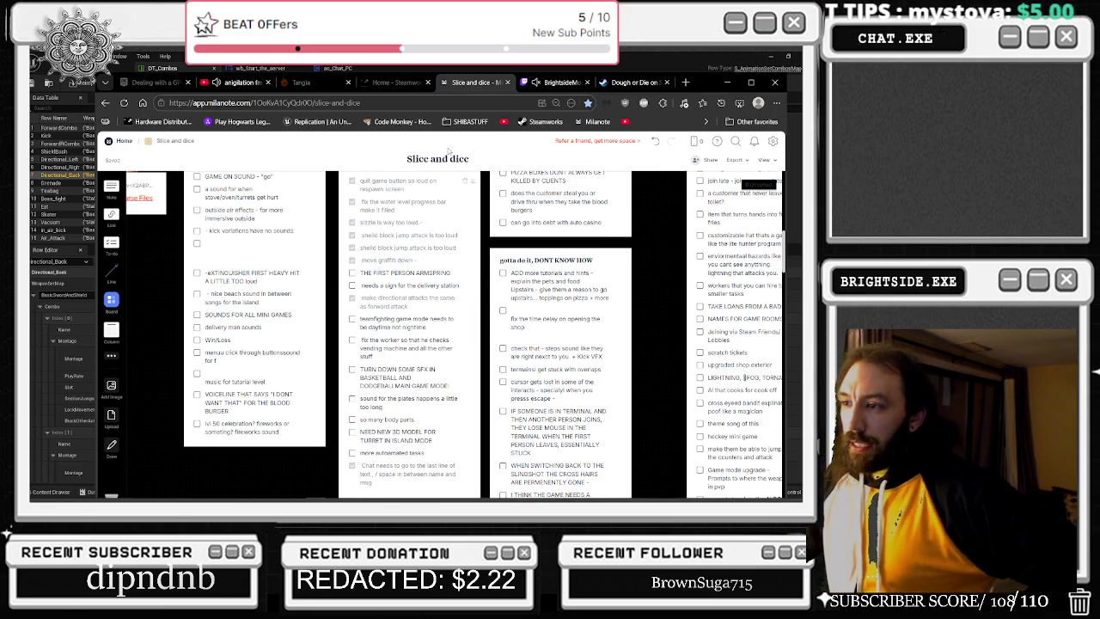
- Open the CyberpunkRestaurant Levels folder in the Content Drawer and load FOOD_FIGHT_LEVEL
{"action": "key", "text": "alt+Tab"}
{"action": "left_click", "coordinate": [49, 492]}
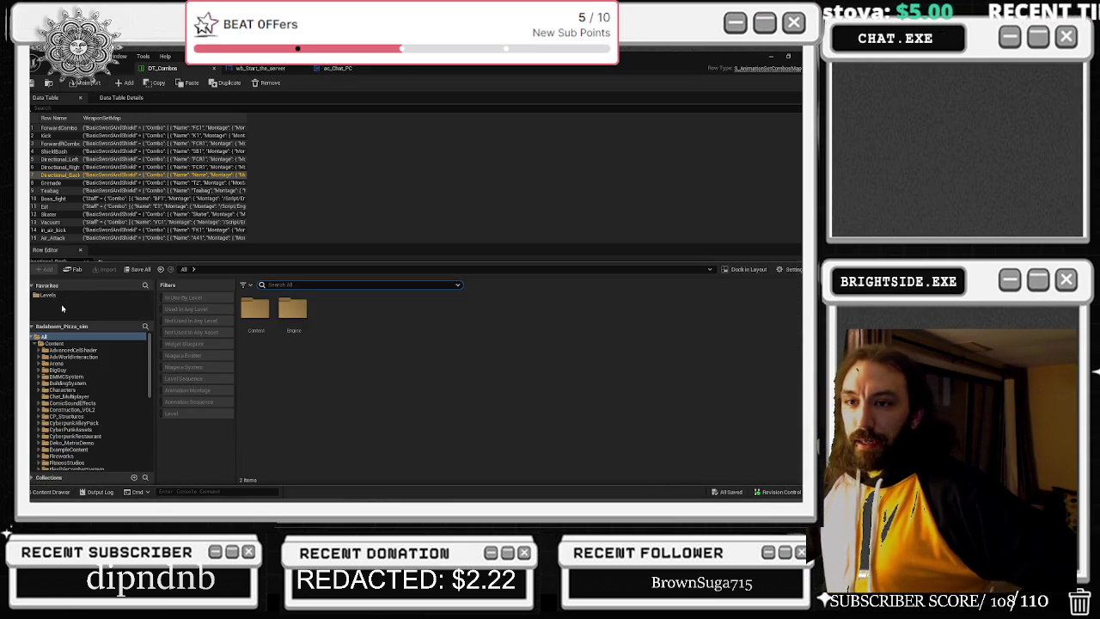
{"action": "left_click", "coordinate": [51, 295]}
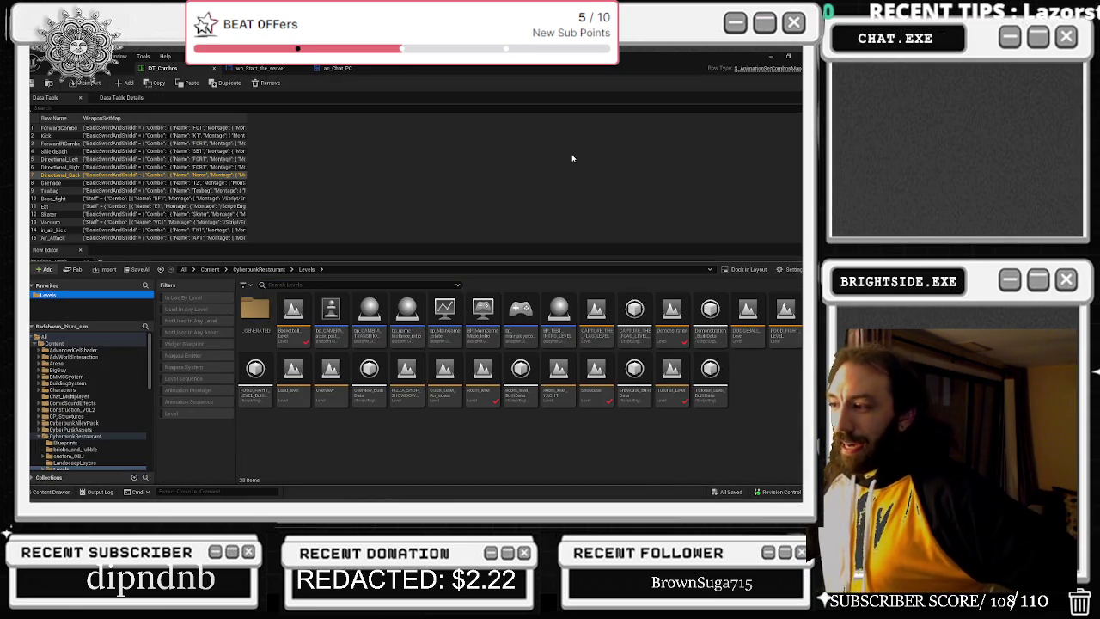
{"action": "key", "text": "alt+Tab"}
{"action": "left_click", "coordinate": [311, 292]}
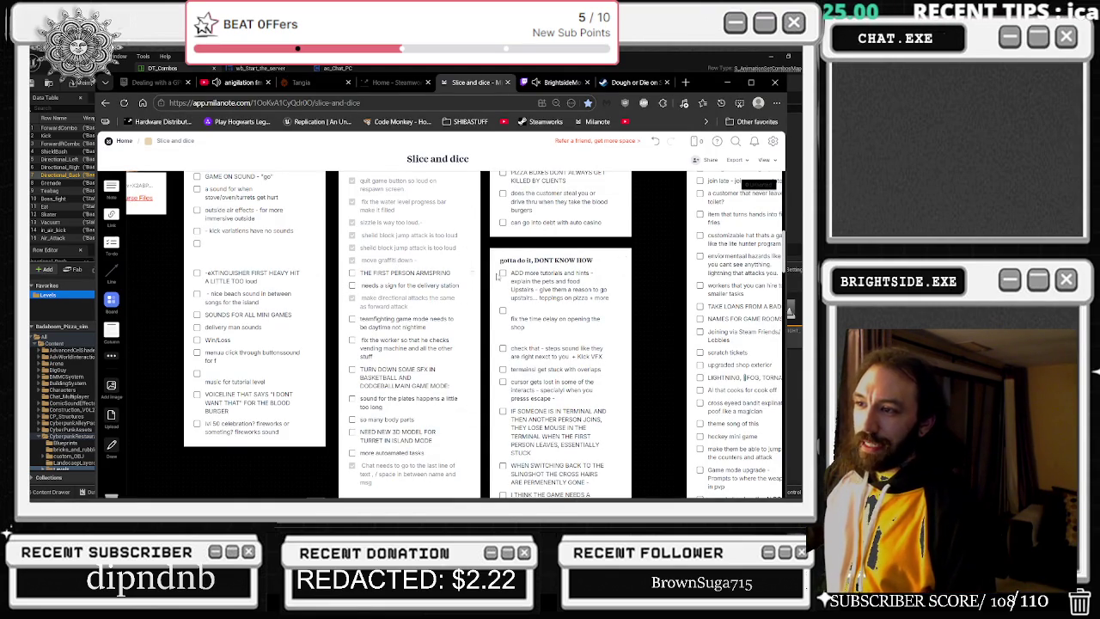
{"action": "left_click", "coordinate": [729, 84]}
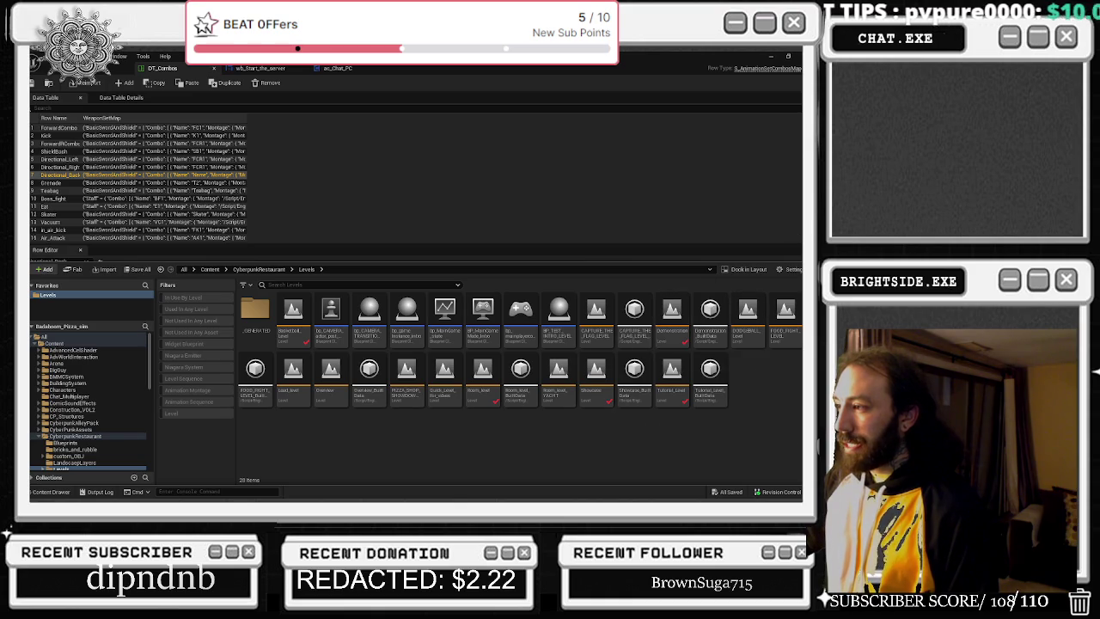
{"action": "double_click", "coordinate": [796, 313]}
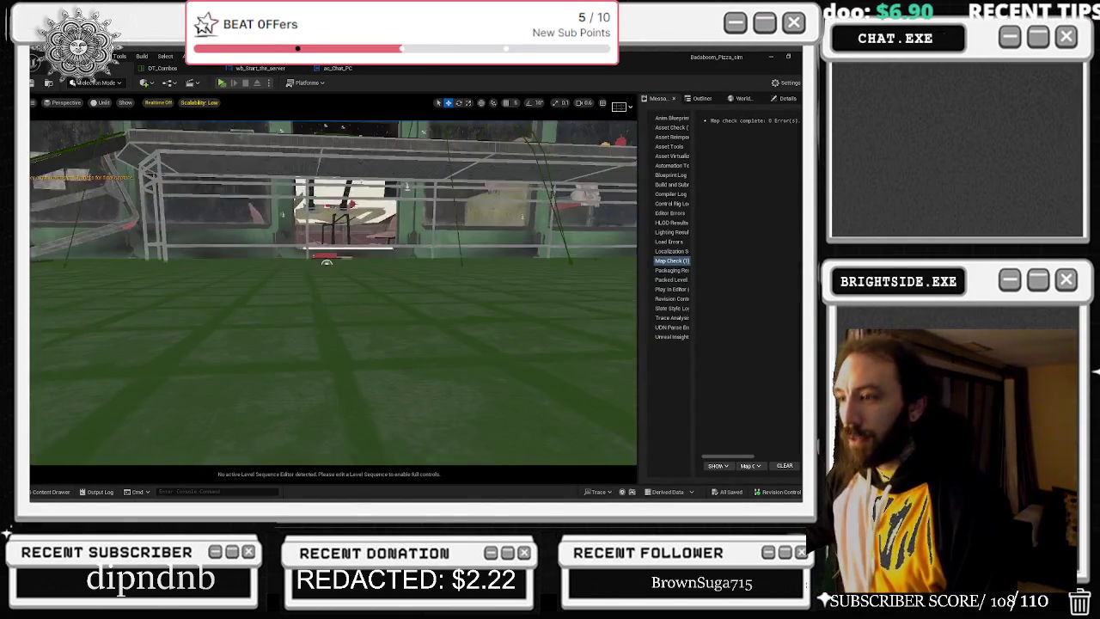
- Filter the Outliner by 'SKY', select the SkyLight actor and try deleting it
{"action": "key", "text": "w"}
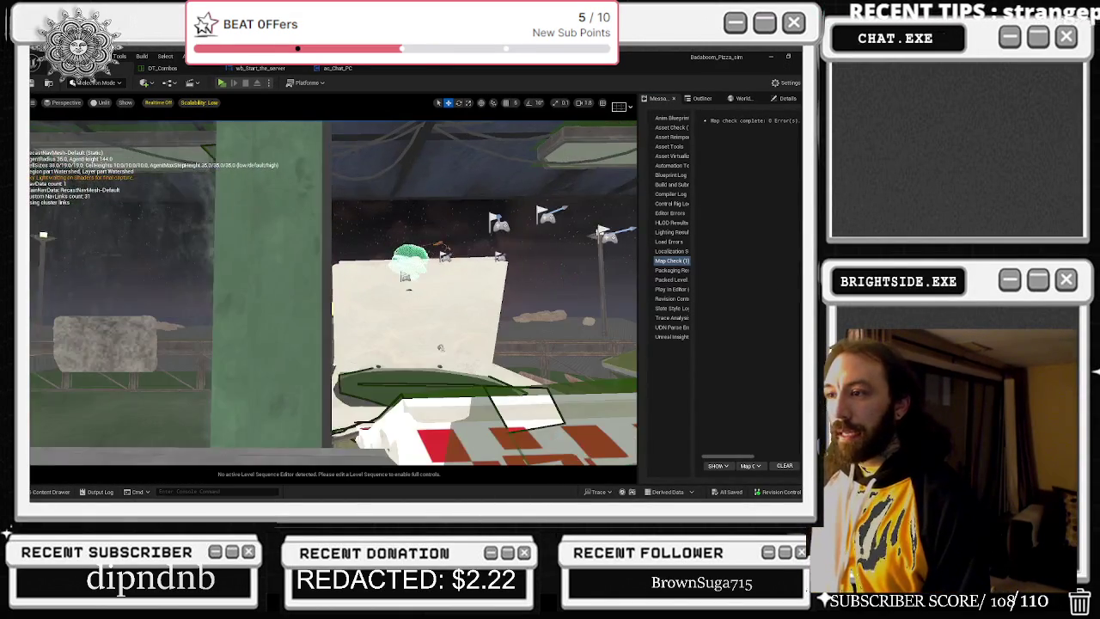
{"action": "key", "text": "w"}
{"action": "key", "text": "w"}
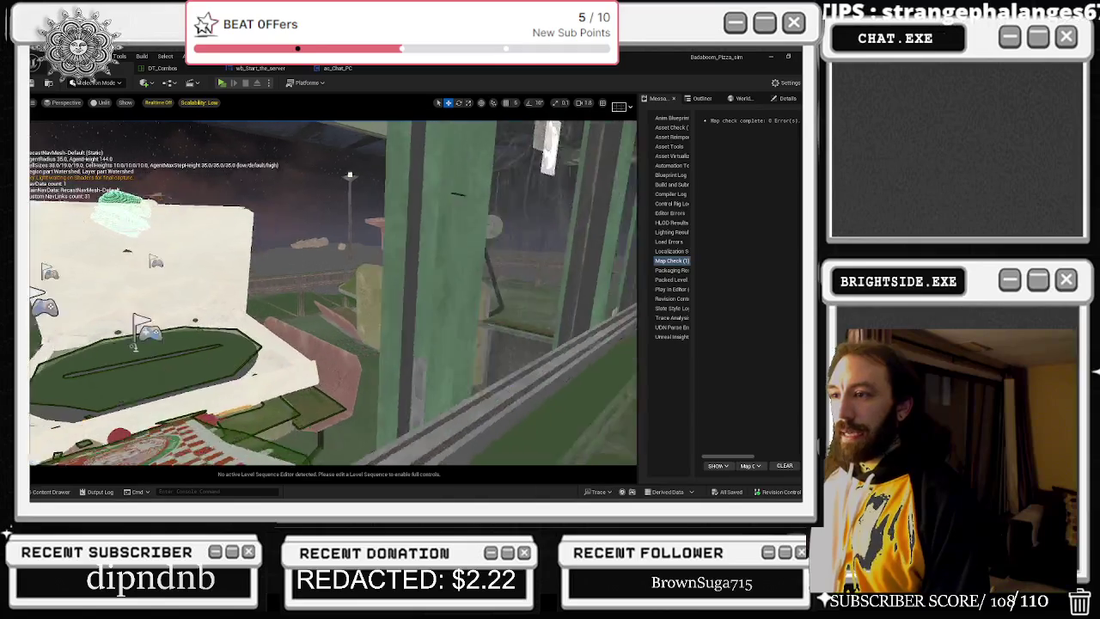
{"action": "left_click", "coordinate": [744, 98]}
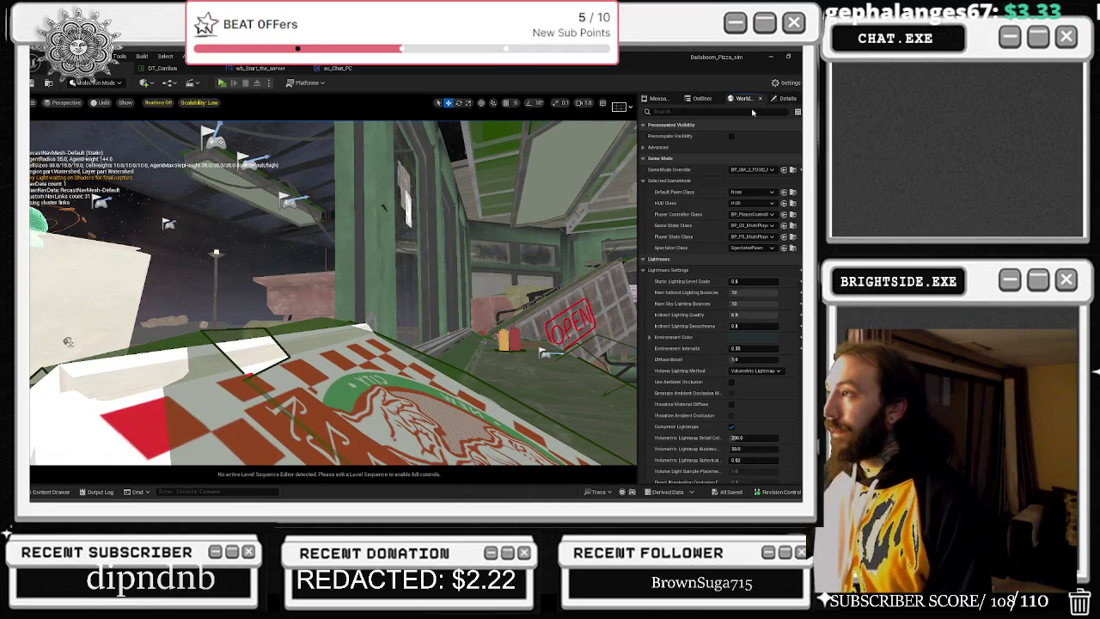
{"action": "left_click", "coordinate": [784, 98]}
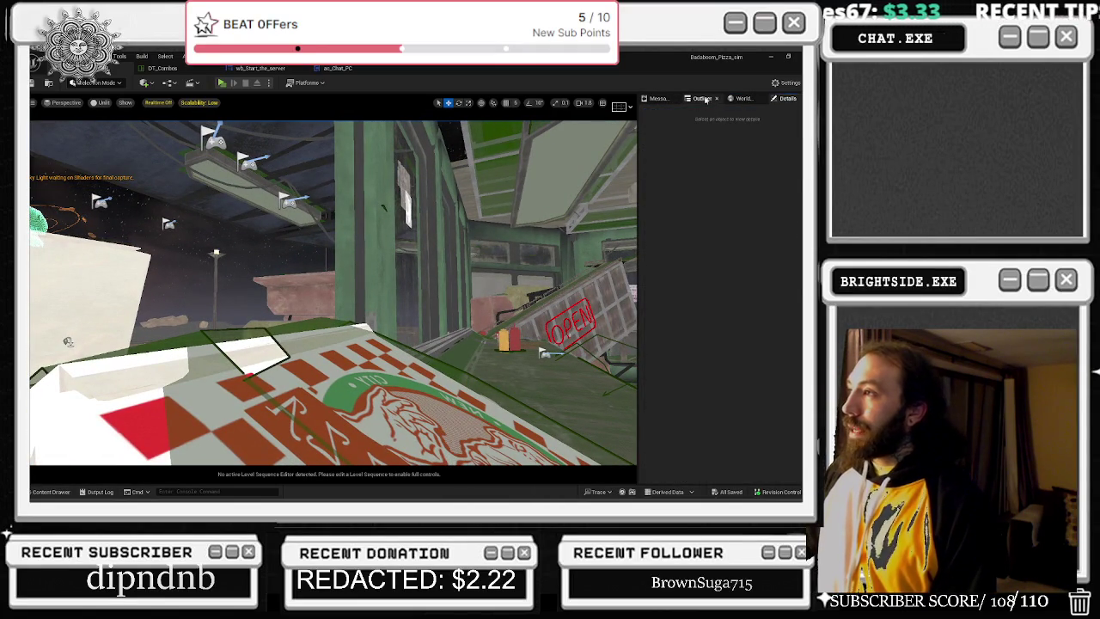
{"action": "left_click", "coordinate": [703, 98]}
{"action": "type", "text": "KY"}
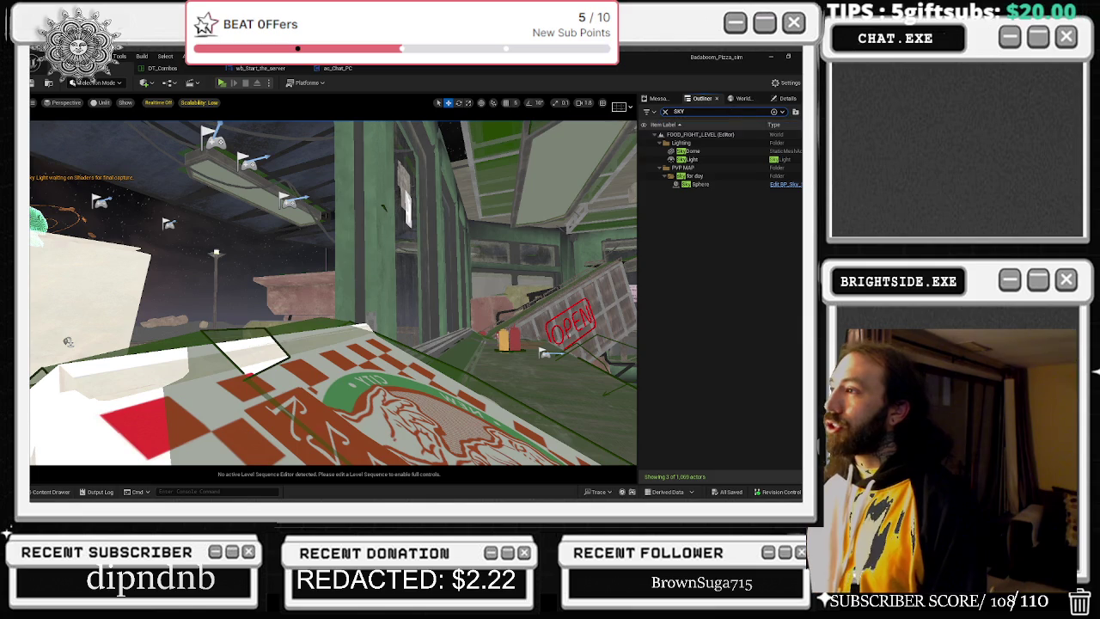
{"action": "left_click", "coordinate": [715, 161]}
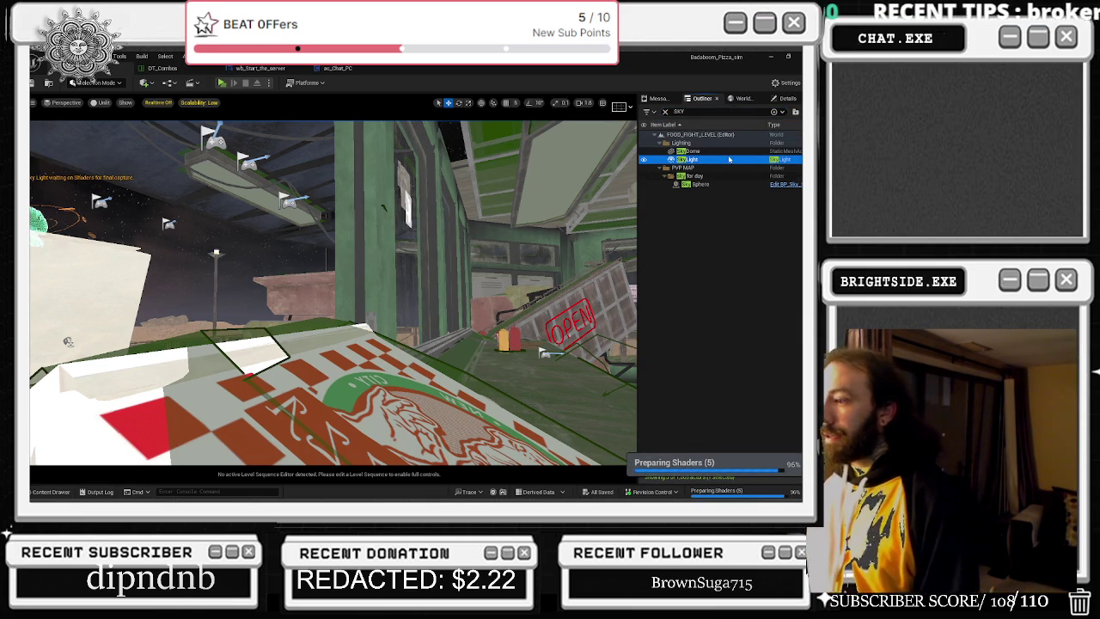
{"action": "key", "text": "Delete"}
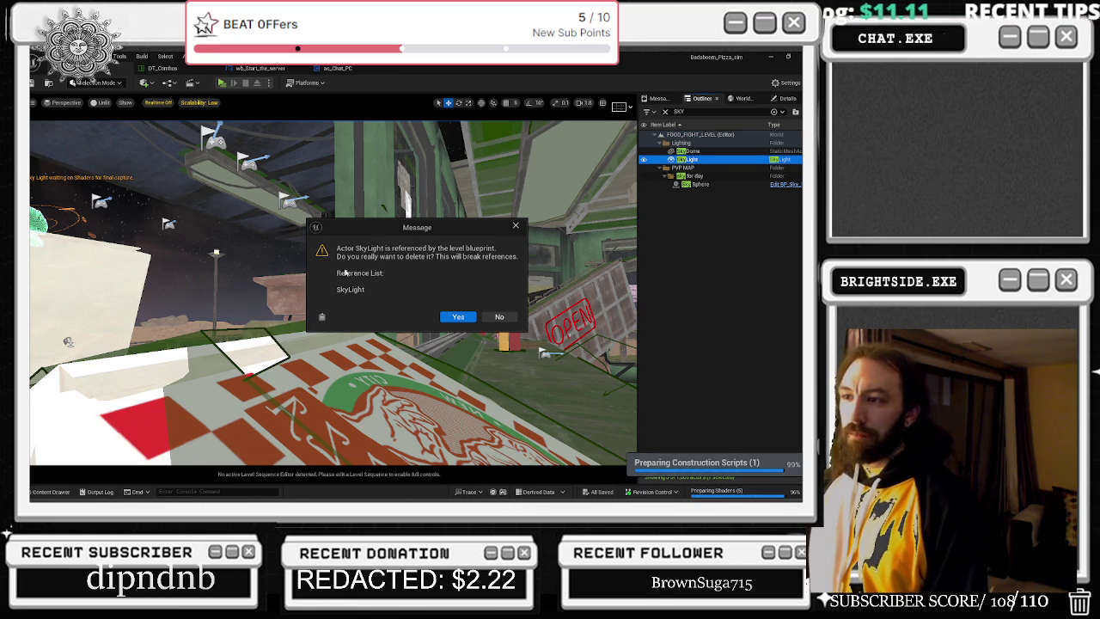
- Cancel the delete warning and open the level blueprint, docked in the main editor
{"action": "left_click", "coordinate": [517, 227]}
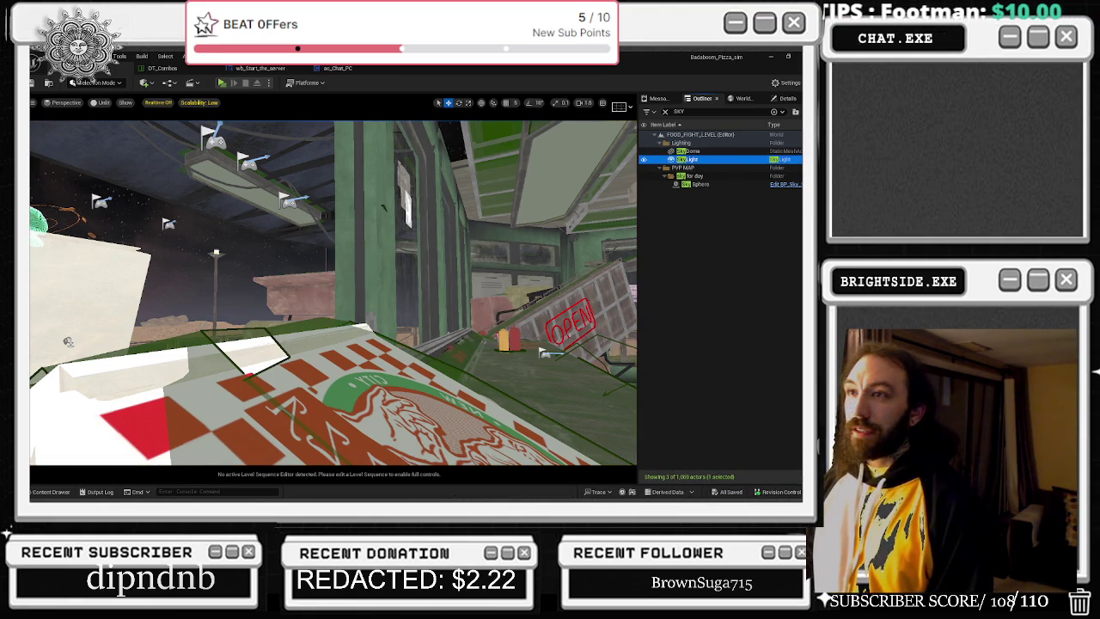
{"action": "left_click", "coordinate": [169, 83]}
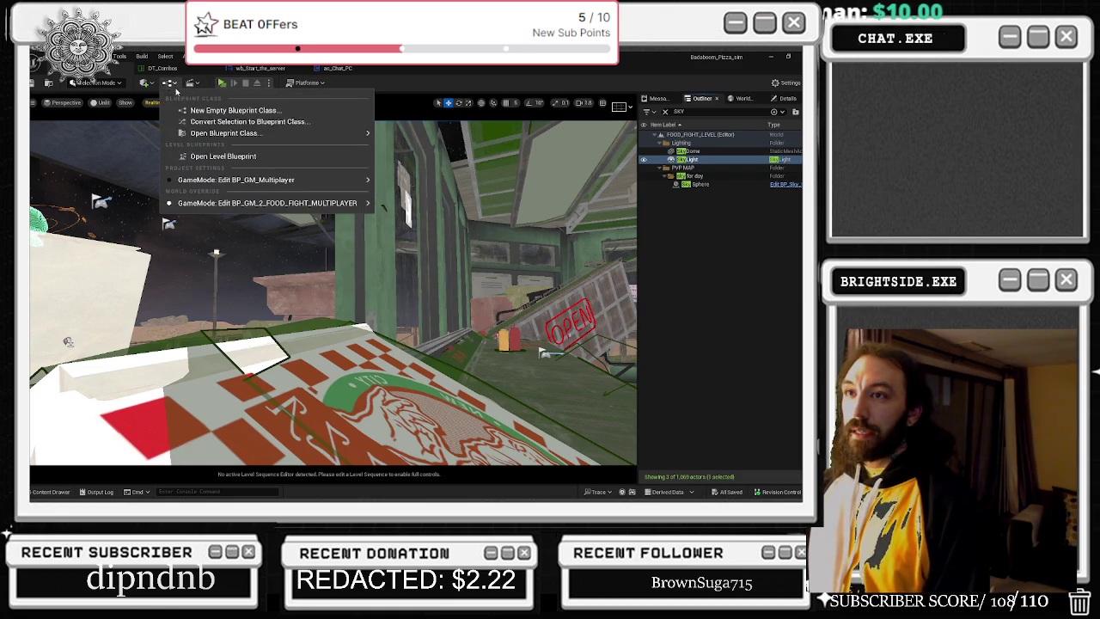
{"action": "left_click", "coordinate": [194, 157]}
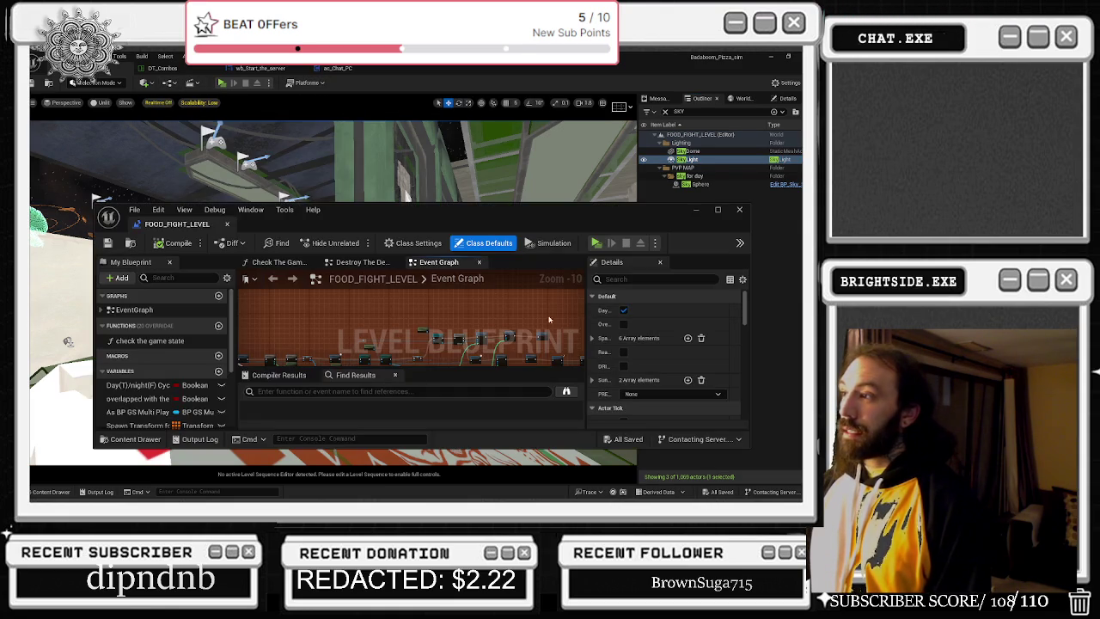
{"action": "left_click_drag", "start_coordinate": [172, 226], "coordinate": [348, 244]}
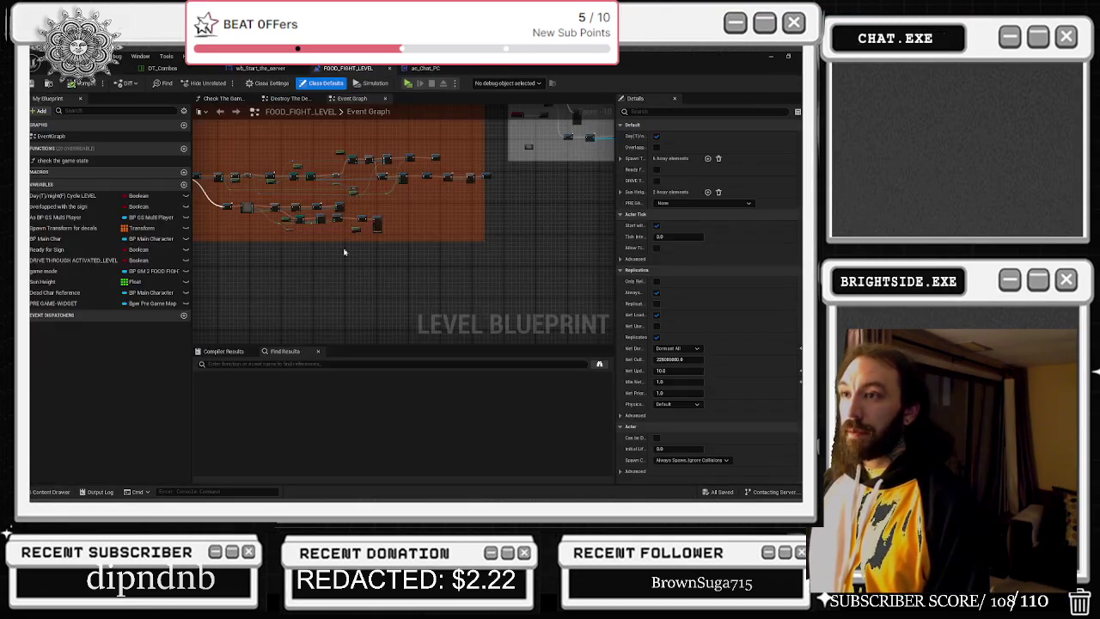
- Find SKYLIGHT references, delete the Sky Light nodes in the Collapse Graph, and return to the level
{"action": "left_click", "coordinate": [315, 365]}
{"action": "type", "text": "SKY"}
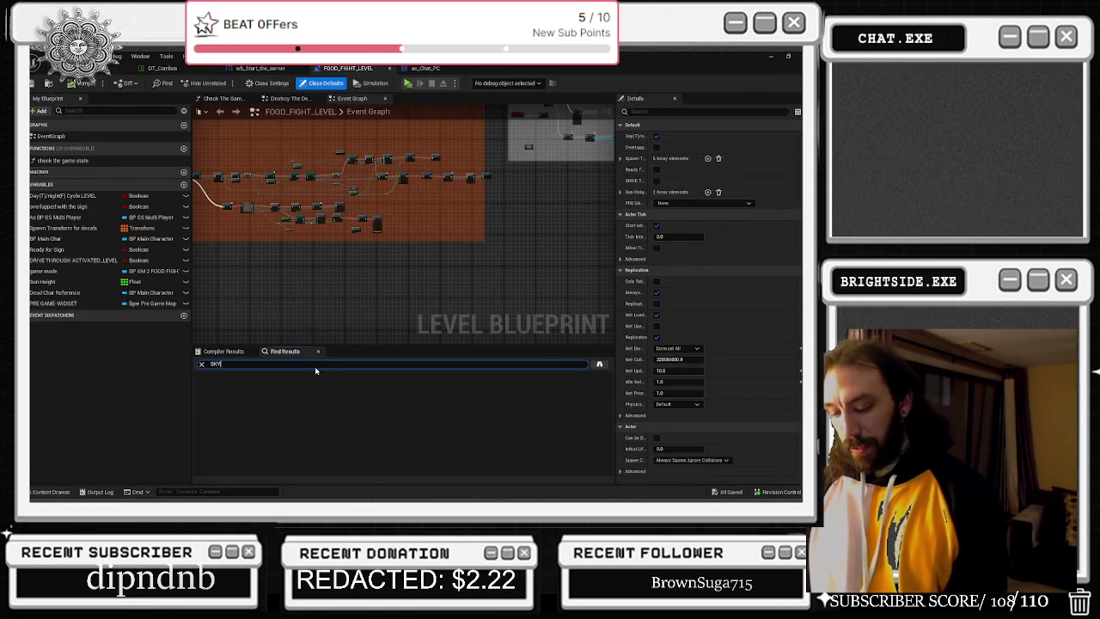
{"action": "type", "text": "LIGHT"}
{"action": "key", "text": "Return"}
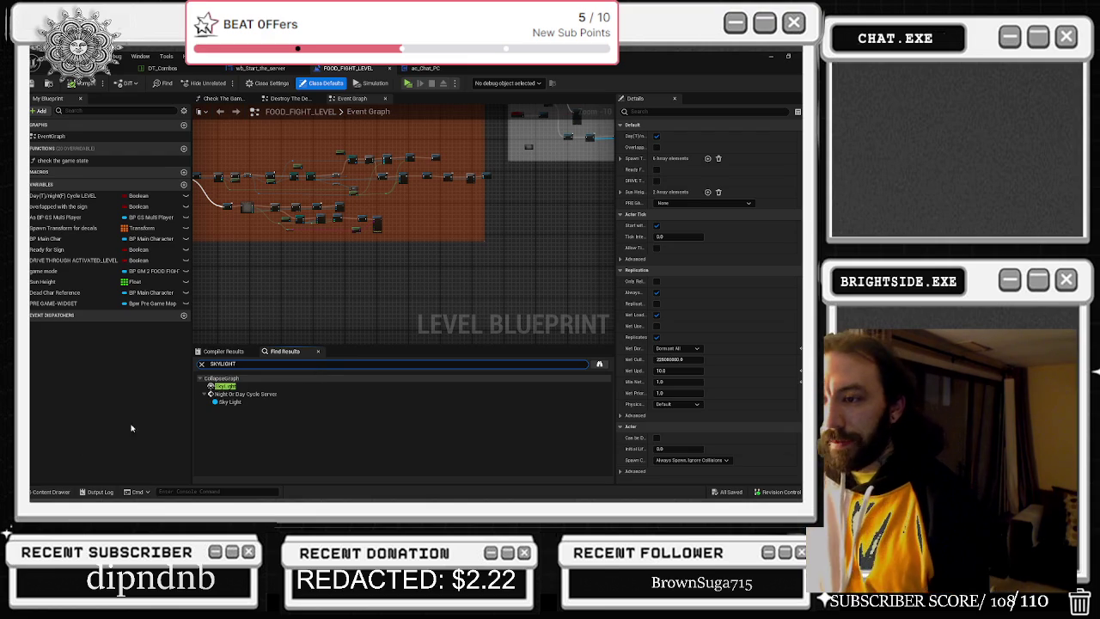
{"action": "left_click", "coordinate": [218, 388]}
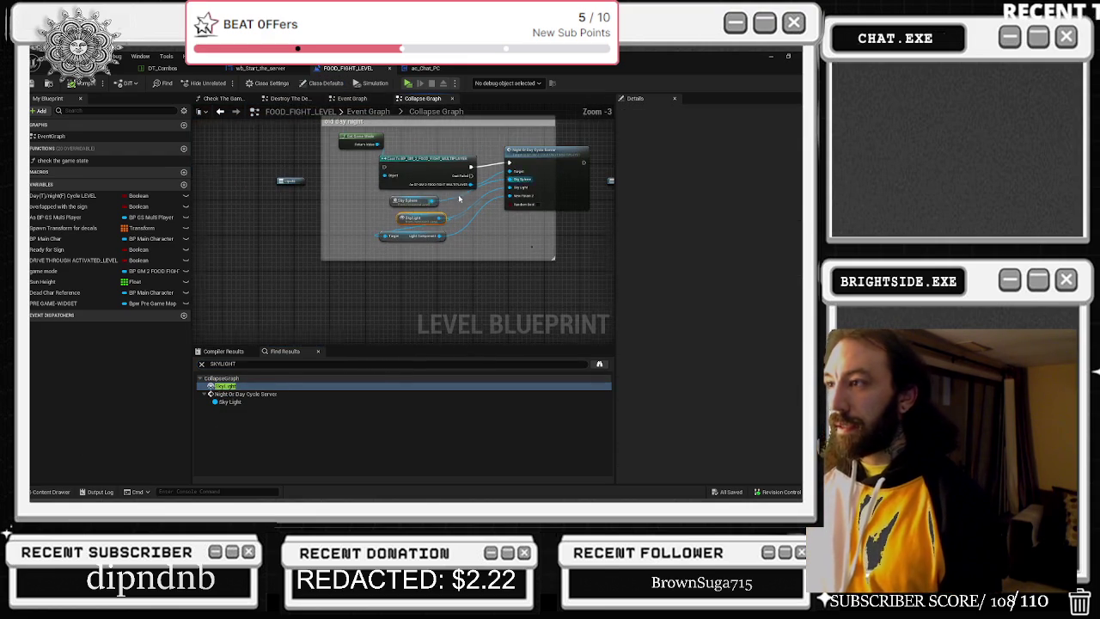
{"action": "key", "text": "Delete"}
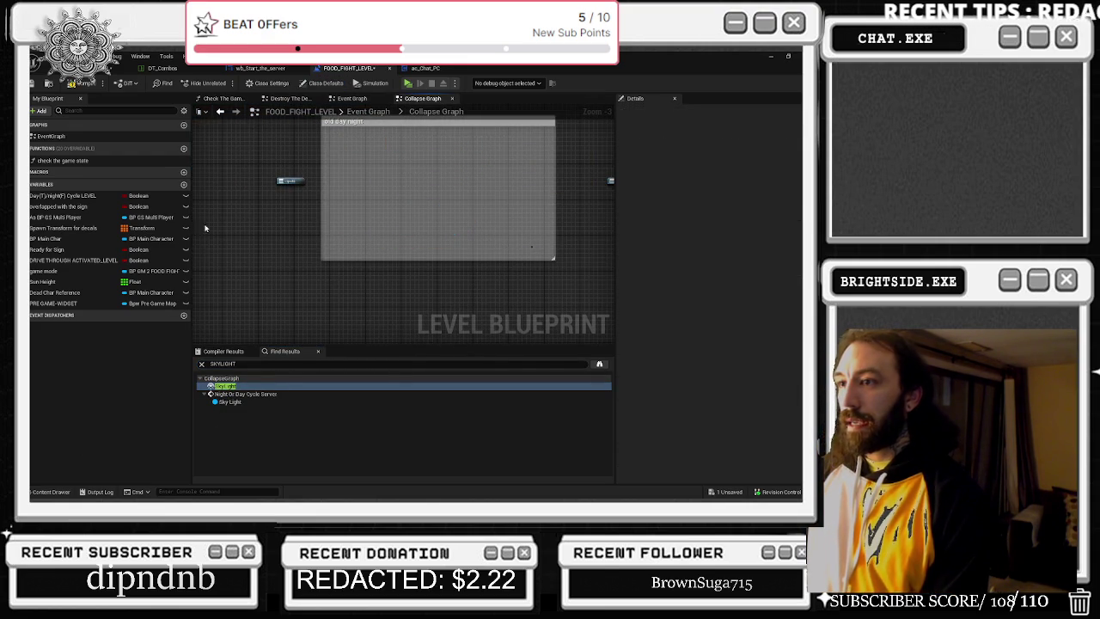
{"action": "left_click", "coordinate": [368, 111]}
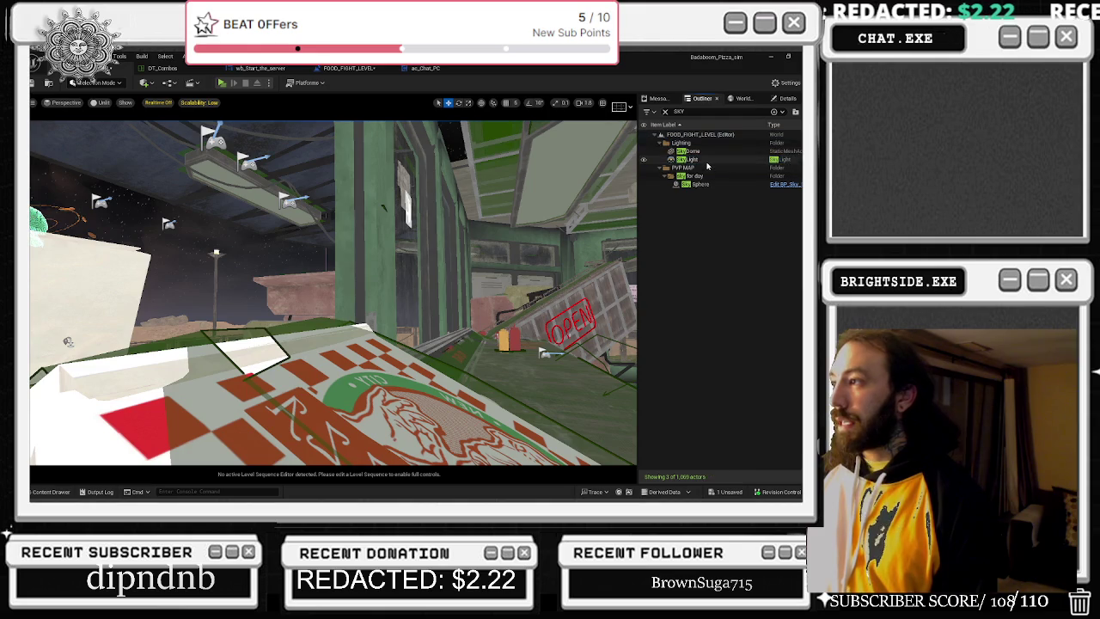
{"action": "left_click", "coordinate": [688, 160]}
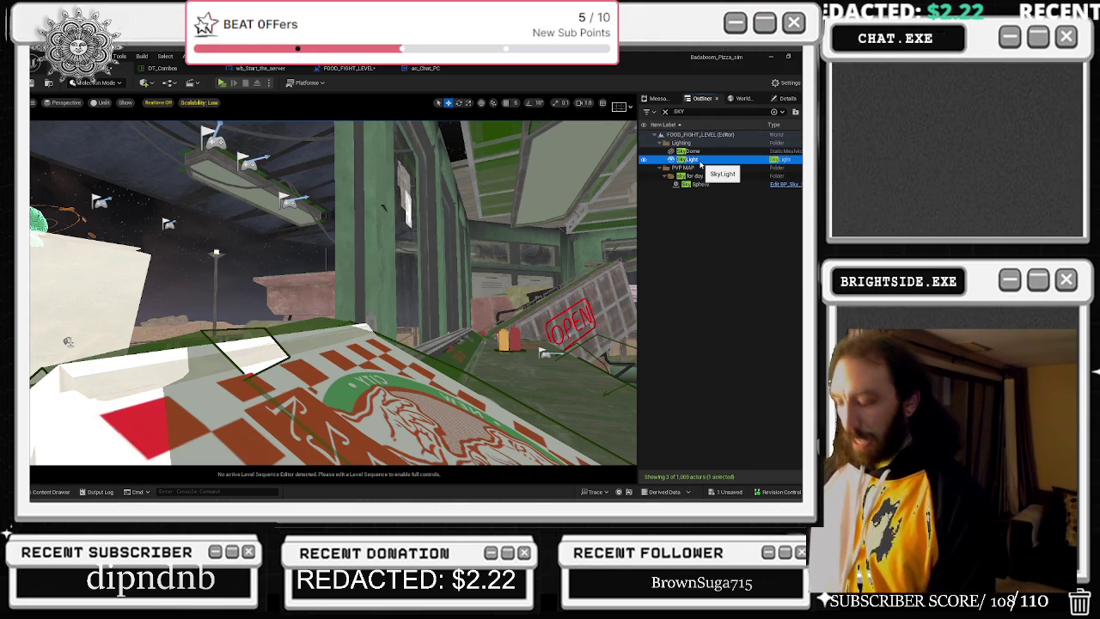
- Delete the SkyLight and SkyDome actors from the level
{"action": "key", "text": "Delete"}
{"action": "left_click", "coordinate": [688, 150]}
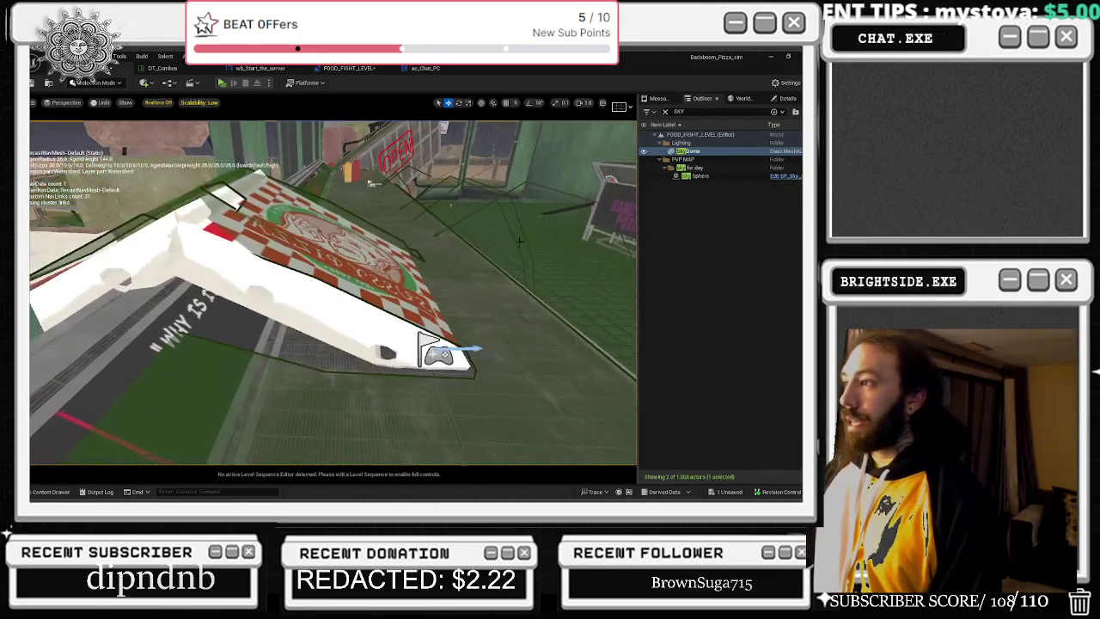
{"action": "left_click", "coordinate": [687, 150]}
{"action": "left_click", "coordinate": [670, 159]}
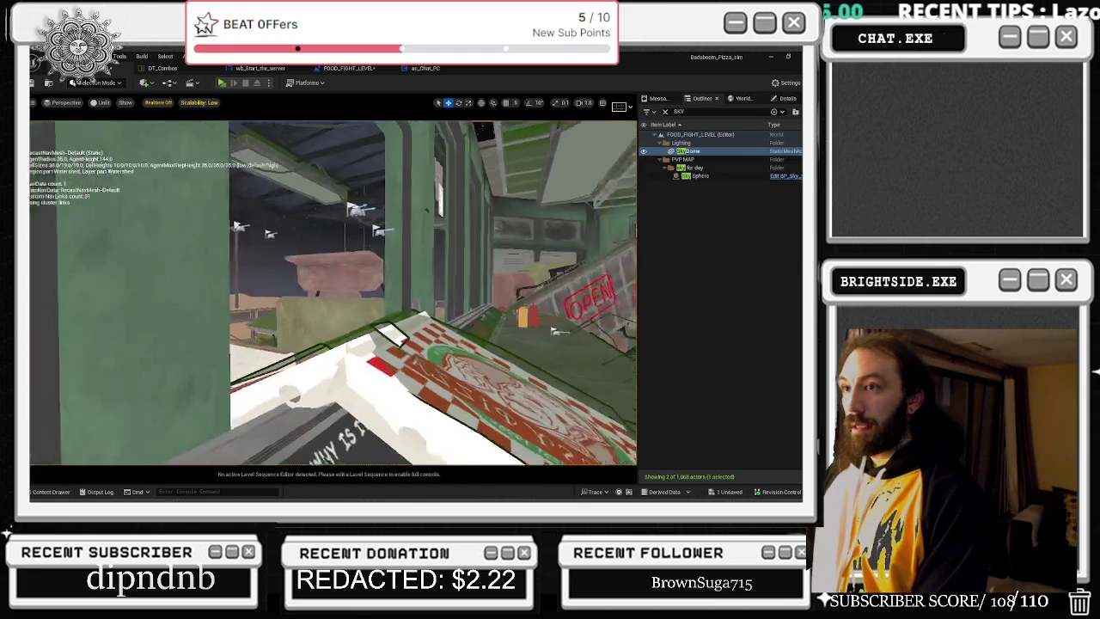
{"action": "left_click", "coordinate": [699, 150]}
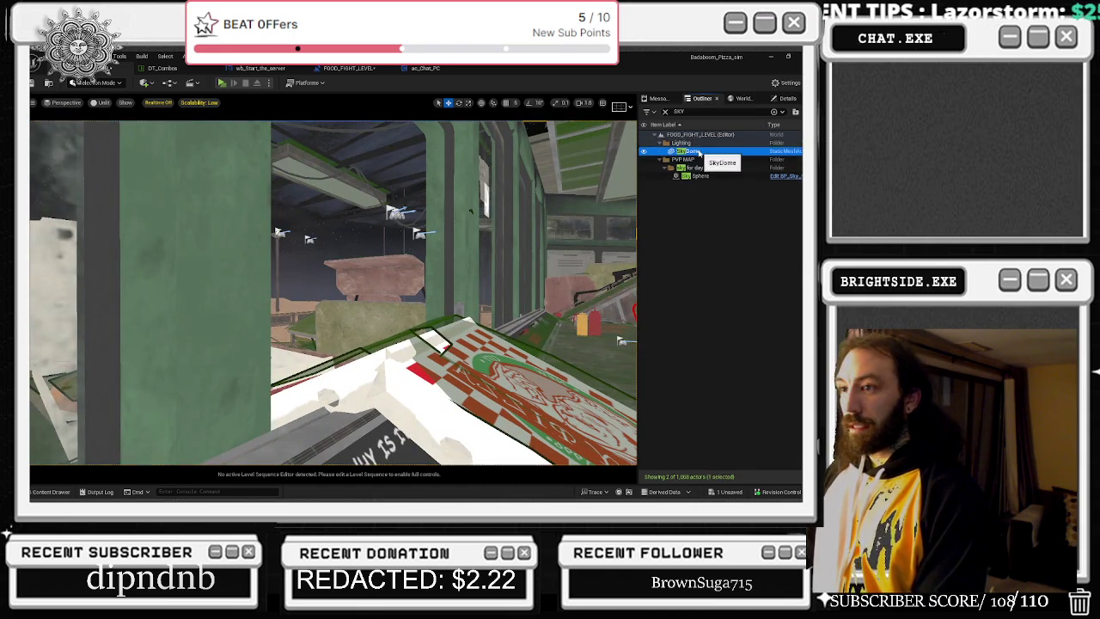
{"action": "key", "text": "Delete"}
- Enable Affects World and Cast Shadows on the Sky Sphere's SkyLight component
{"action": "left_click", "coordinate": [718, 160]}
{"action": "left_click", "coordinate": [781, 100]}
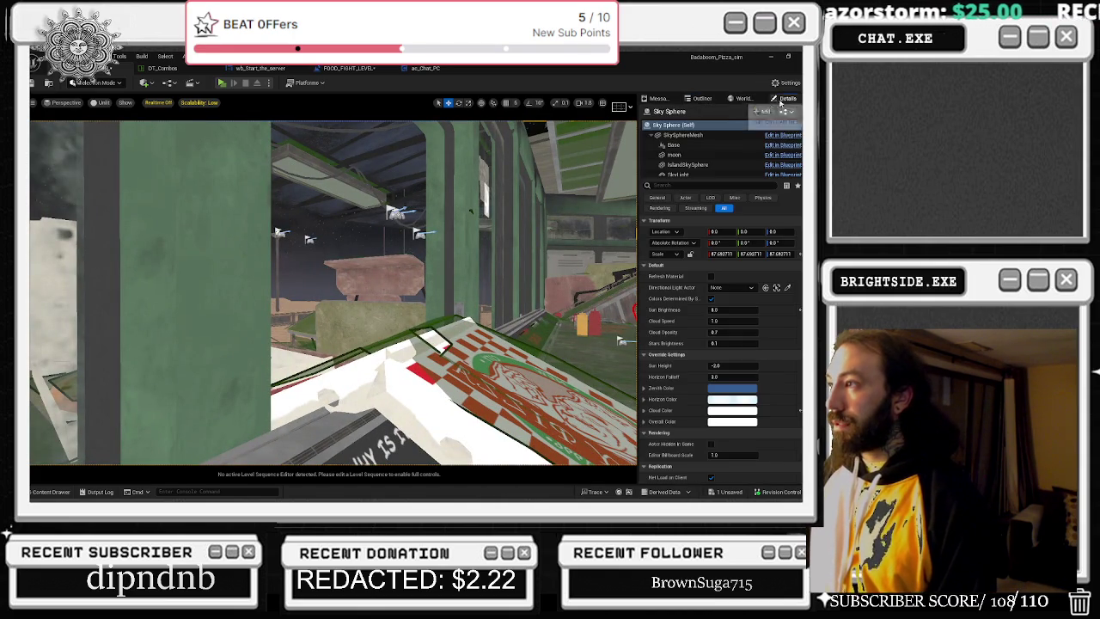
{"action": "left_click", "coordinate": [678, 171]}
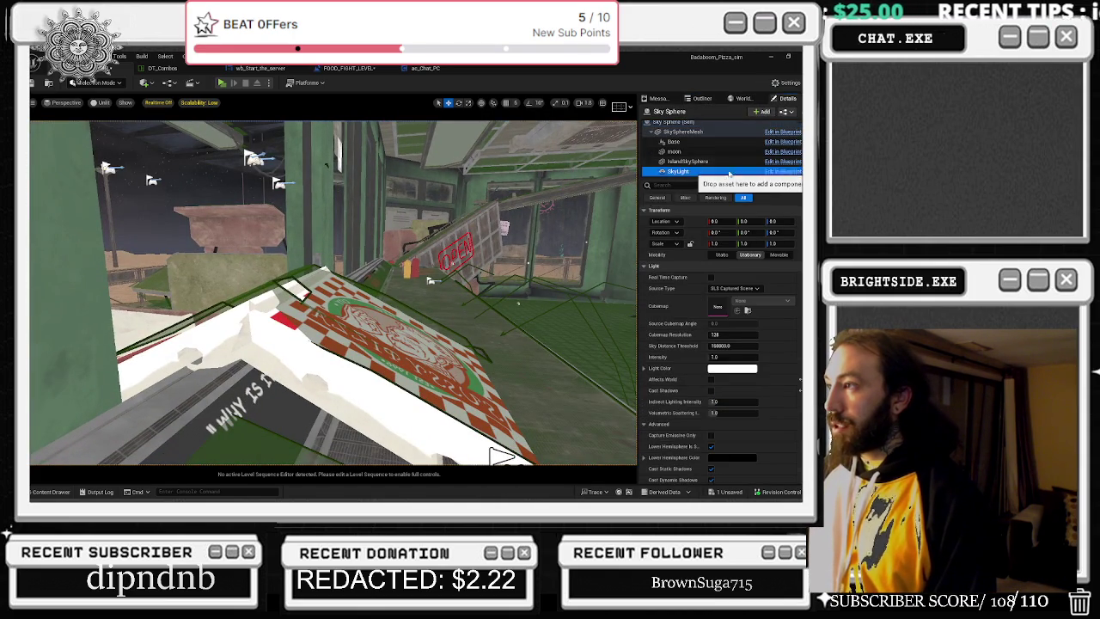
{"action": "left_click_drag", "start_coordinate": [343, 301], "coordinate": [378, 301]}
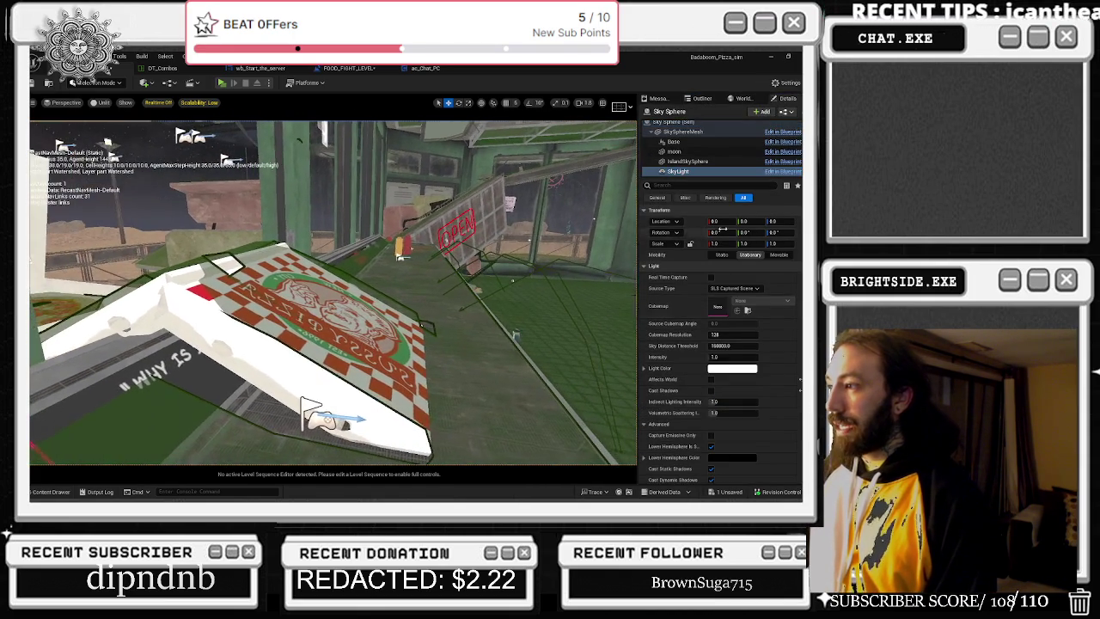
{"action": "left_click", "coordinate": [711, 379]}
{"action": "left_click", "coordinate": [711, 390]}
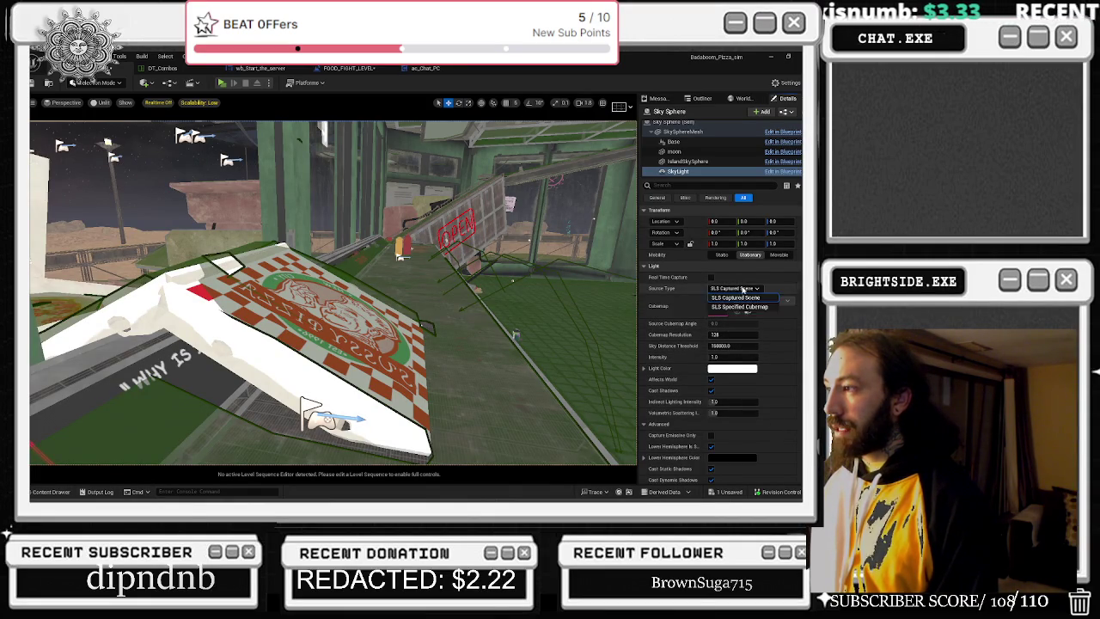
- Change the SkyLight component's Intensity from 1.0 to 3.0
{"action": "left_click", "coordinate": [731, 171]}
{"action": "scroll", "coordinate": [738, 313], "scroll_direction": "down", "scroll_amount": 2}
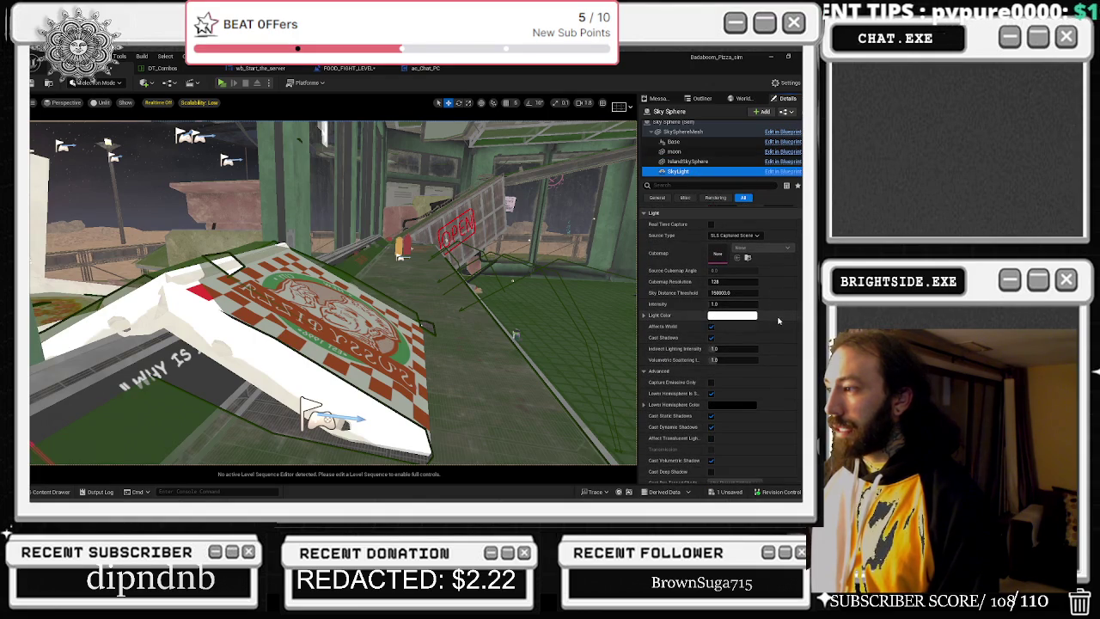
{"action": "scroll", "coordinate": [745, 330], "scroll_direction": "down", "scroll_amount": 4}
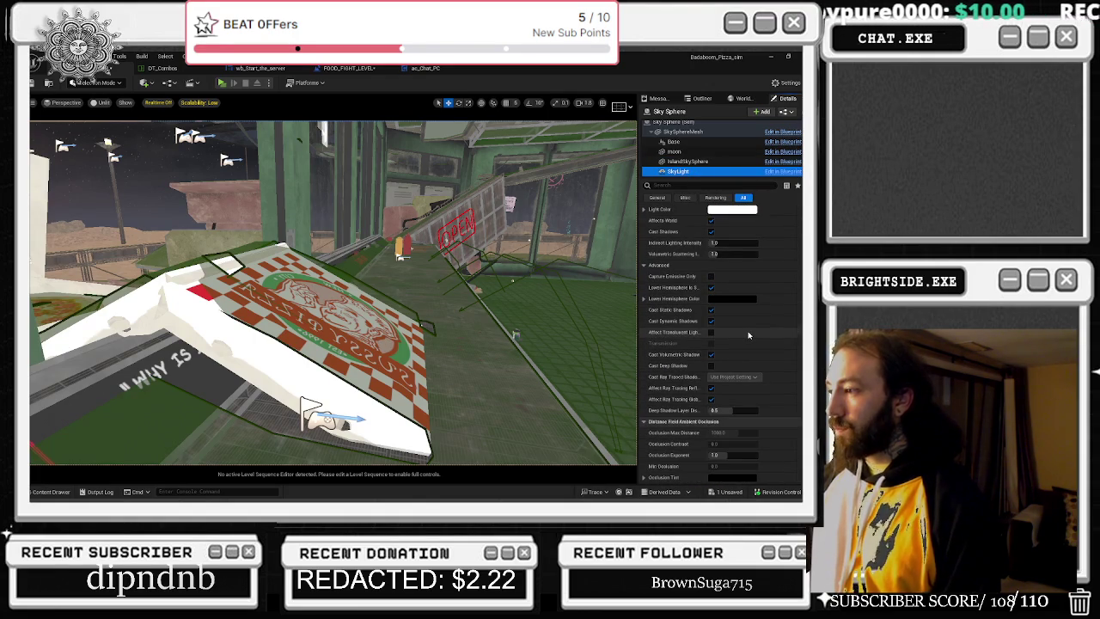
{"action": "scroll", "coordinate": [748, 335], "scroll_direction": "down", "scroll_amount": 7}
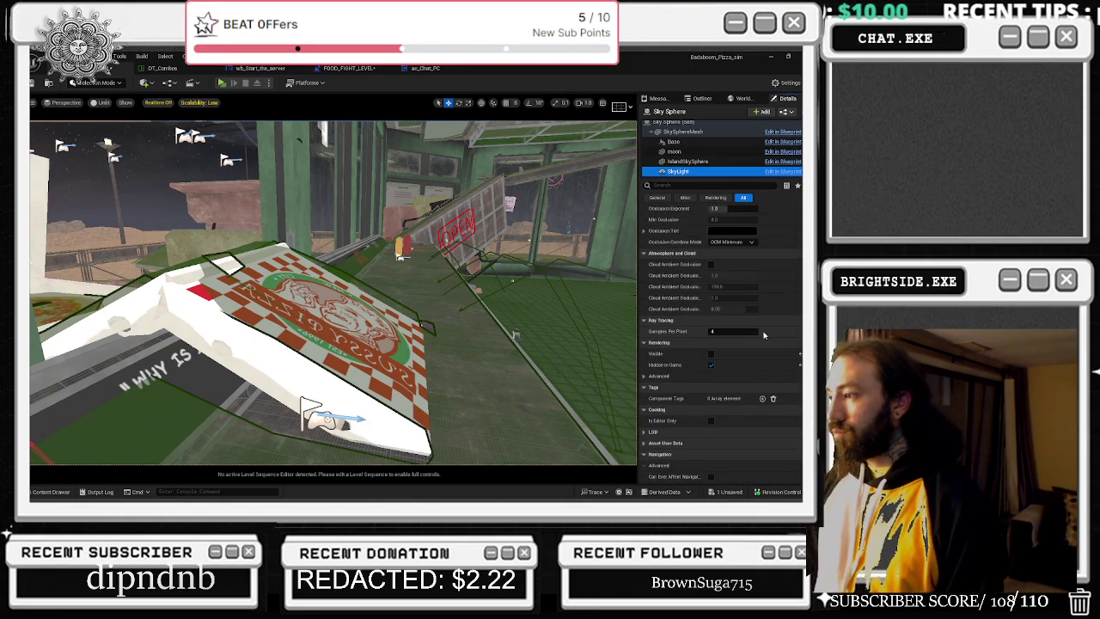
{"action": "scroll", "coordinate": [773, 335], "scroll_direction": "up", "scroll_amount": 12}
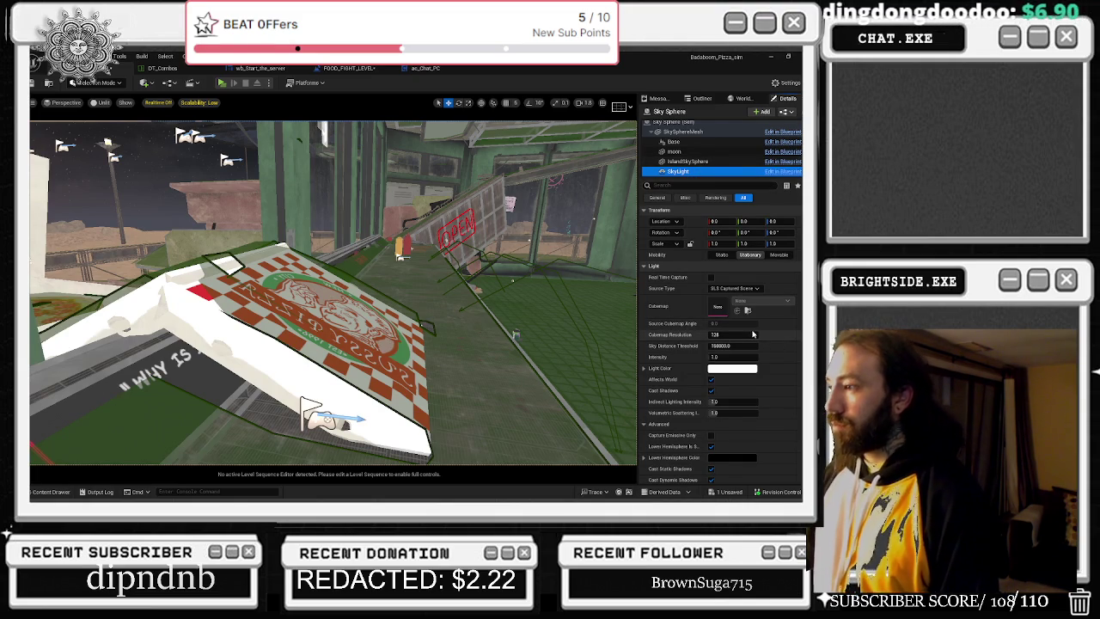
{"action": "left_click", "coordinate": [730, 356]}
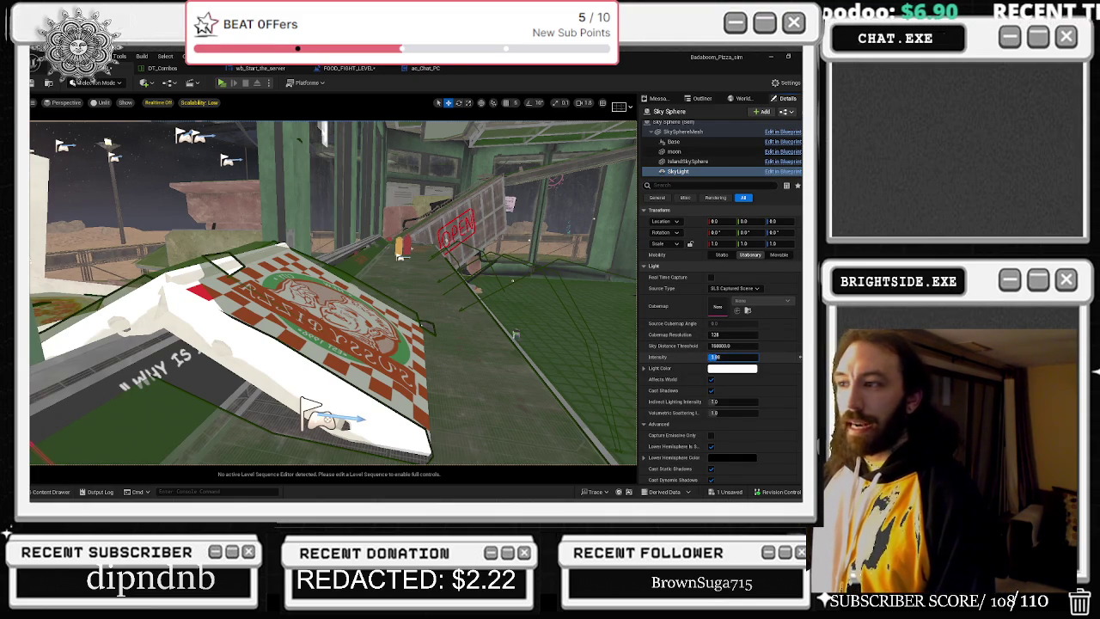
- Filter IslandSkySphere's details to visibility and uncheck Visible to hide it
{"action": "left_click", "coordinate": [701, 162]}
{"action": "left_click", "coordinate": [686, 185]}
{"action": "type", "text": "vis"}
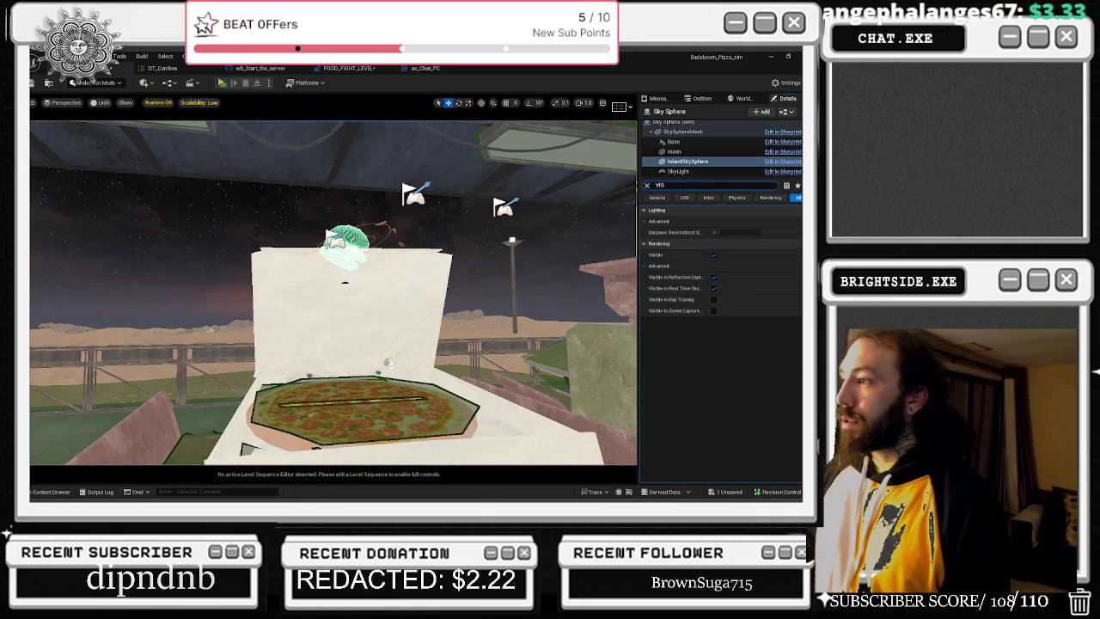
{"action": "left_click", "coordinate": [713, 256]}
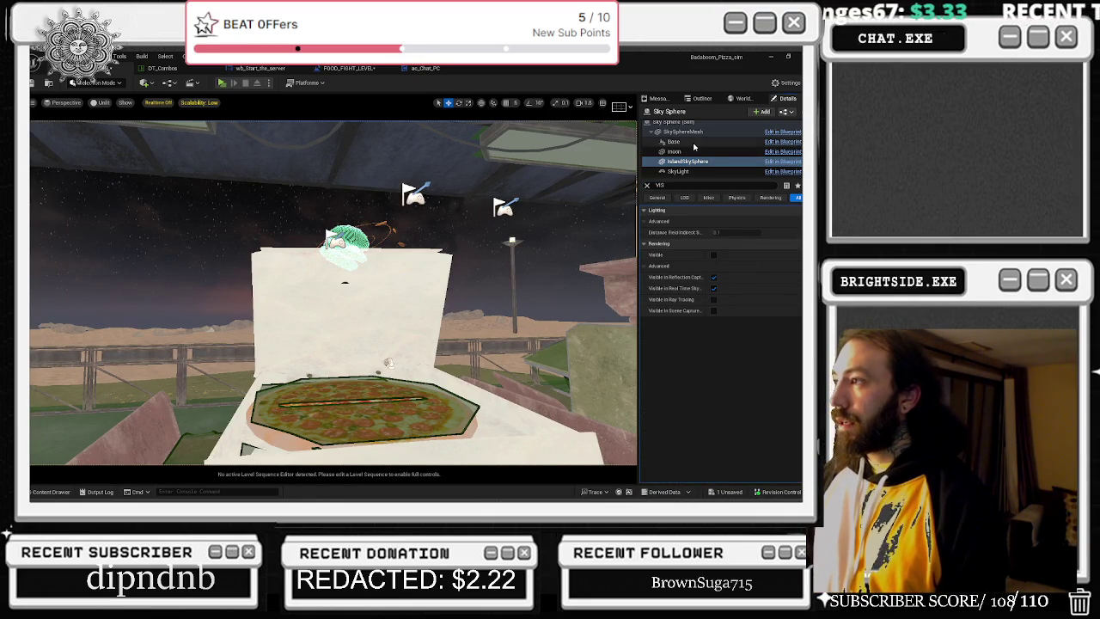
- Check visibility of the moon, Base and SkySphereMesh components, then review the map check results
{"action": "left_click", "coordinate": [672, 152]}
{"action": "left_click", "coordinate": [669, 142]}
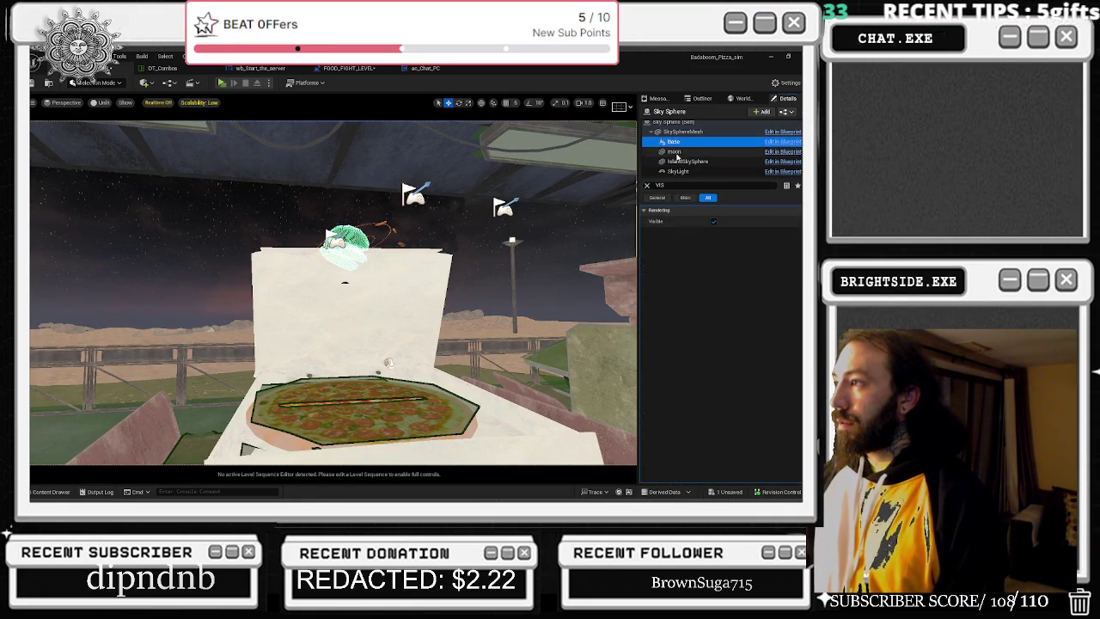
{"action": "left_click", "coordinate": [680, 132]}
{"action": "mouse_move", "coordinate": [333, 292]}
{"action": "left_mouse_down"}
{"action": "mouse_move", "coordinate": [361, 258]}
{"action": "mouse_move", "coordinate": [370, 292]}
{"action": "mouse_move", "coordinate": [404, 290]}
{"action": "left_mouse_up"}
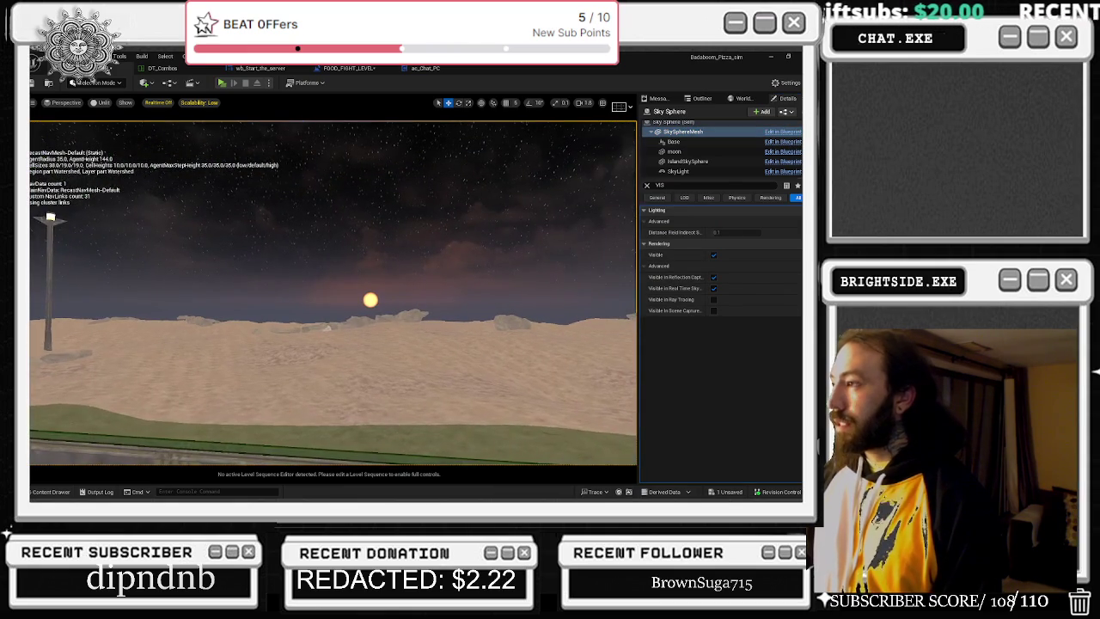
{"action": "left_click", "coordinate": [744, 99]}
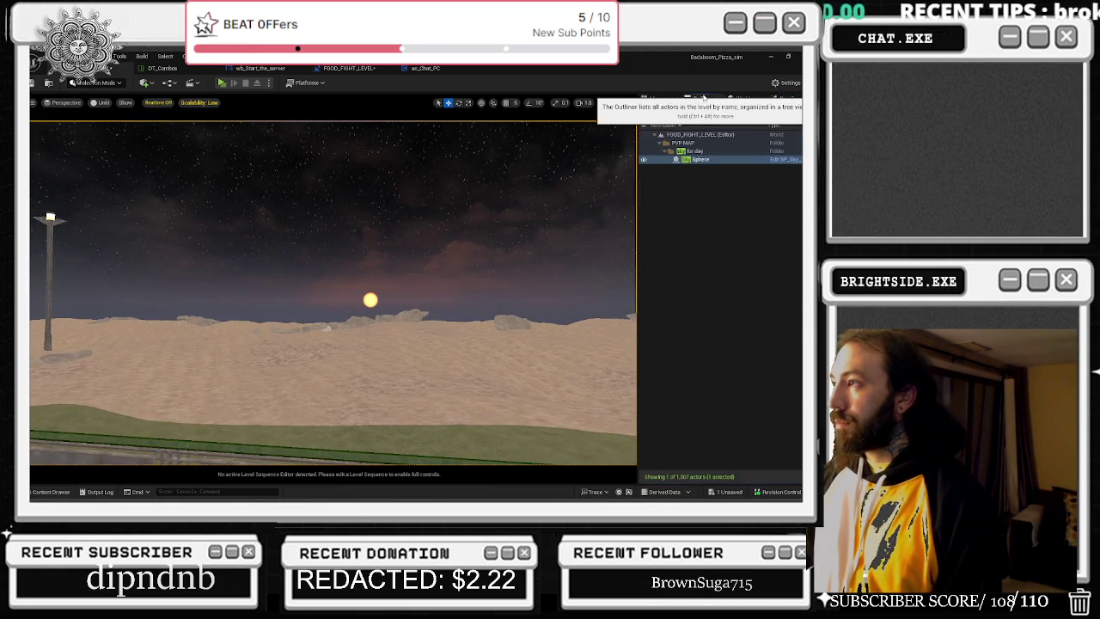
{"action": "left_click", "coordinate": [668, 99]}
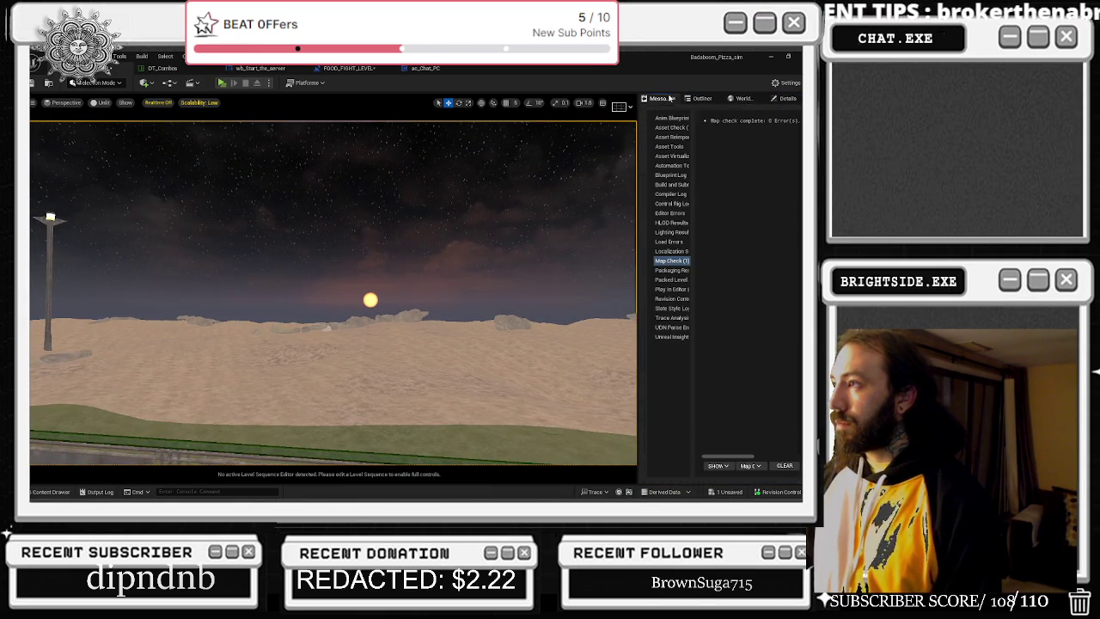
{"action": "left_click", "coordinate": [786, 99]}
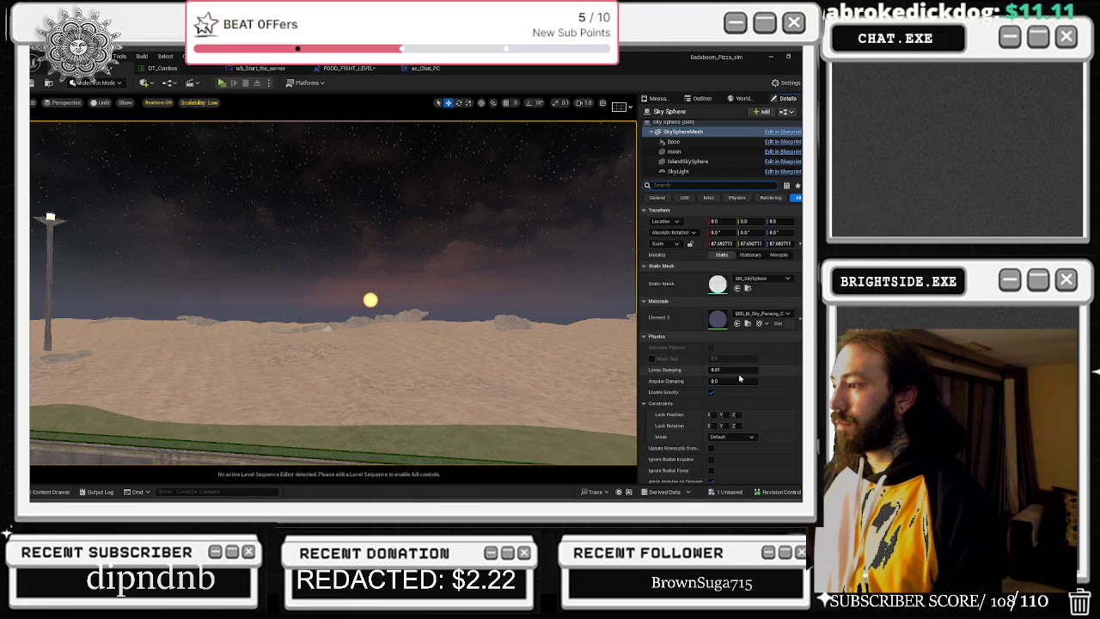
- Hide the navigation debug display and switch the viewport view mode from Unlit to Lit
{"action": "key", "text": "p"}
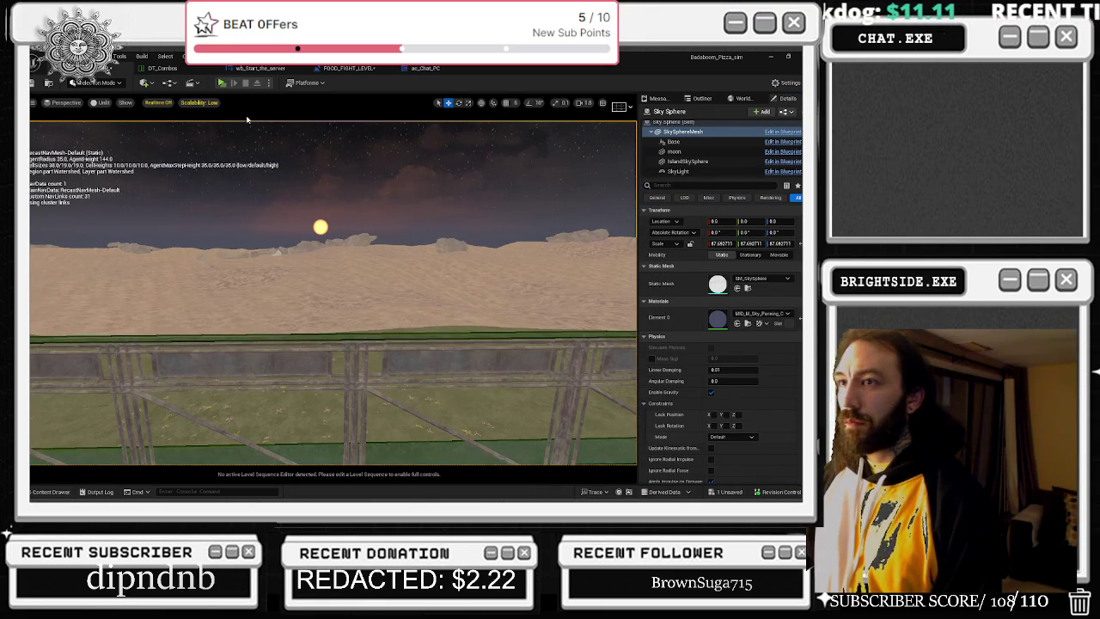
{"action": "left_click", "coordinate": [189, 102]}
{"action": "key", "text": "Escape"}
{"action": "key", "text": "p"}
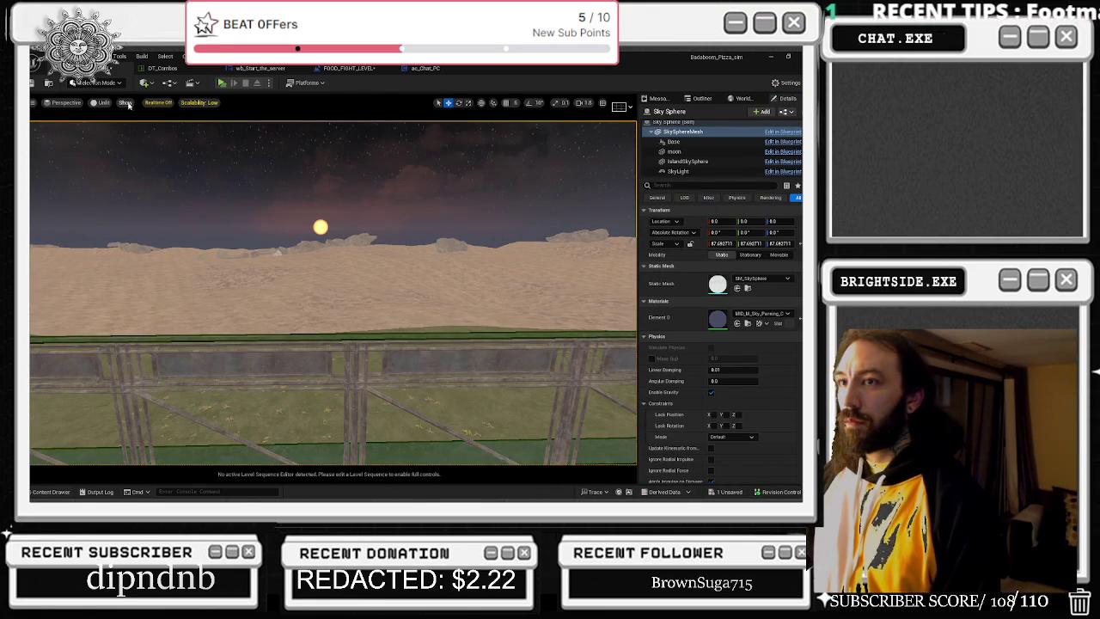
{"action": "left_click", "coordinate": [101, 103]}
{"action": "left_click", "coordinate": [120, 140]}
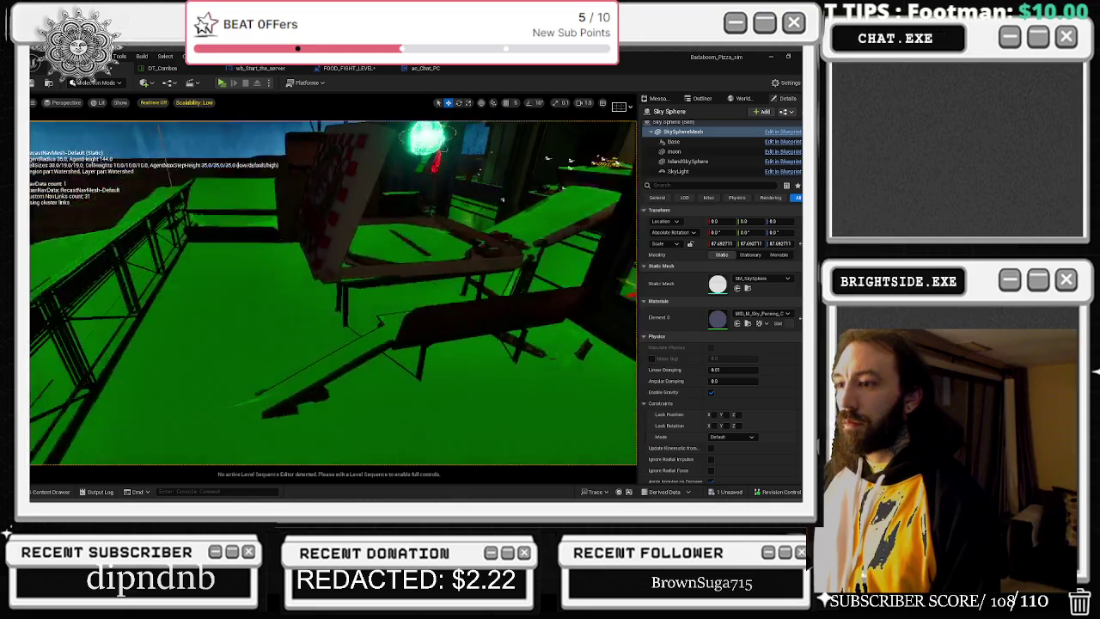
{"action": "left_click_drag", "start_coordinate": [424, 238], "coordinate": [424, 238]}
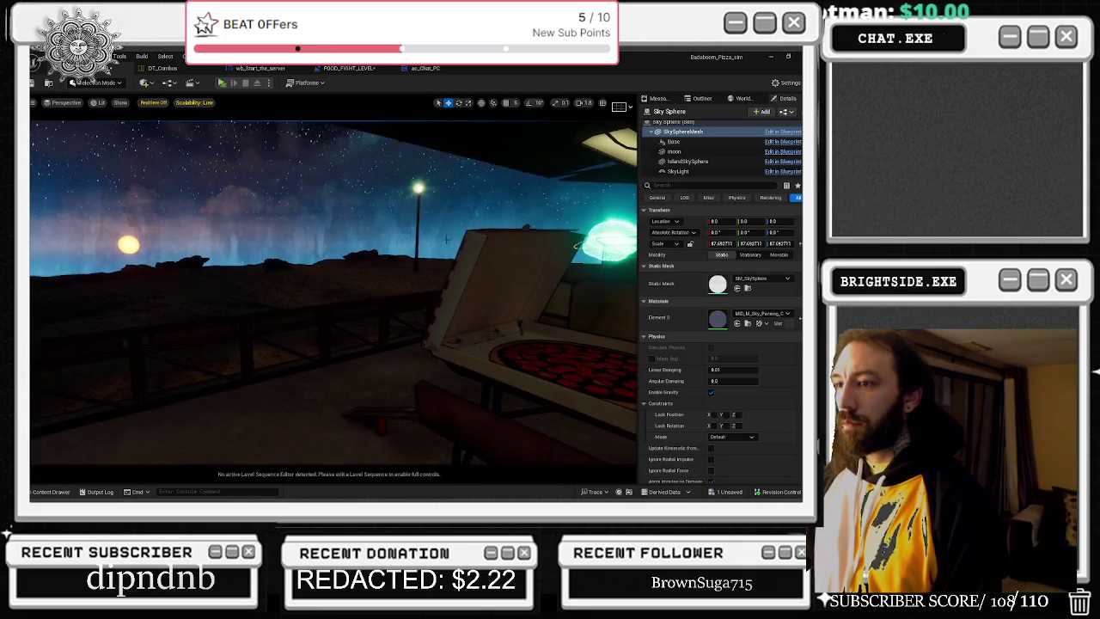
- Review the IslandSkySphere, Base, SkySphereMesh and moon components, ending on Sky Sphere (Self)
{"action": "left_click", "coordinate": [687, 161]}
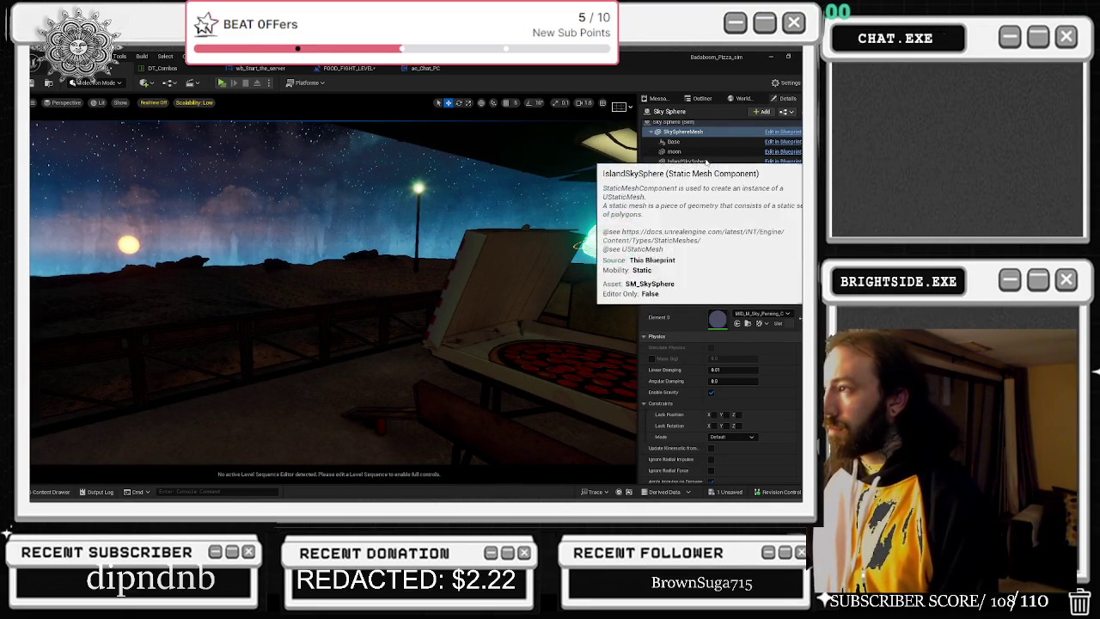
{"action": "left_click", "coordinate": [672, 141]}
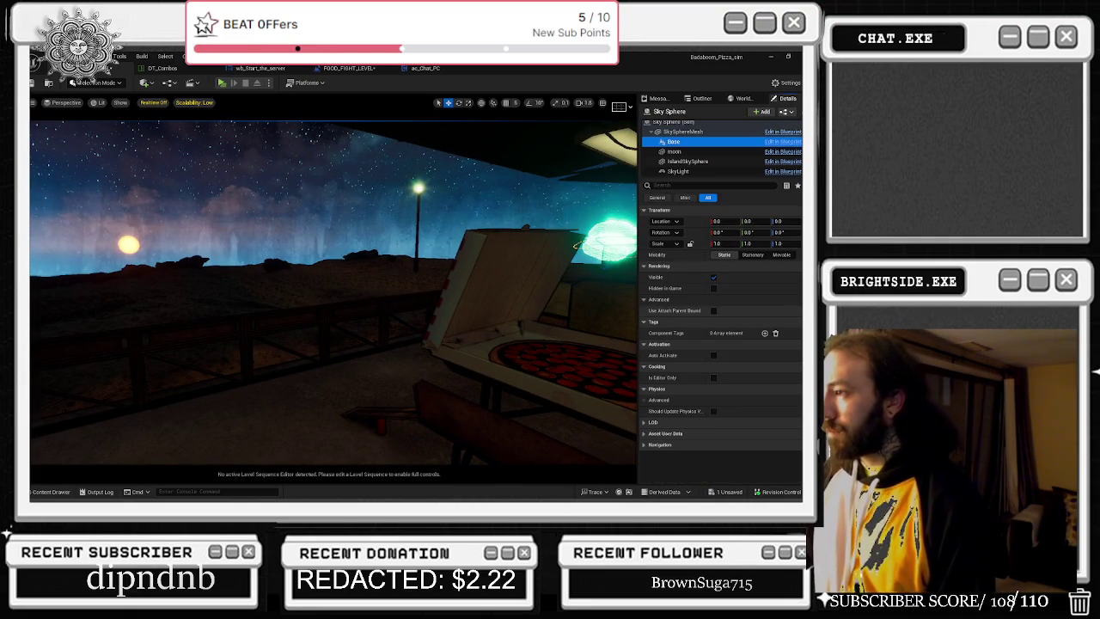
{"action": "left_click", "coordinate": [682, 131]}
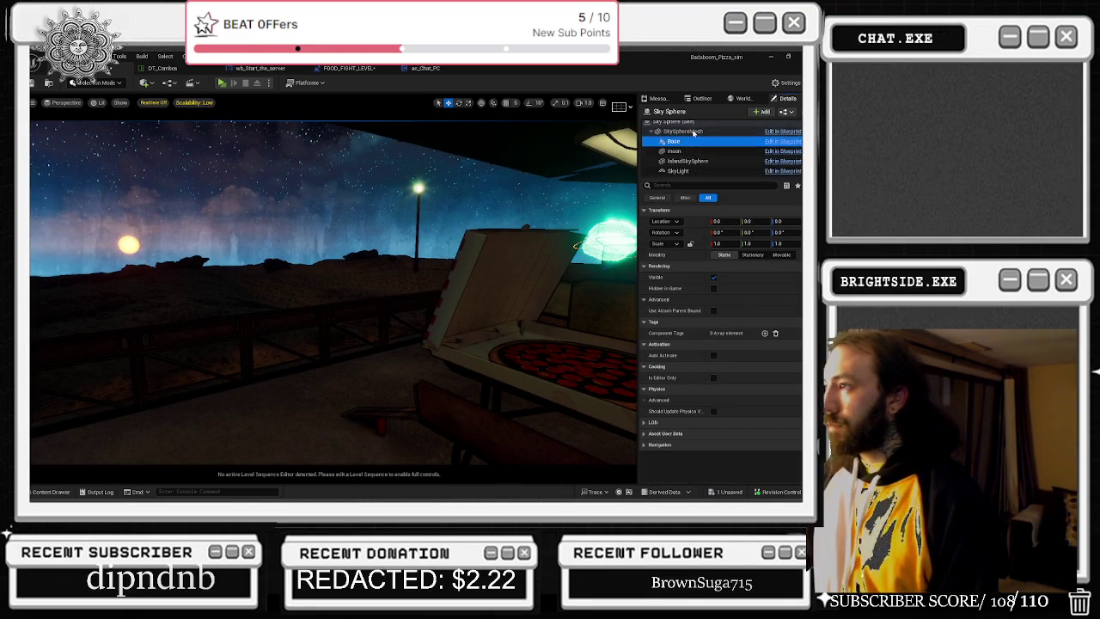
{"action": "scroll", "coordinate": [744, 318], "scroll_direction": "down", "scroll_amount": 5}
{"action": "scroll", "coordinate": [744, 318], "scroll_direction": "down", "scroll_amount": 5}
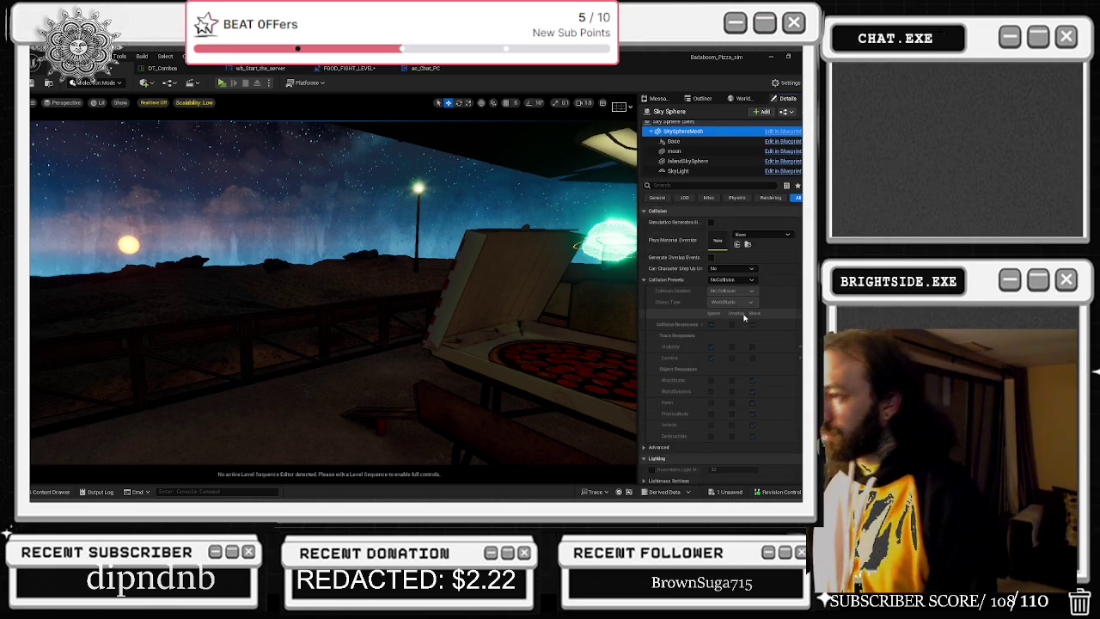
{"action": "scroll", "coordinate": [741, 303], "scroll_direction": "down", "scroll_amount": 8}
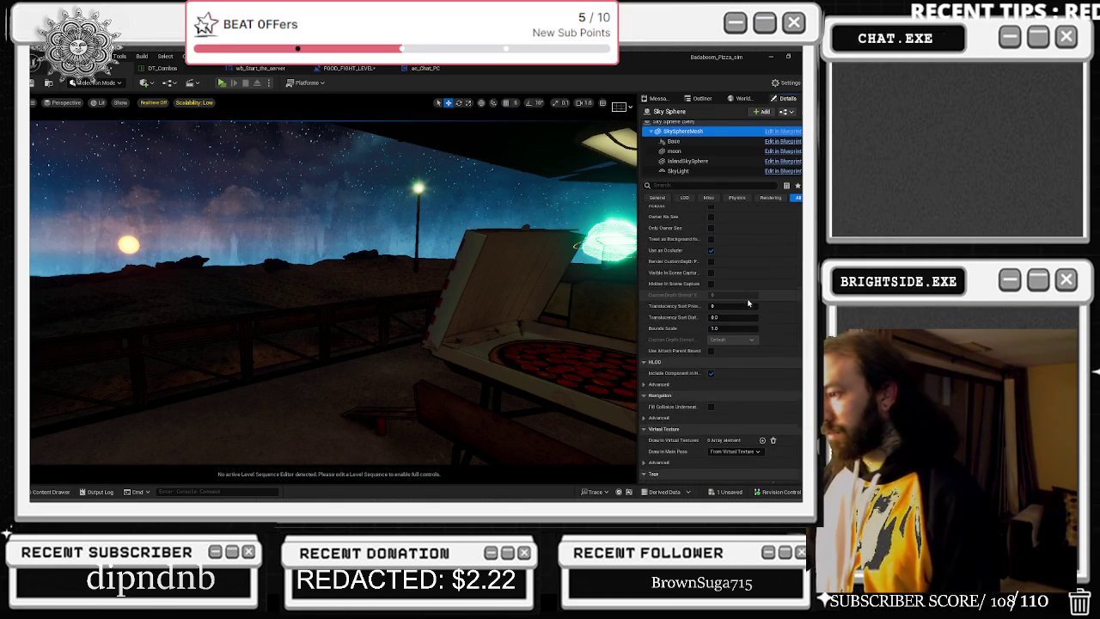
{"action": "left_click", "coordinate": [674, 141]}
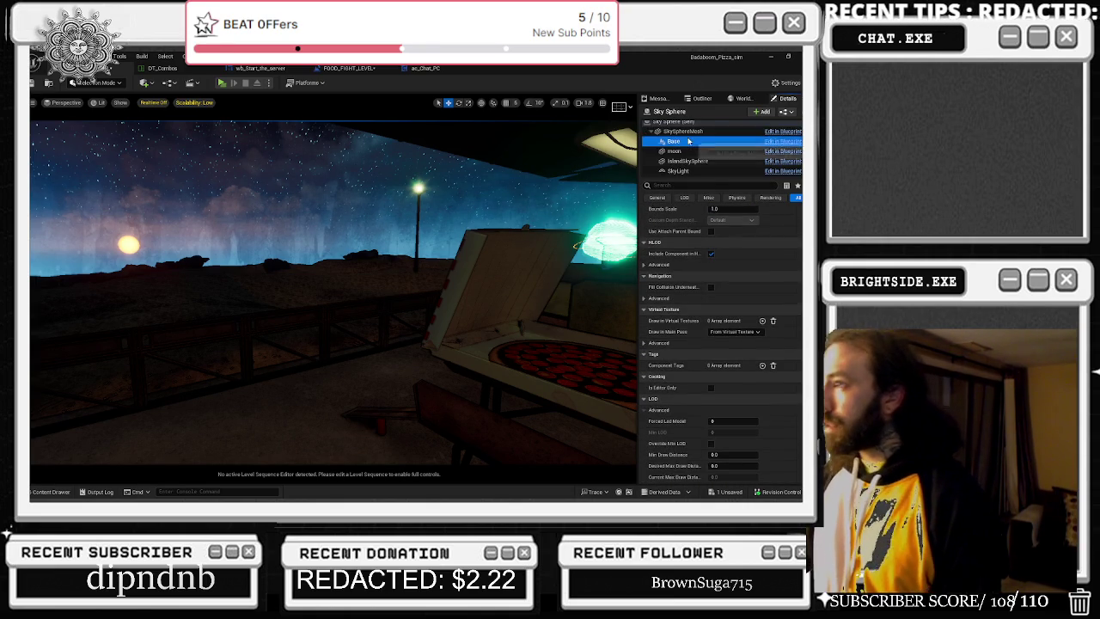
{"action": "left_click", "coordinate": [688, 151]}
{"action": "left_click", "coordinate": [696, 160]}
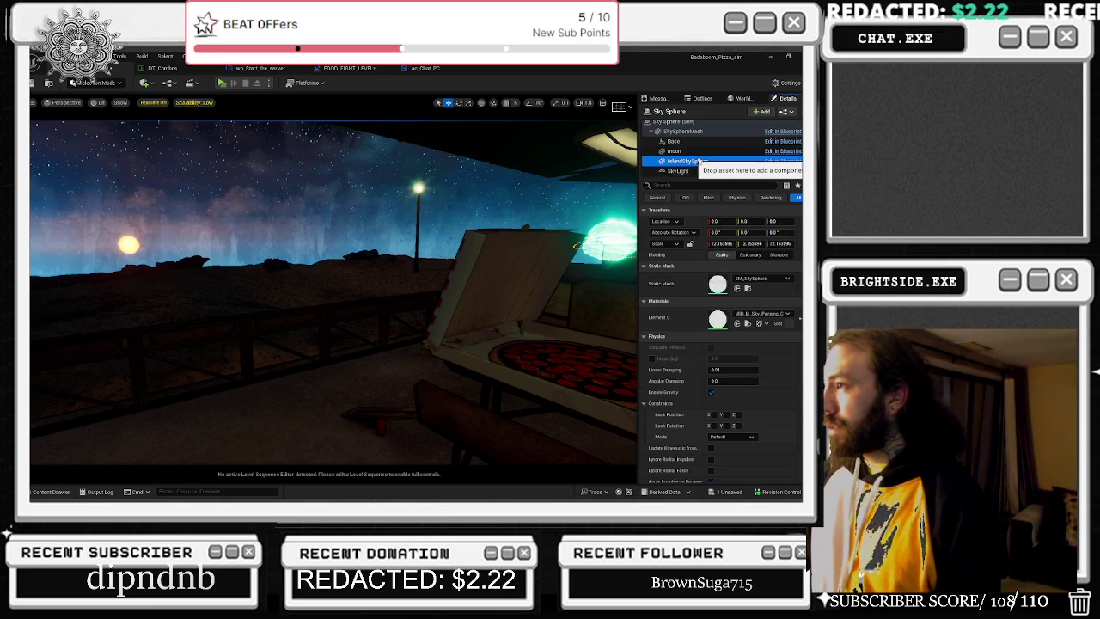
{"action": "left_click", "coordinate": [674, 141]}
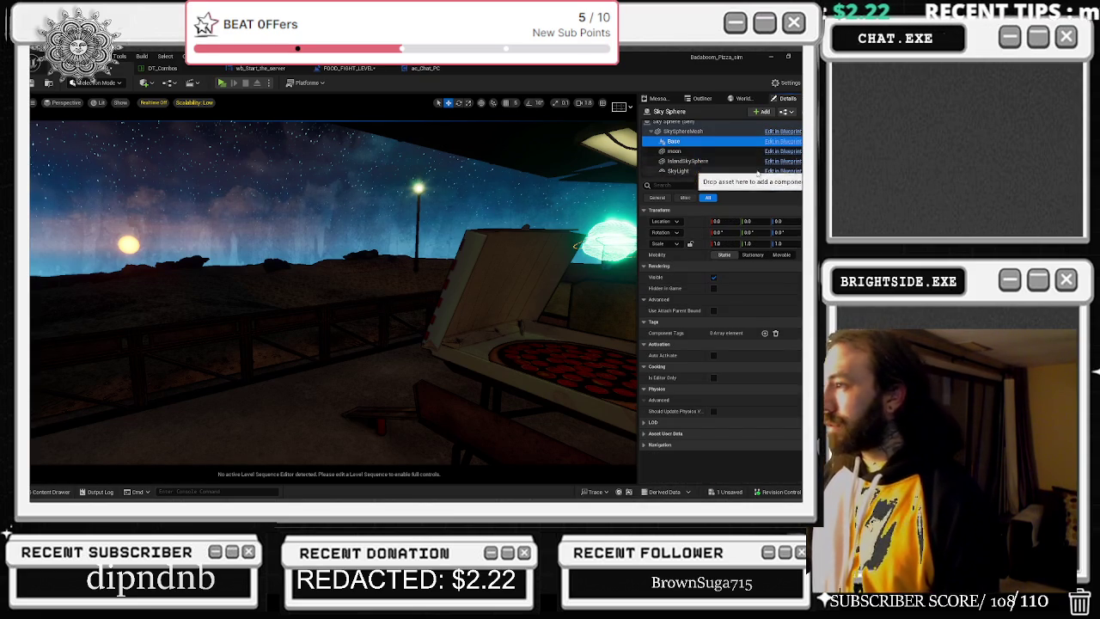
{"action": "left_click", "coordinate": [678, 123]}
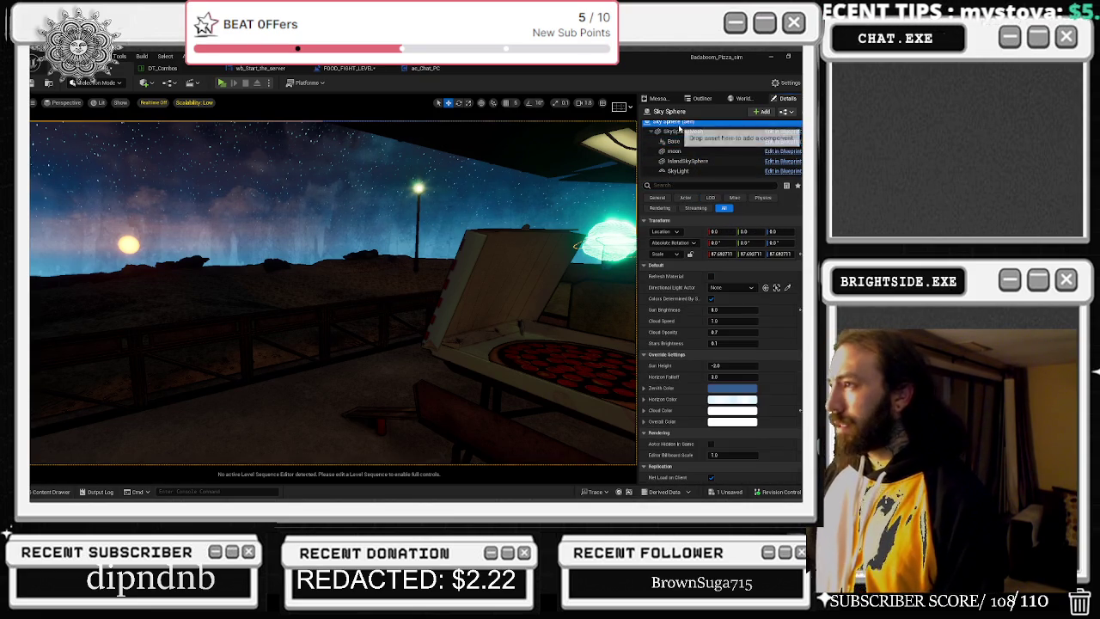
- Raise Sun Brightness from 8 to 50, lower Sun Height, and set Horizon Falloff to -0.28409
{"action": "mouse_move", "coordinate": [730, 310]}
{"action": "left_mouse_down"}
{"action": "mouse_move", "coordinate": [773, 309]}
{"action": "mouse_move", "coordinate": [746, 320]}
{"action": "left_mouse_up"}
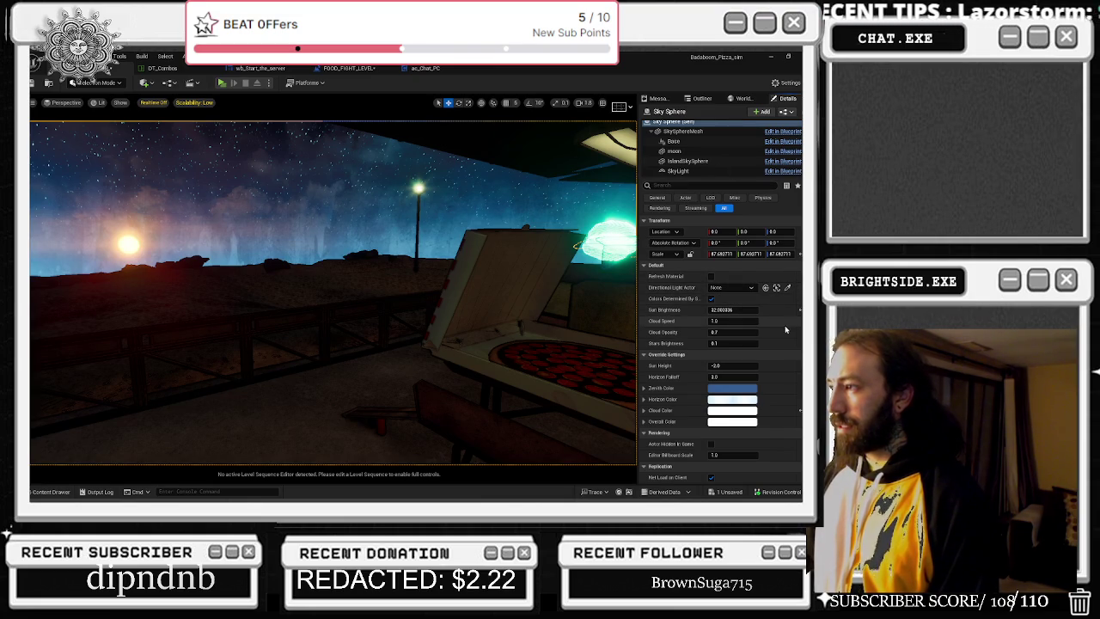
{"action": "mouse_move", "coordinate": [733, 310]}
{"action": "left_mouse_down"}
{"action": "mouse_move", "coordinate": [745, 320]}
{"action": "mouse_move", "coordinate": [718, 342]}
{"action": "mouse_move", "coordinate": [749, 343]}
{"action": "mouse_move", "coordinate": [746, 365]}
{"action": "mouse_move", "coordinate": [768, 365]}
{"action": "left_mouse_up"}
{"action": "left_click_drag", "start_coordinate": [720, 365], "coordinate": [705, 365]}
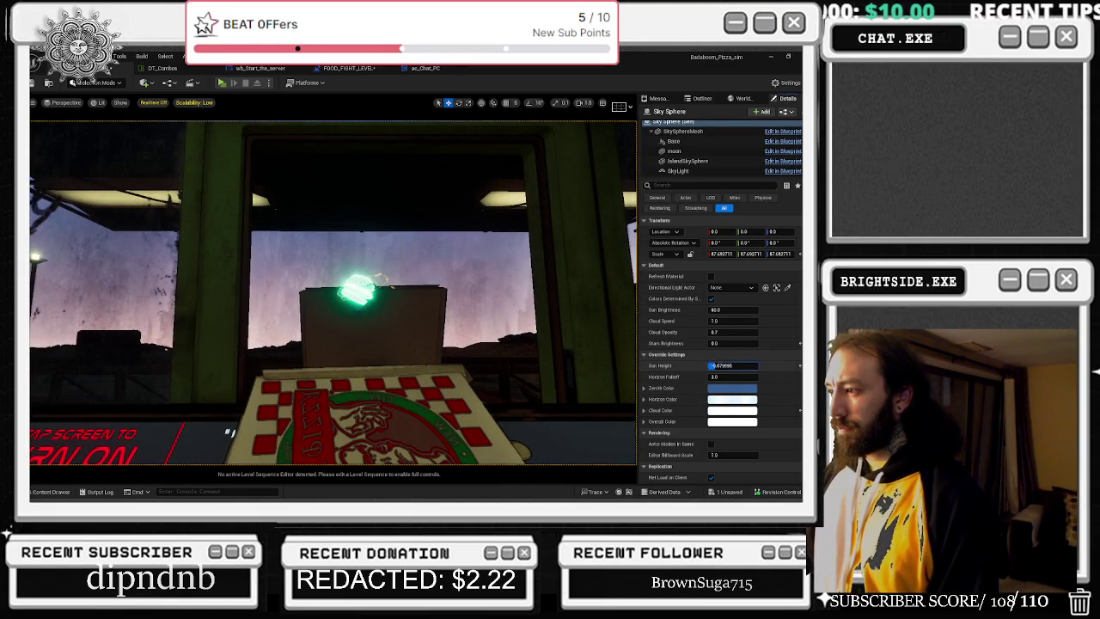
{"action": "mouse_move", "coordinate": [718, 376]}
{"action": "left_mouse_down"}
{"action": "mouse_move", "coordinate": [736, 388]}
{"action": "mouse_move", "coordinate": [729, 383]}
{"action": "left_mouse_up"}
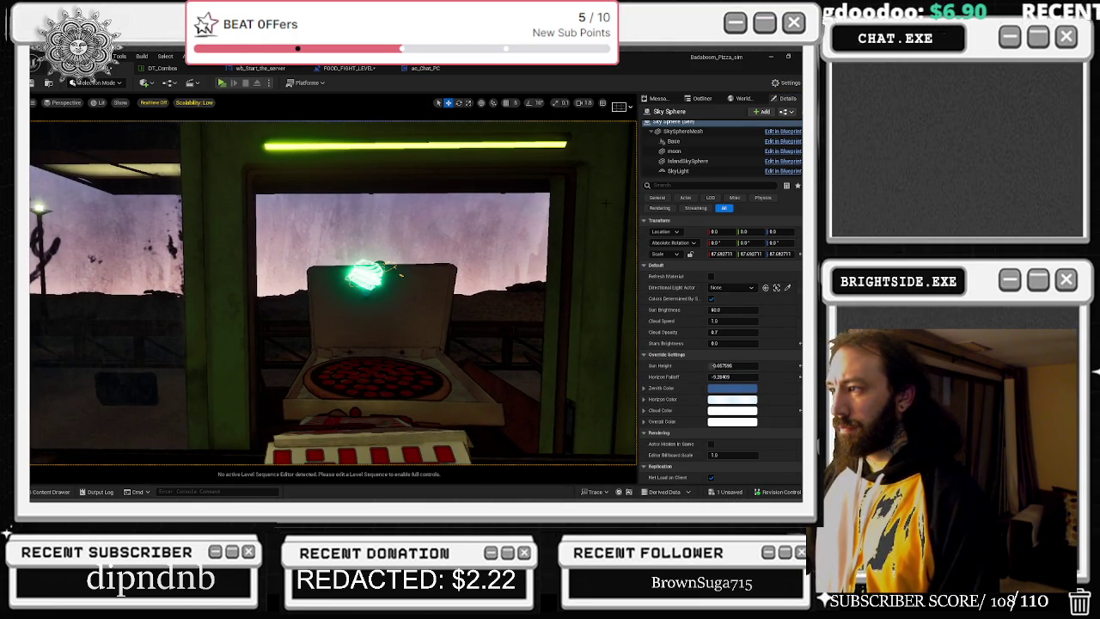
{"action": "left_click", "coordinate": [678, 170]}
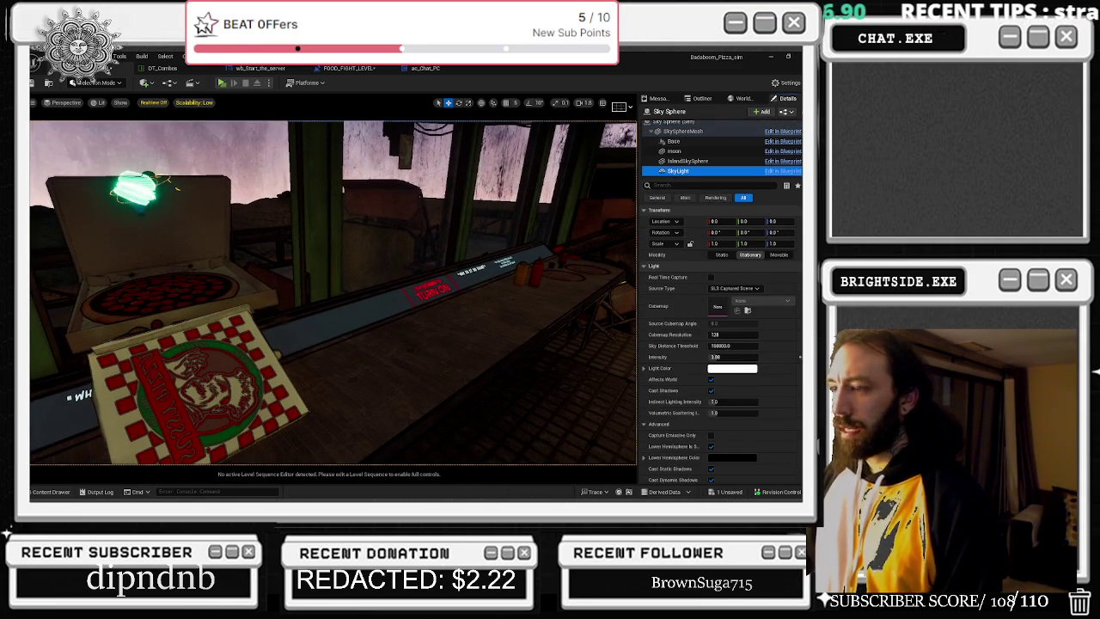
- Add a Directional Light to the level from the Quick Add Lights menu
{"action": "left_click", "coordinate": [52, 491]}
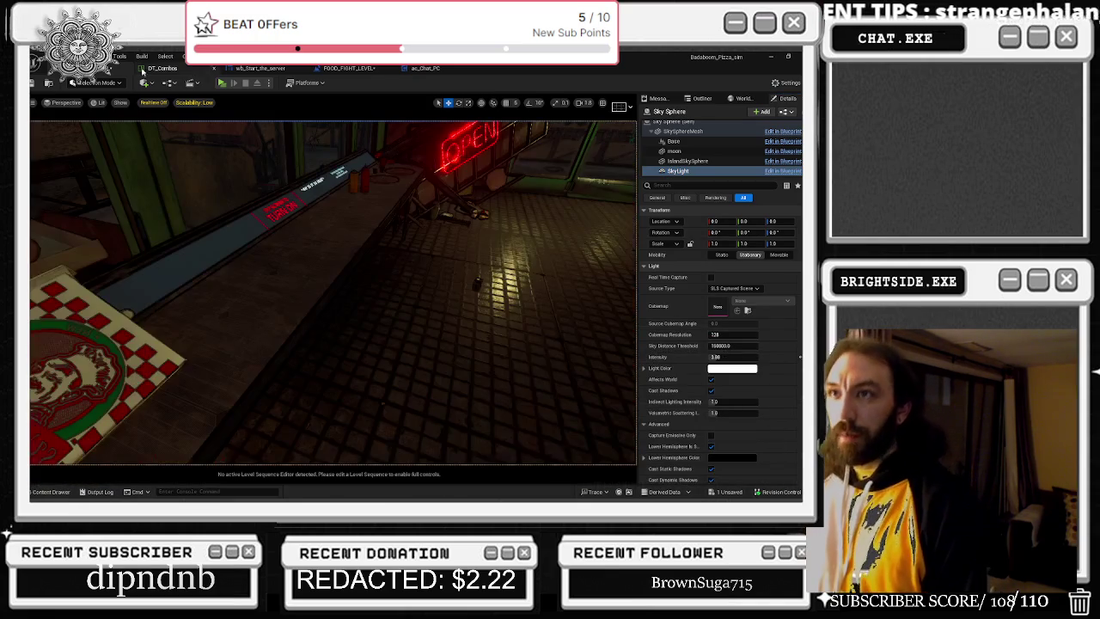
{"action": "left_click", "coordinate": [176, 83]}
{"action": "left_click", "coordinate": [148, 83]}
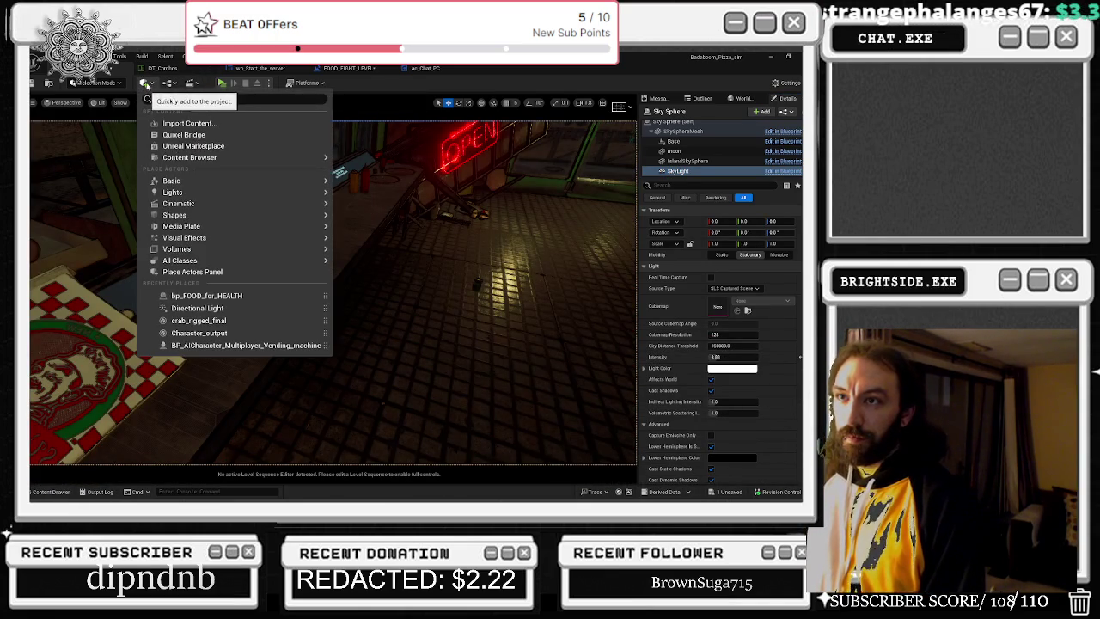
{"action": "mouse_move", "coordinate": [194, 204]}
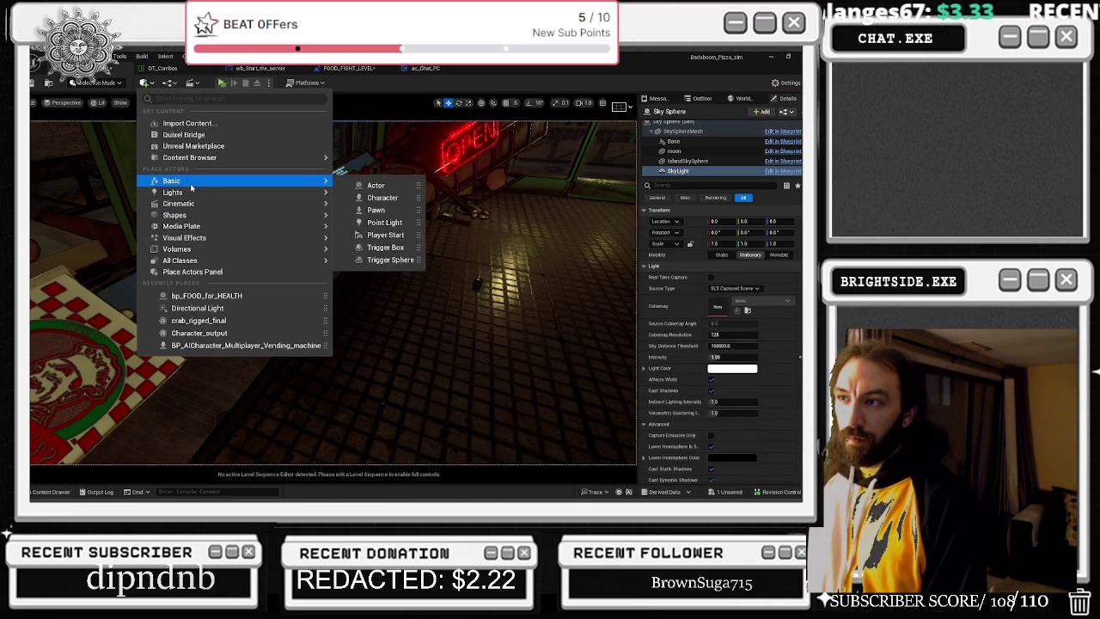
{"action": "left_click", "coordinate": [387, 196]}
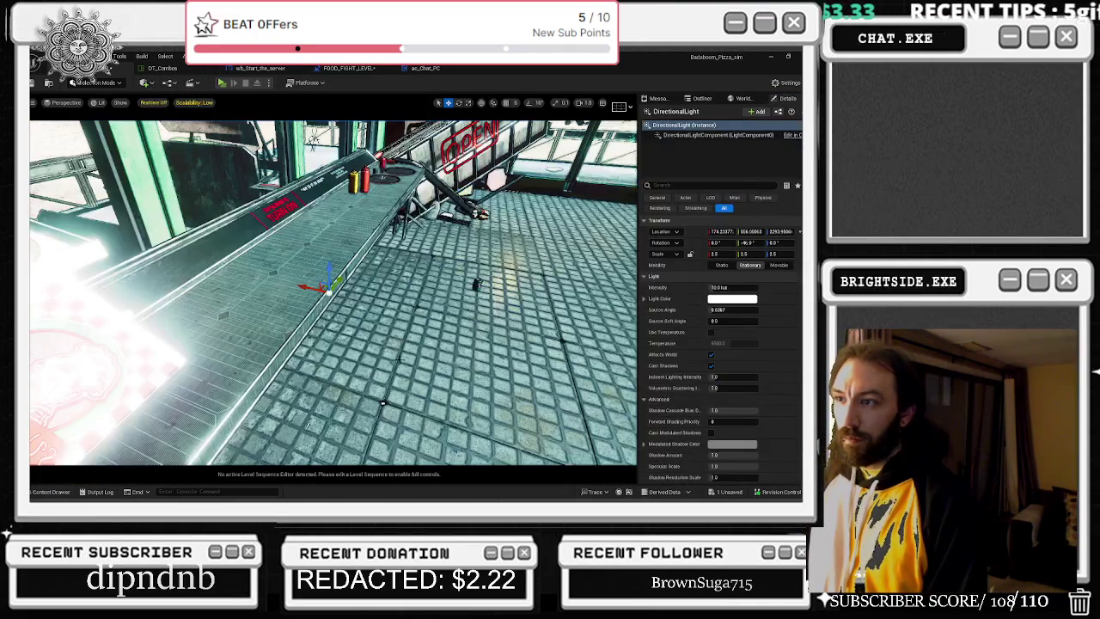
- Dim the DirectionalLight's intensity from 10.0 to 1.0 lux and widen its source angle
{"action": "mouse_move", "coordinate": [720, 286]}
{"action": "left_mouse_down"}
{"action": "mouse_move", "coordinate": [696, 287]}
{"action": "mouse_move", "coordinate": [787, 287]}
{"action": "left_mouse_up"}
{"action": "key", "text": "Return"}
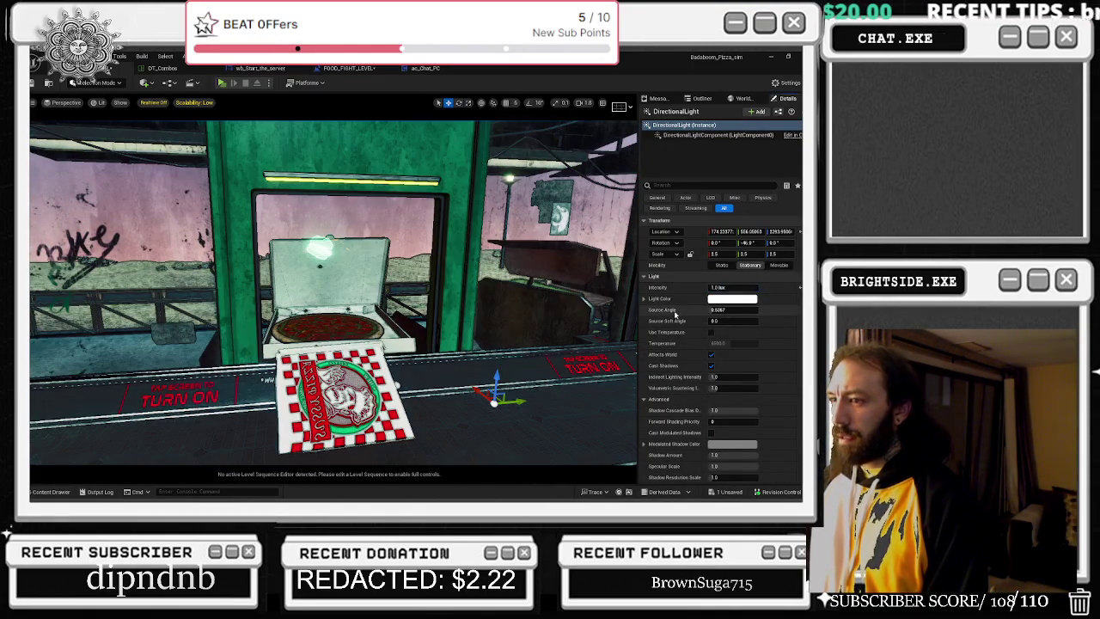
{"action": "mouse_move", "coordinate": [231, 130]}
{"action": "left_mouse_down"}
{"action": "mouse_move", "coordinate": [258, 138]}
{"action": "mouse_move", "coordinate": [172, 137]}
{"action": "mouse_move", "coordinate": [231, 130]}
{"action": "left_mouse_up"}
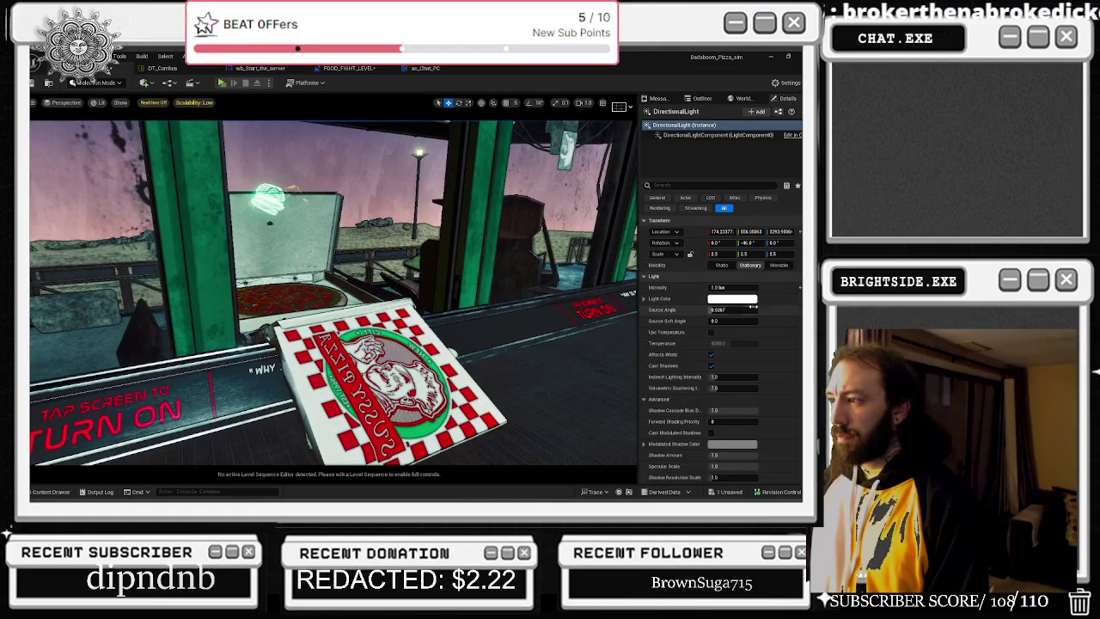
{"action": "left_click_drag", "start_coordinate": [732, 309], "coordinate": [735, 309]}
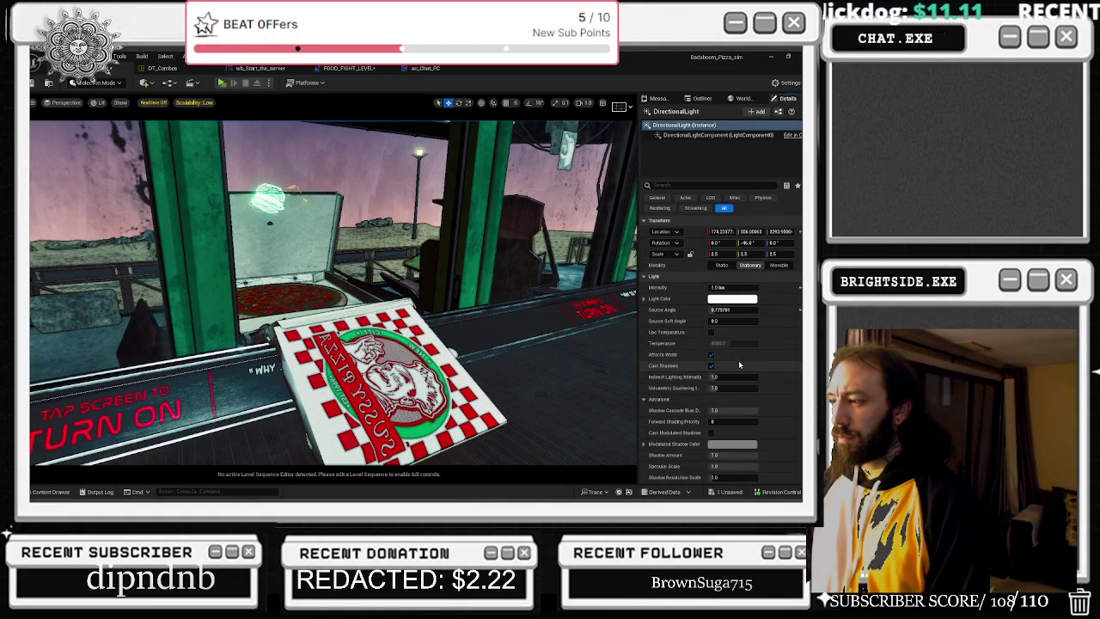
{"action": "left_click", "coordinate": [745, 99]}
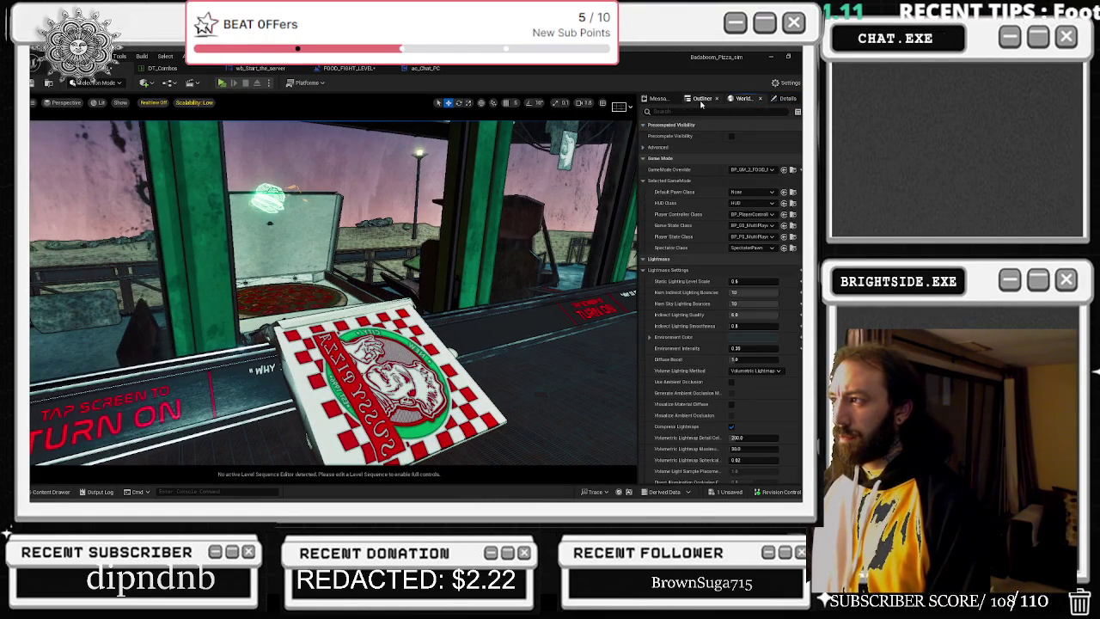
- Select the Sky Sphere and set its Directional Light Actor to DirectionalLight
{"action": "left_click", "coordinate": [701, 99]}
{"action": "left_click", "coordinate": [787, 99]}
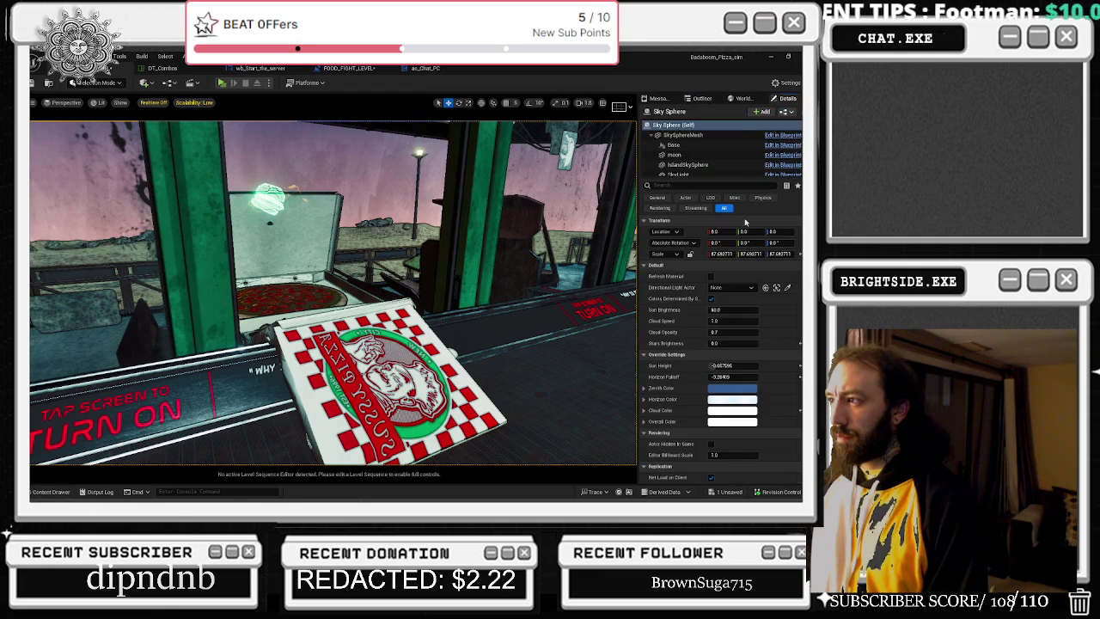
{"action": "left_click", "coordinate": [732, 287]}
{"action": "left_click", "coordinate": [717, 415]}
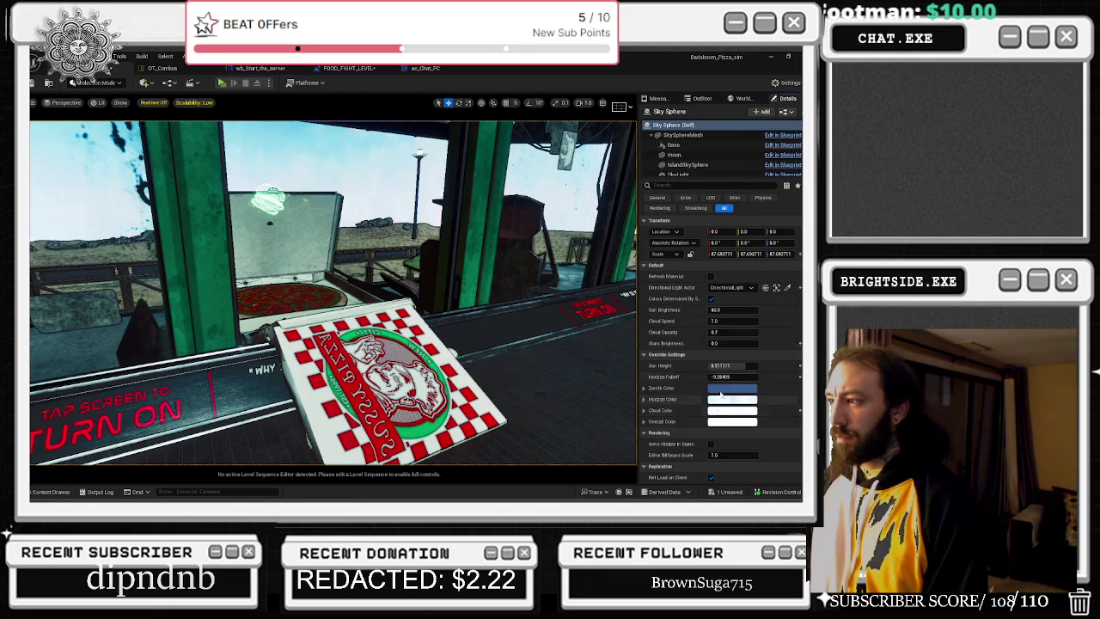
- Set the Sky Sphere's Horizon Falloff to 2.0
{"action": "left_click_drag", "start_coordinate": [334, 292], "coordinate": [258, 289]}
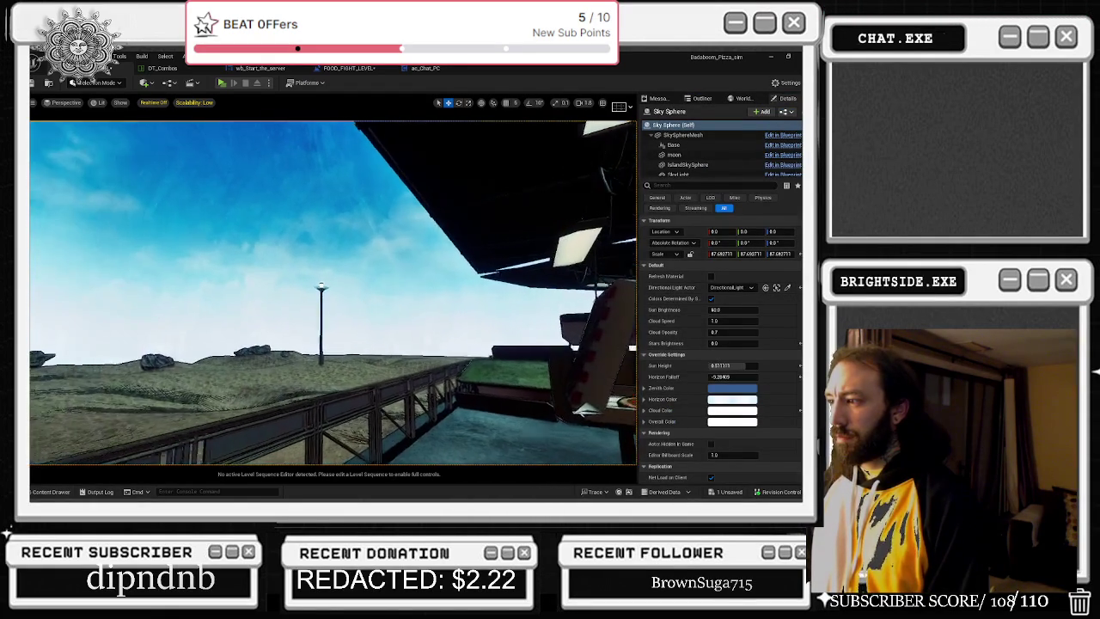
{"action": "left_click_drag", "start_coordinate": [732, 376], "coordinate": [753, 378]}
{"action": "type", "text": "2"}
{"action": "key", "text": "Return"}
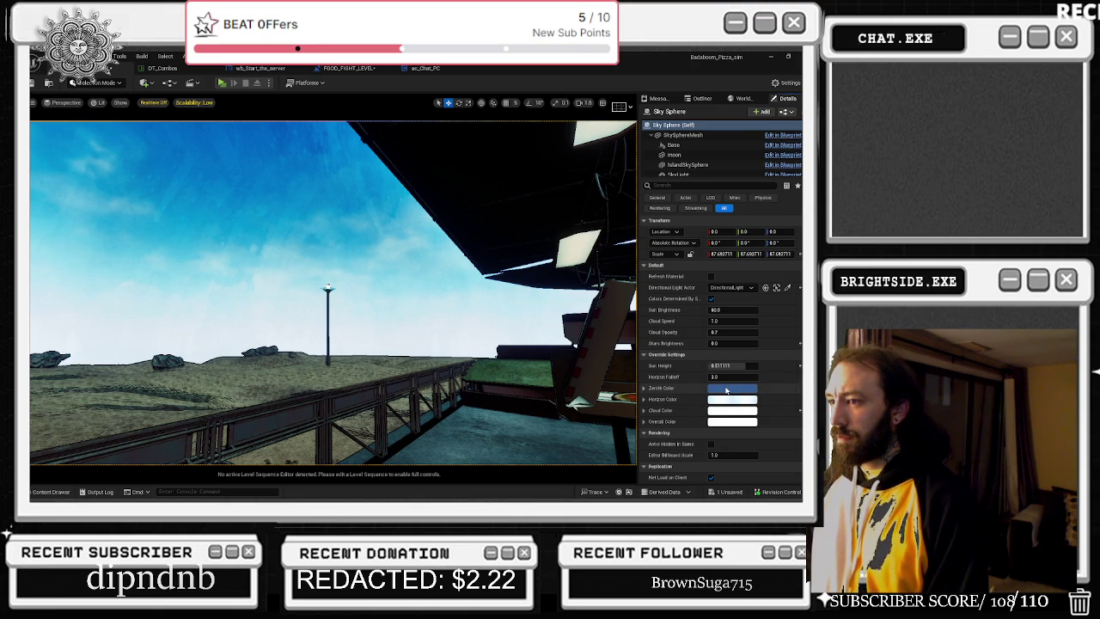
- Try the zenith colour, apply a red horizon colour, and raise the sun brightness
{"action": "left_click", "coordinate": [726, 390]}
{"action": "left_click", "coordinate": [607, 318]}
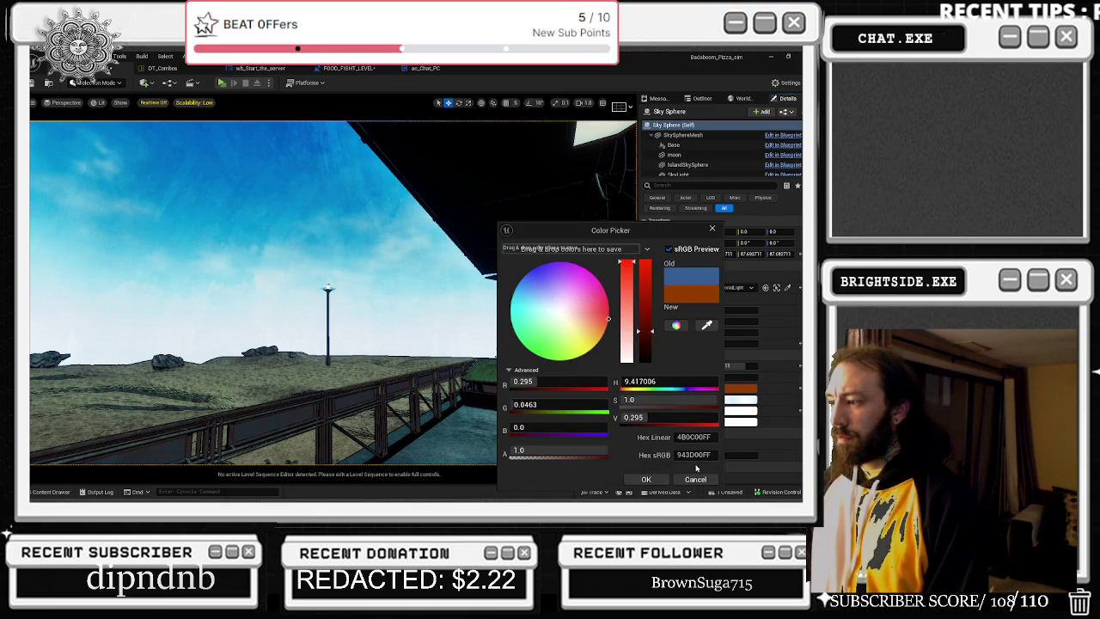
{"action": "left_click", "coordinate": [695, 477]}
{"action": "left_click", "coordinate": [726, 400]}
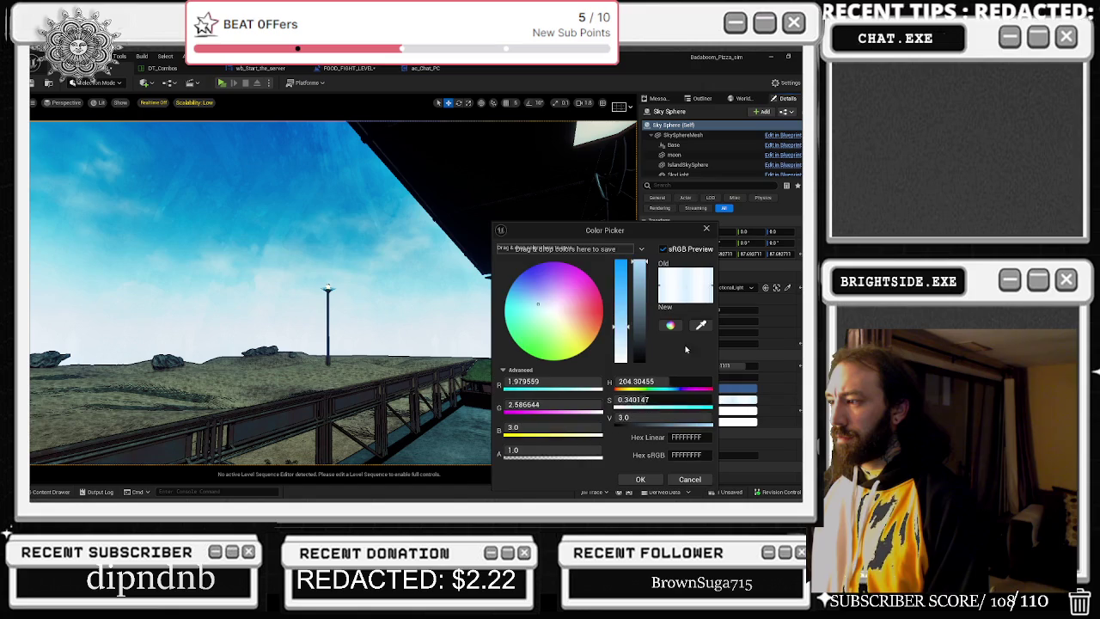
{"action": "left_click", "coordinate": [696, 484]}
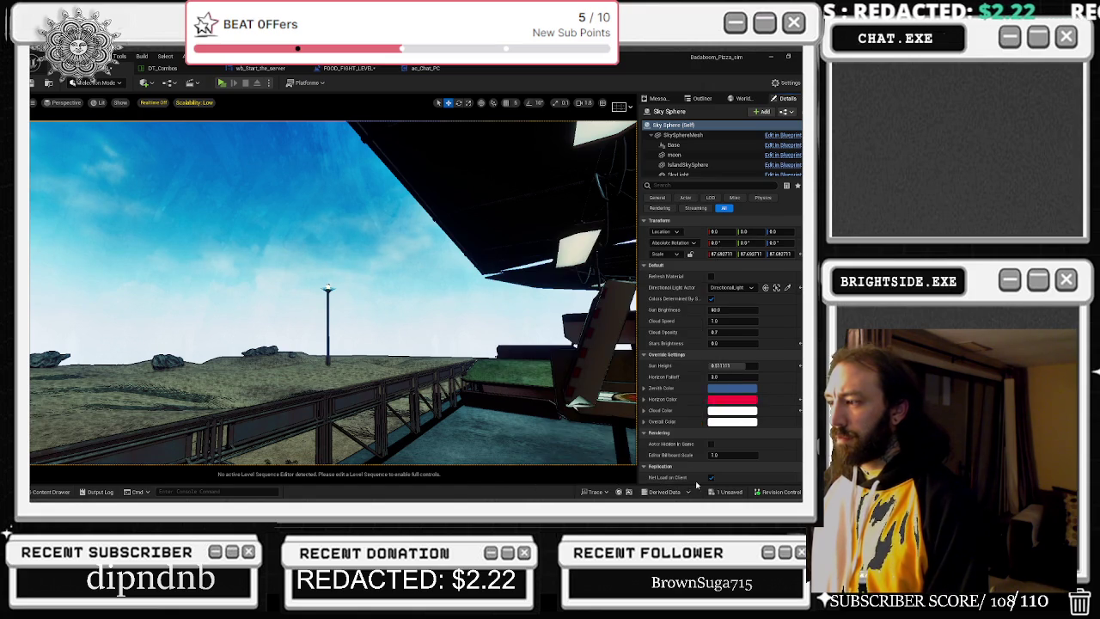
{"action": "mouse_move", "coordinate": [726, 310]}
{"action": "left_mouse_down"}
{"action": "mouse_move", "coordinate": [736, 310]}
{"action": "mouse_move", "coordinate": [734, 344]}
{"action": "left_mouse_up"}
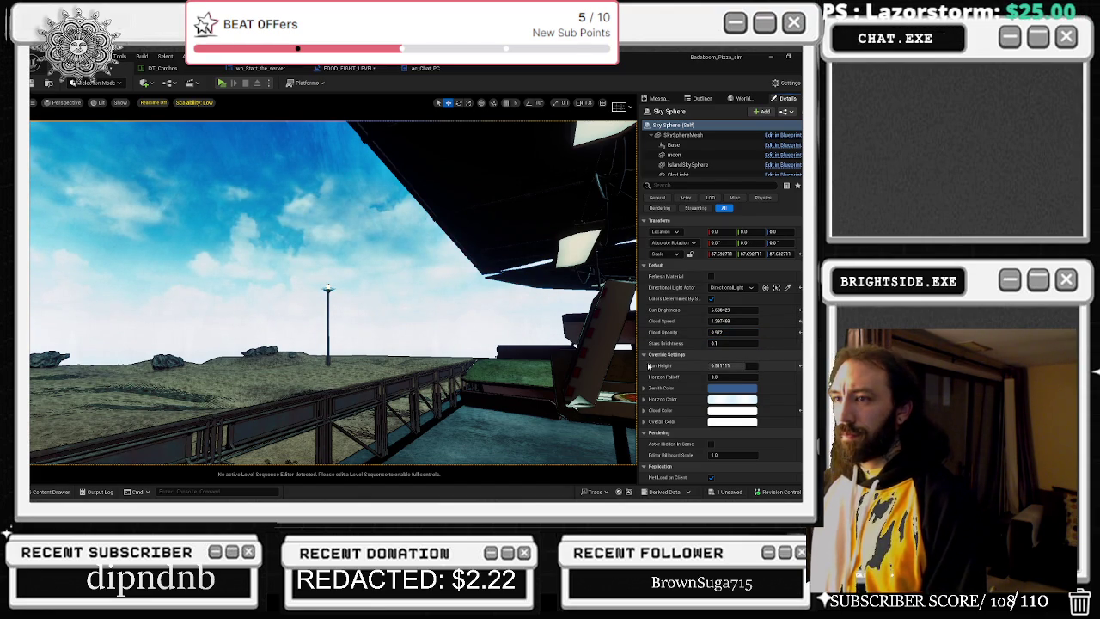
- Save FOOD_FIGHT_LEVEL from the unsaved-changes list
{"action": "left_click", "coordinate": [727, 492]}
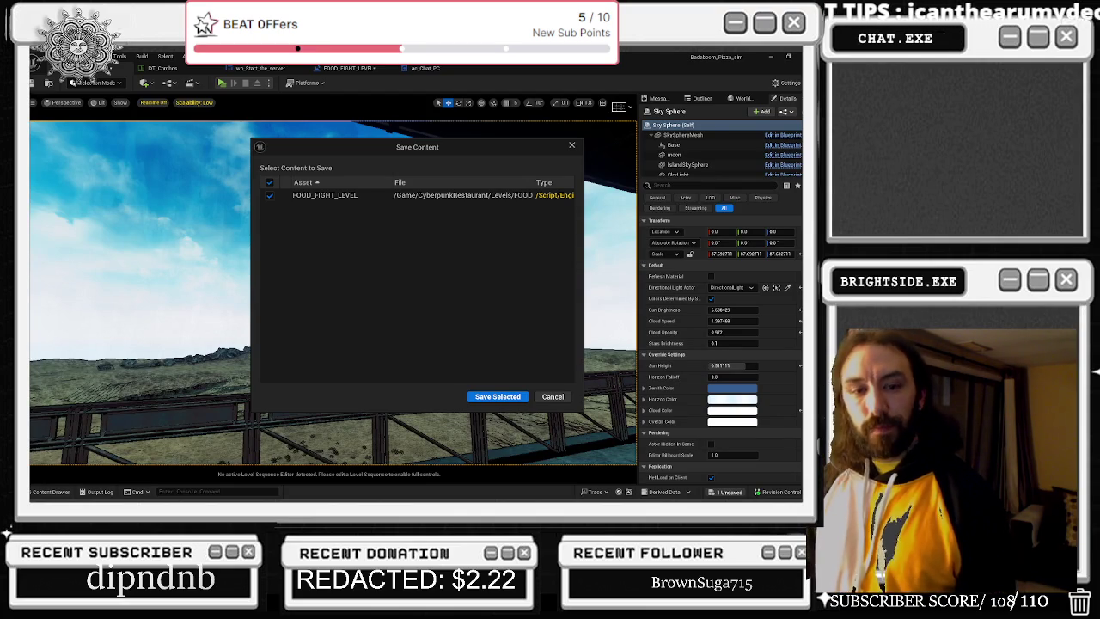
{"action": "left_click", "coordinate": [499, 396]}
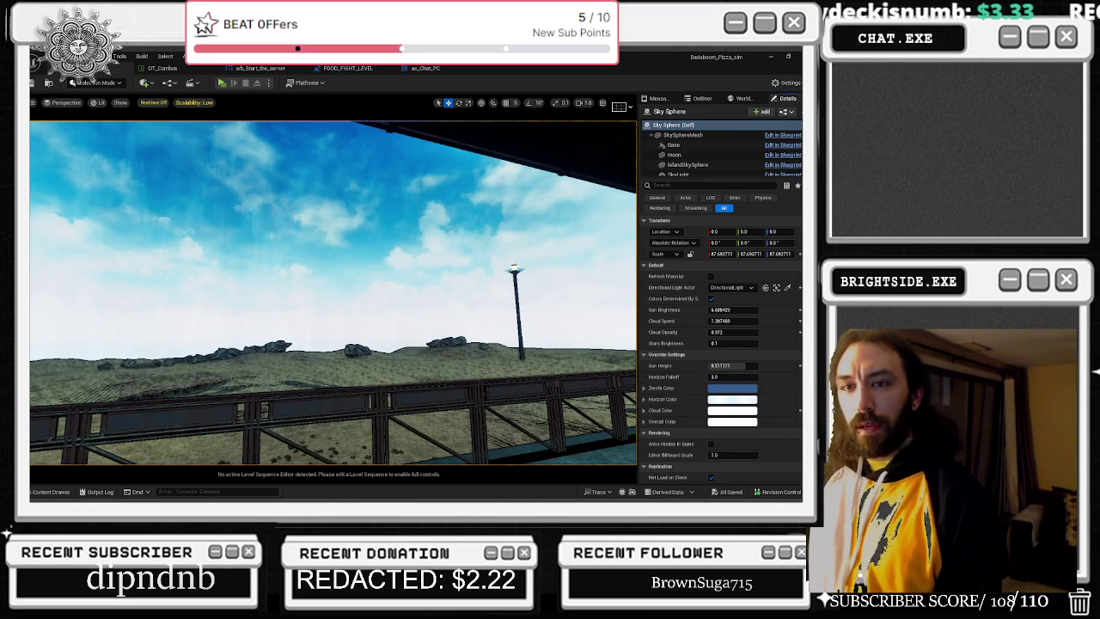
{"action": "key", "text": "alt+Tab"}
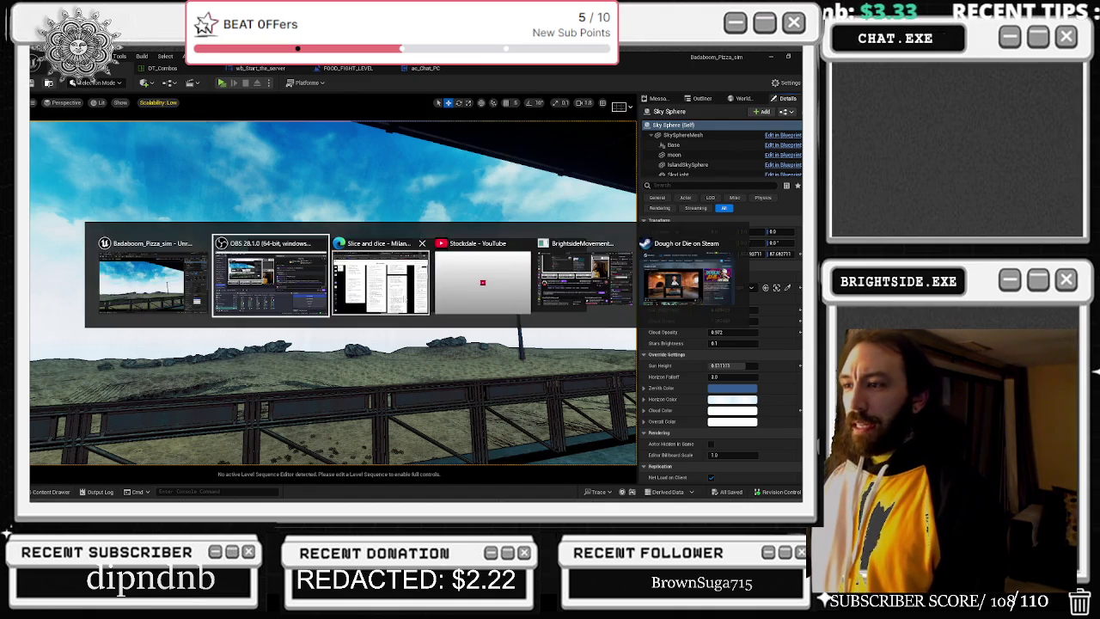
- Minimise the browser and start a playtest of the level in Unreal
{"action": "key", "text": "alt+Tab"}
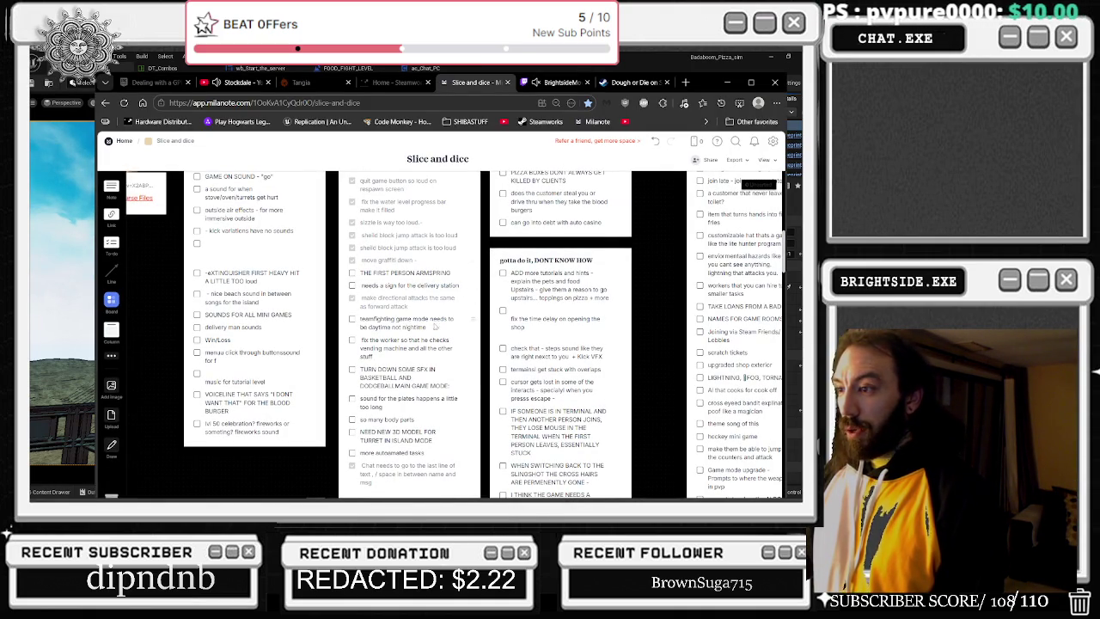
{"action": "left_click", "coordinate": [726, 82]}
{"action": "left_click", "coordinate": [224, 83]}
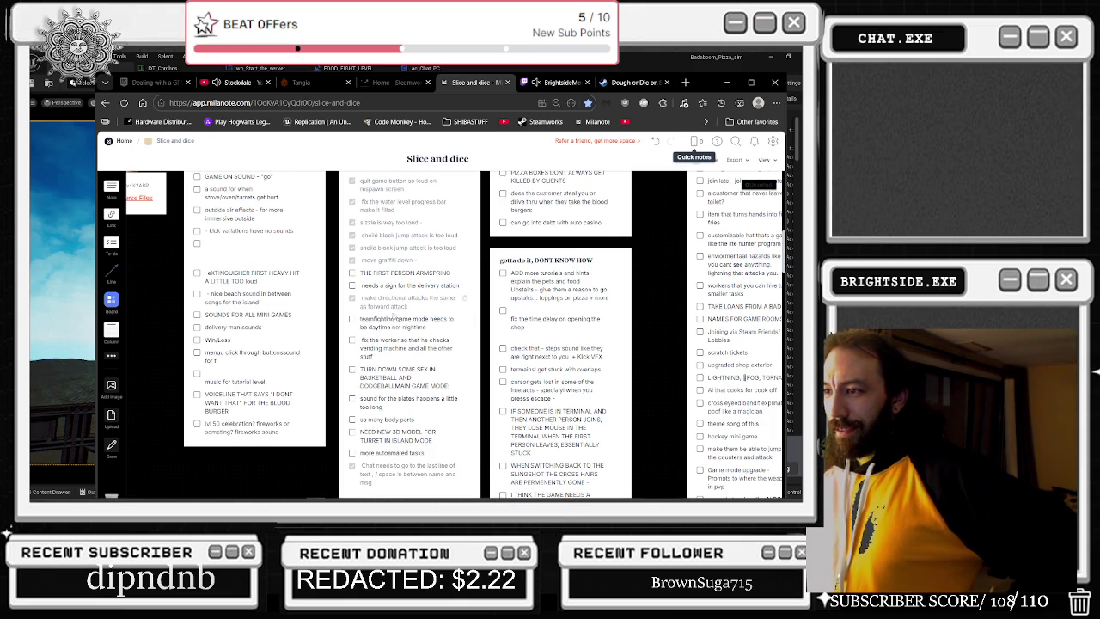
- Move the directional-attacks task and another card higher, and tick 'fix the time delay on opening the shop'
{"action": "mouse_move", "coordinate": [468, 298]}
{"action": "left_mouse_down"}
{"action": "mouse_move", "coordinate": [430, 265]}
{"action": "mouse_move", "coordinate": [414, 268]}
{"action": "left_mouse_up"}
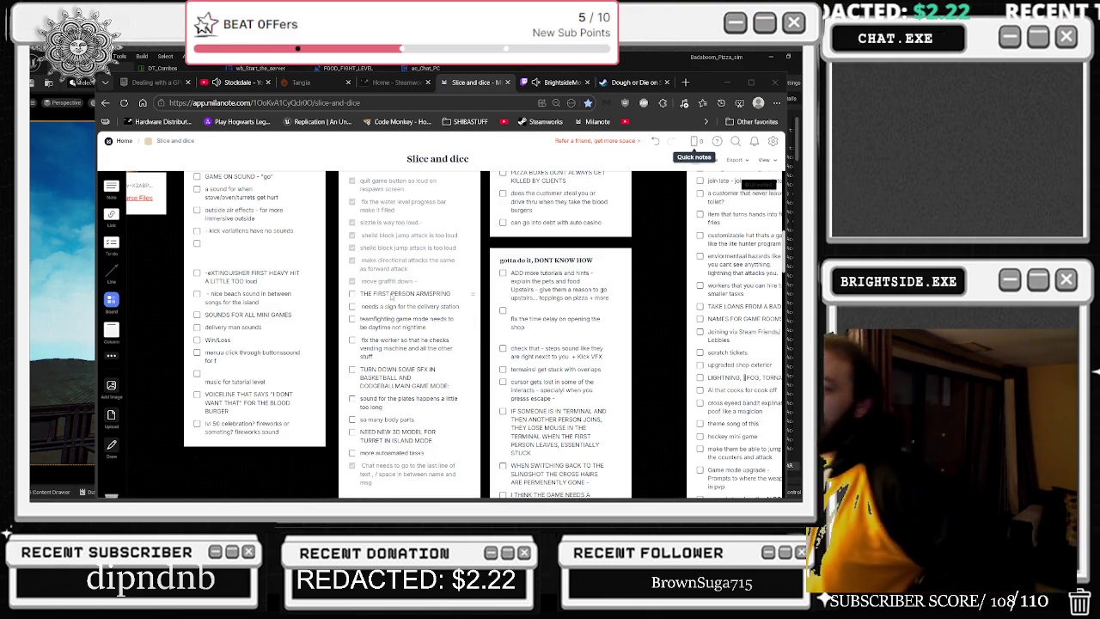
{"action": "scroll", "coordinate": [421, 352], "scroll_direction": "up", "scroll_amount": 1}
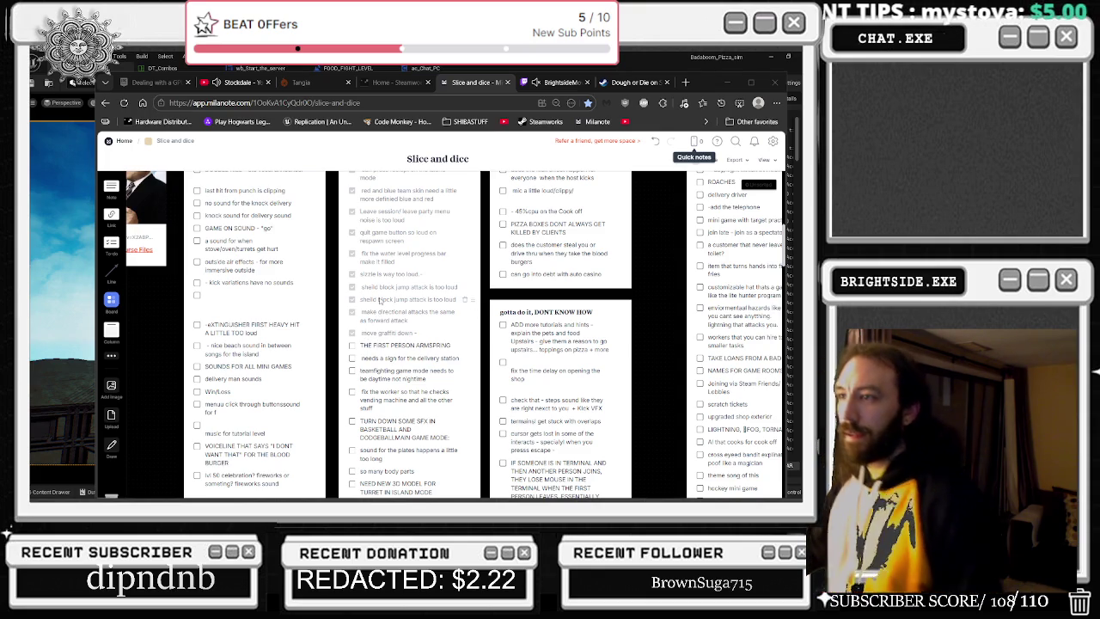
{"action": "scroll", "coordinate": [372, 313], "scroll_direction": "down", "scroll_amount": 2}
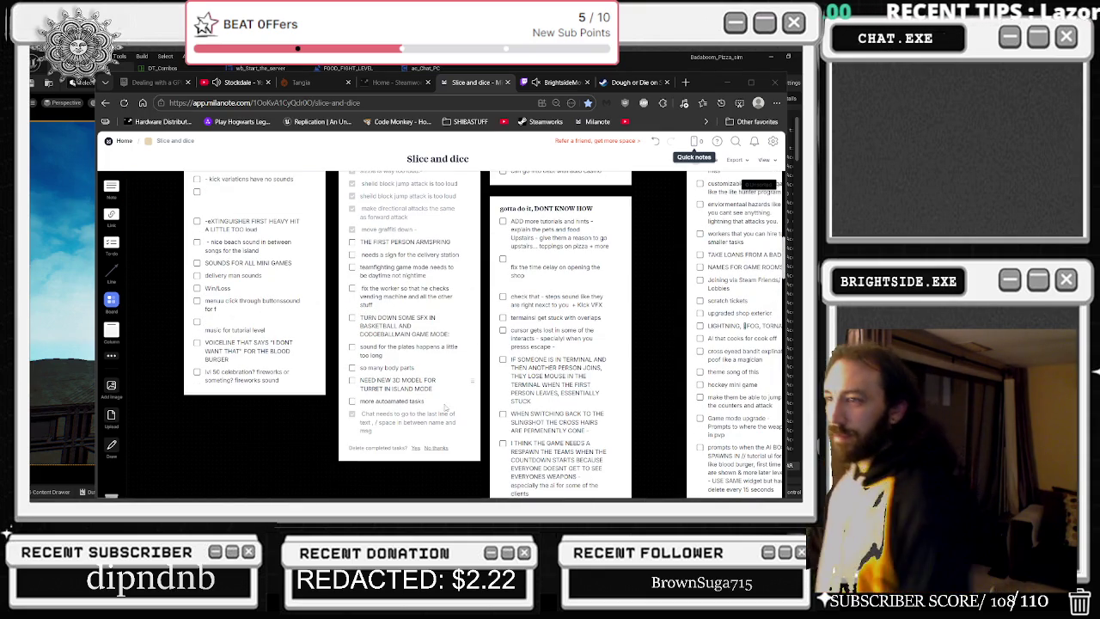
{"action": "left_click_drag", "start_coordinate": [472, 419], "coordinate": [464, 258]}
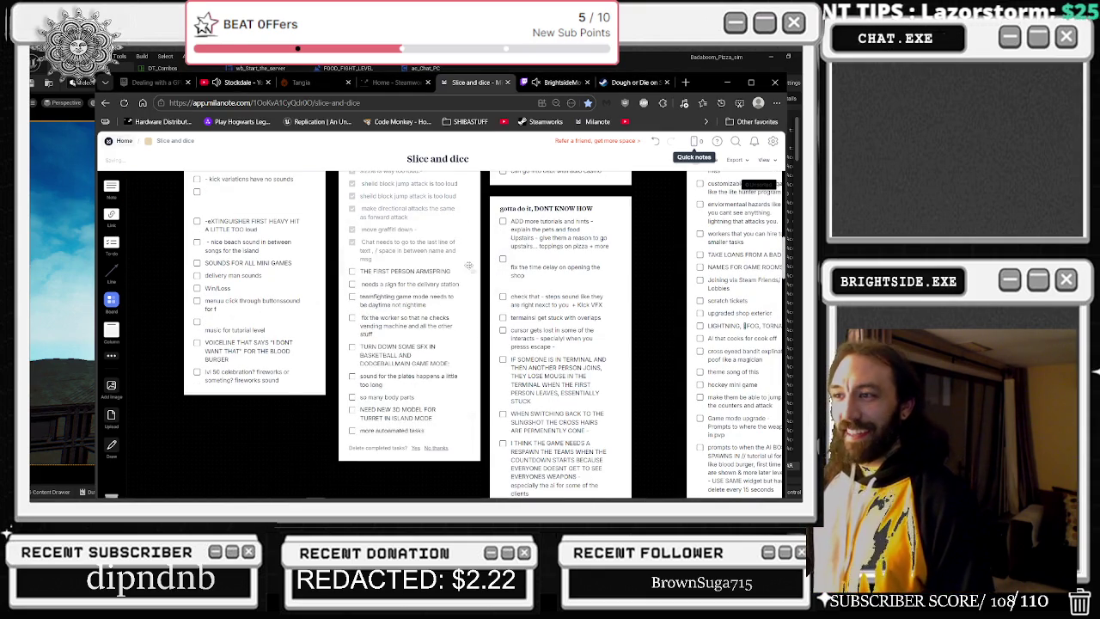
{"action": "scroll", "coordinate": [463, 275], "scroll_direction": "up", "scroll_amount": 5}
{"action": "scroll", "coordinate": [463, 275], "scroll_direction": "down", "scroll_amount": 5}
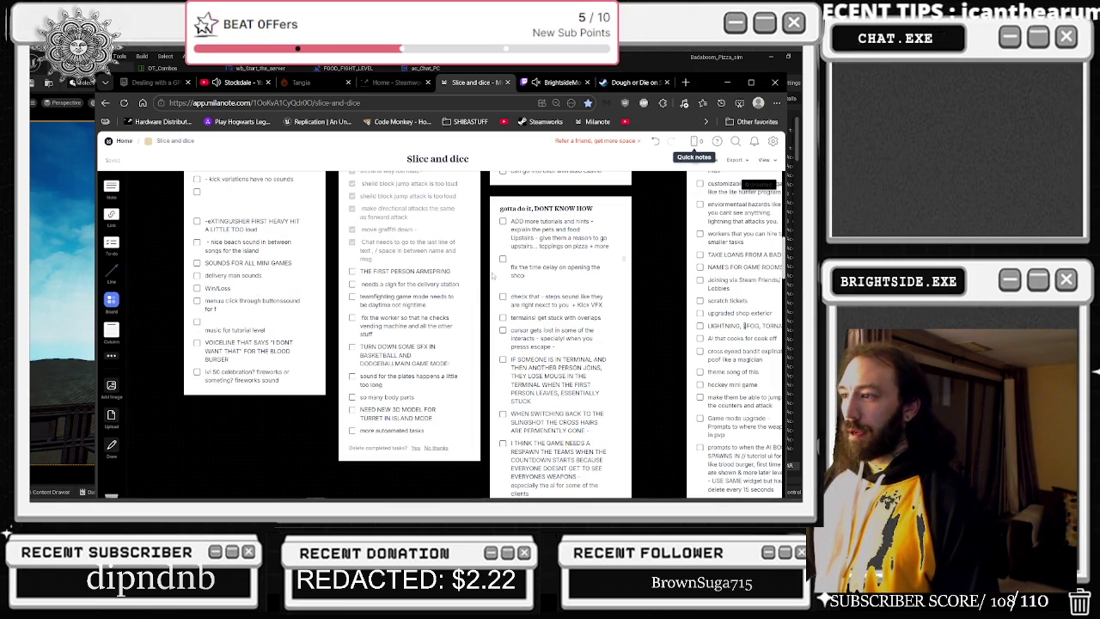
{"action": "left_click", "coordinate": [504, 260]}
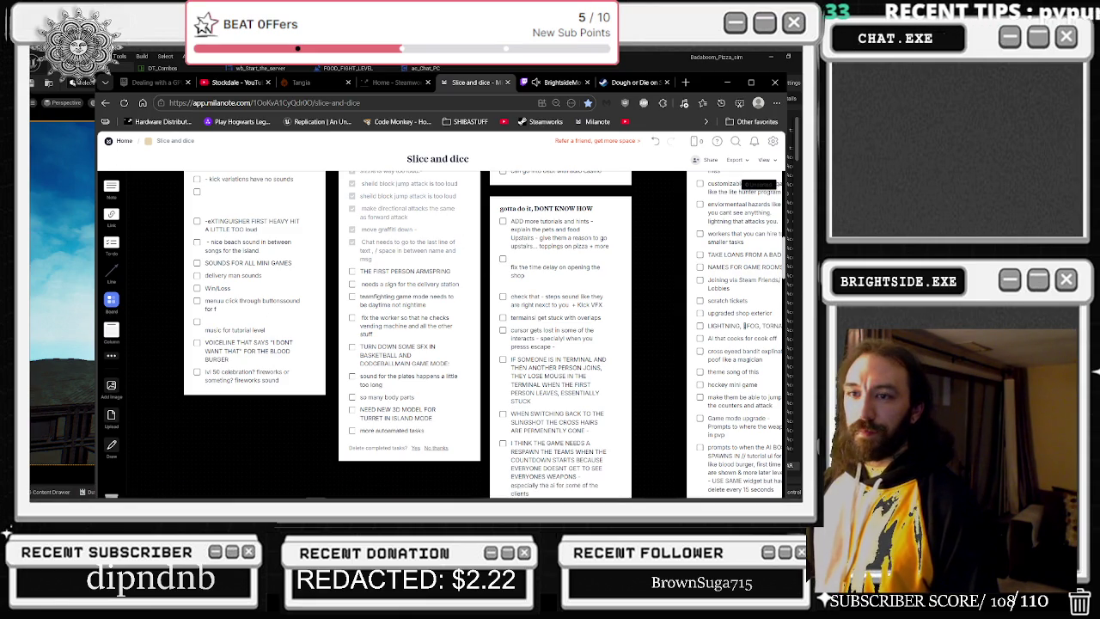
- Back in Unreal, open the project's Levels folder of level assets
{"action": "key", "text": "alt+Tab"}
{"action": "right_click", "coordinate": [69, 282]}
{"action": "left_click", "coordinate": [50, 491]}
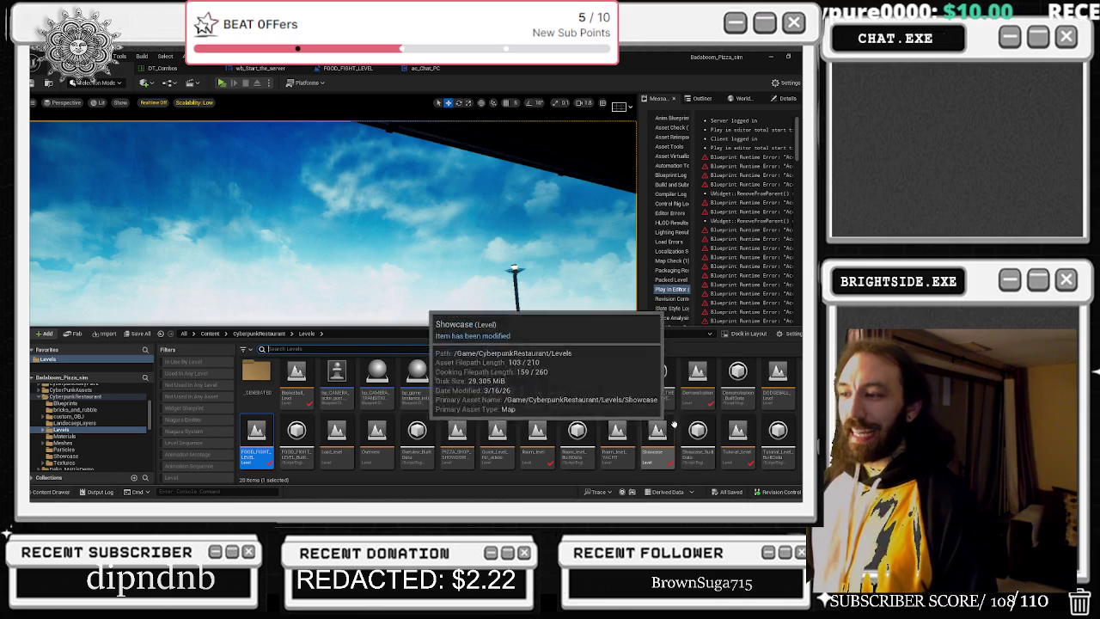
- Load the Showcase level, turn realtime viewport updates back on, and view DT_Combos
{"action": "double_click", "coordinate": [655, 440]}
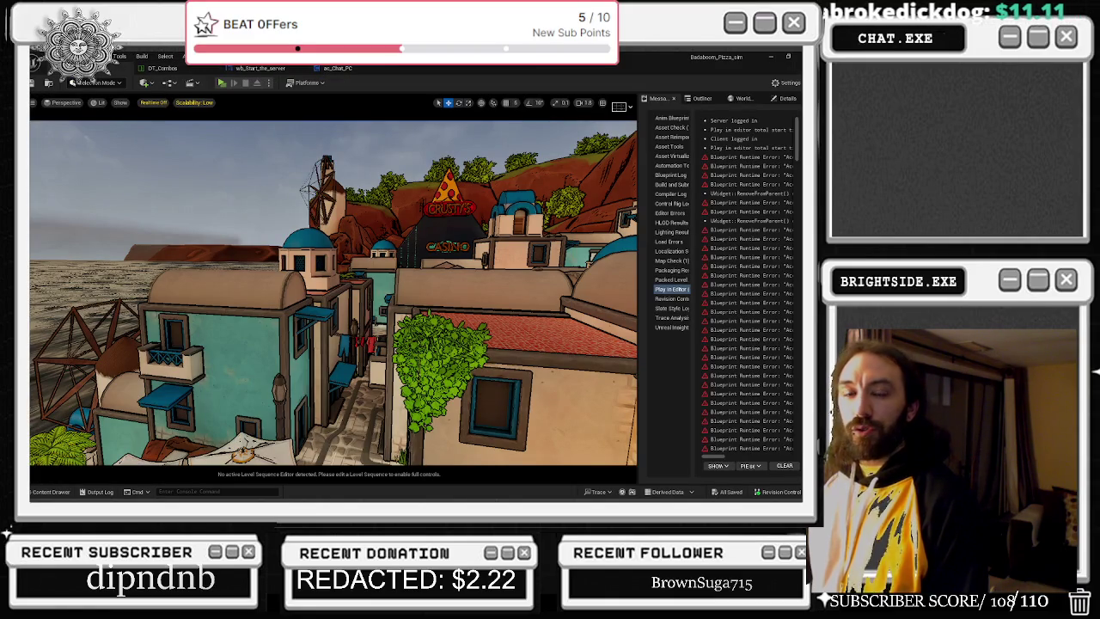
{"action": "key", "text": "ctrl+r"}
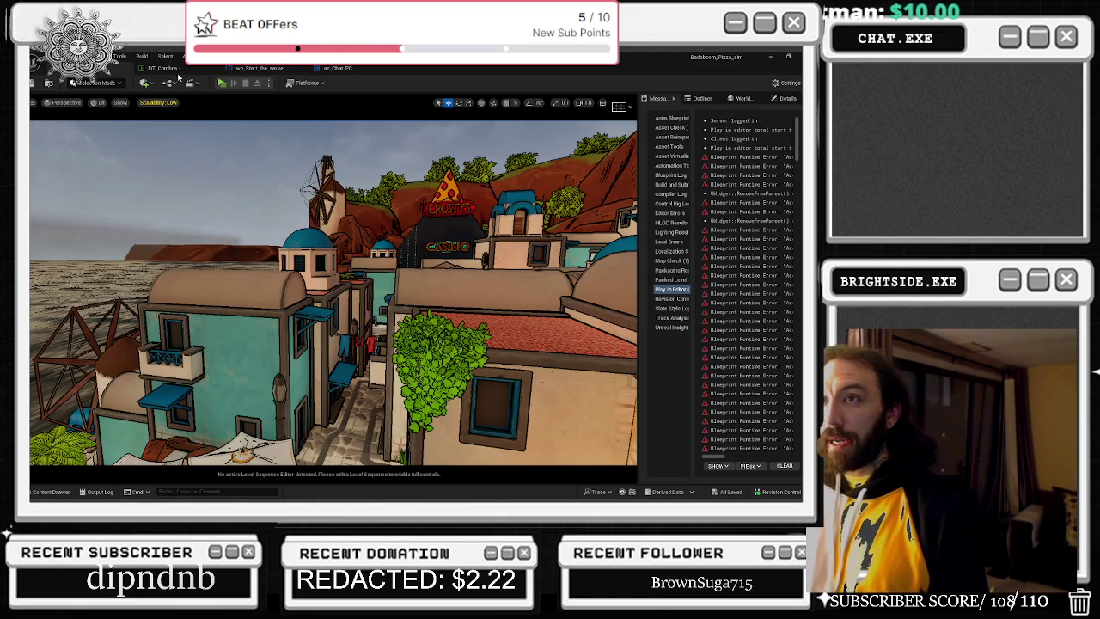
{"action": "left_click", "coordinate": [167, 68]}
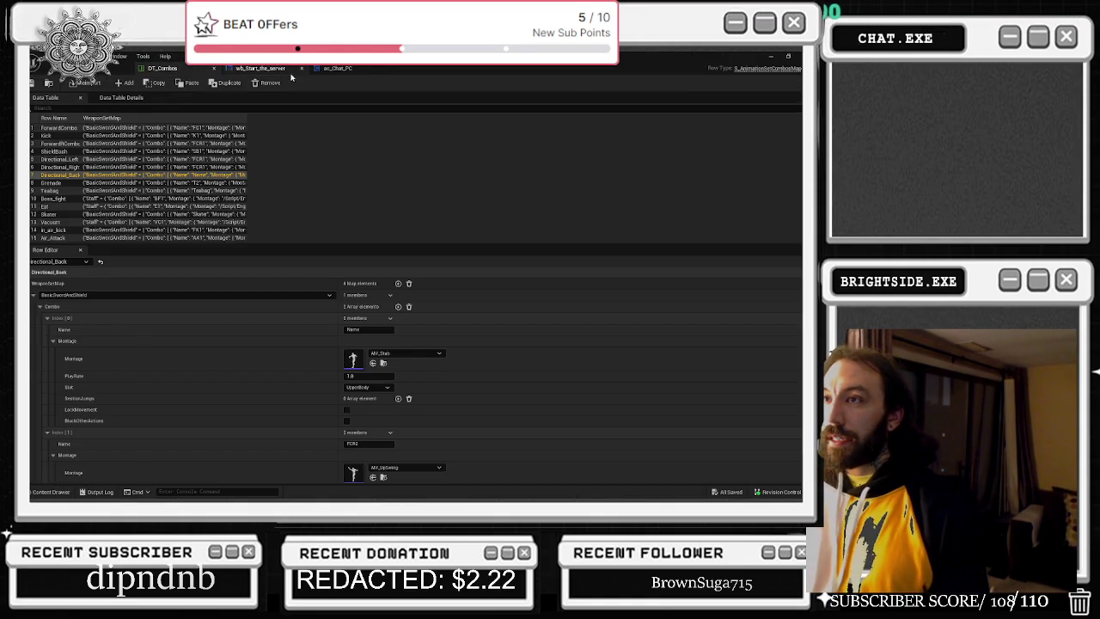
- Check the ac_Chat_PC event graph, then minimise Unreal and switch to the browser
{"action": "left_click", "coordinate": [279, 68]}
{"action": "left_click", "coordinate": [338, 68]}
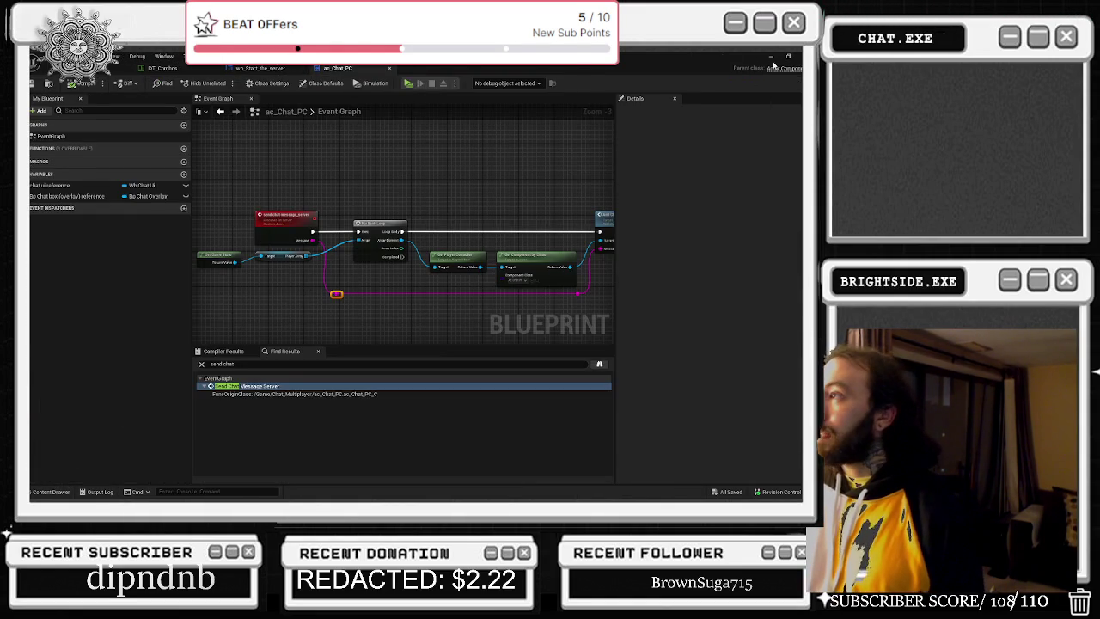
{"action": "left_click", "coordinate": [771, 58]}
{"action": "key", "text": "alt+Tab"}
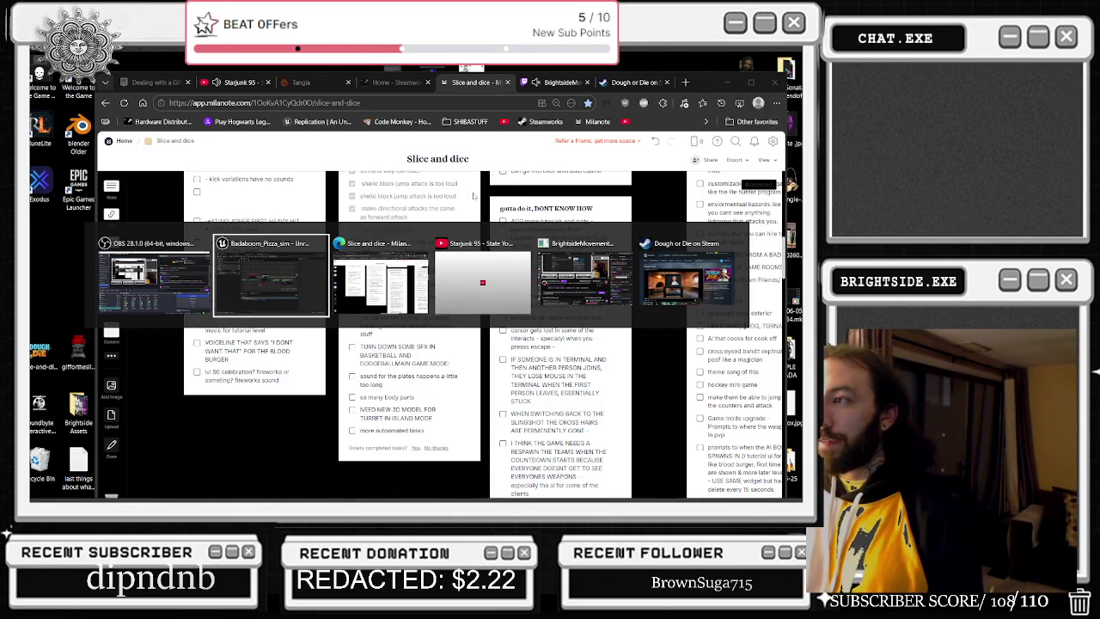
- Tick off the 'teamfighting game mode needs to be daytime not nighttime' task
{"action": "key", "text": "Escape"}
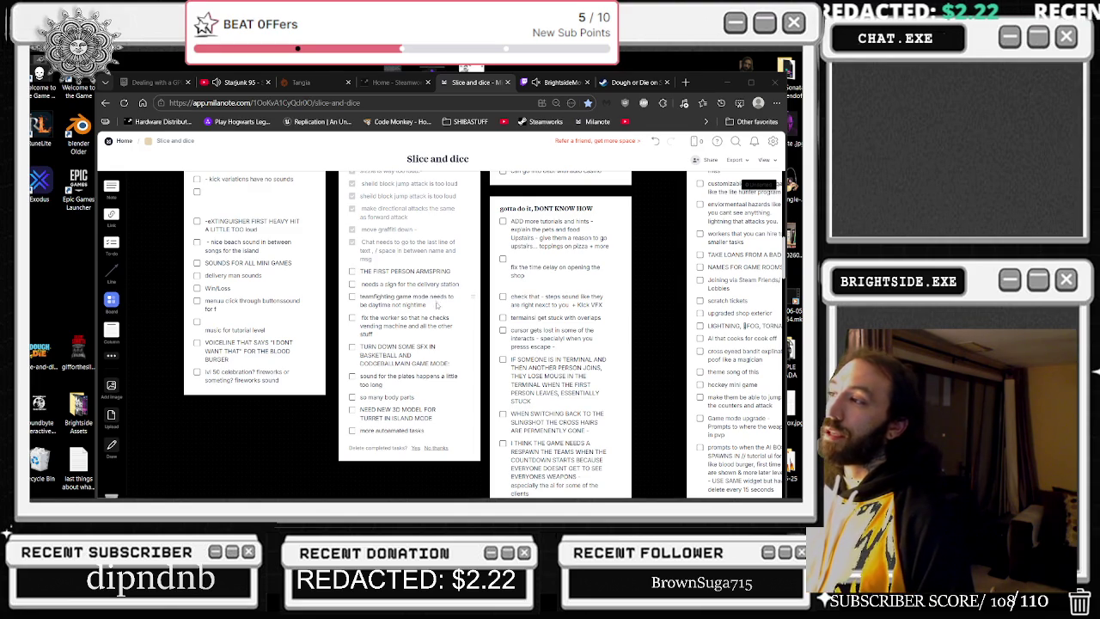
{"action": "scroll", "coordinate": [497, 305], "scroll_direction": "up", "scroll_amount": 1}
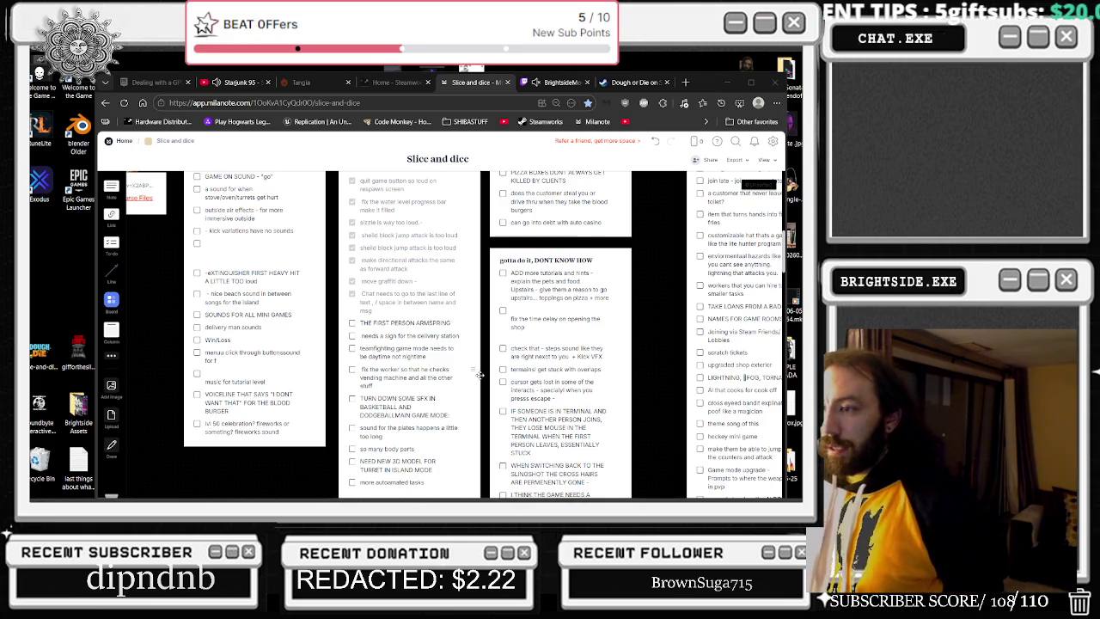
{"action": "left_click", "coordinate": [352, 348]}
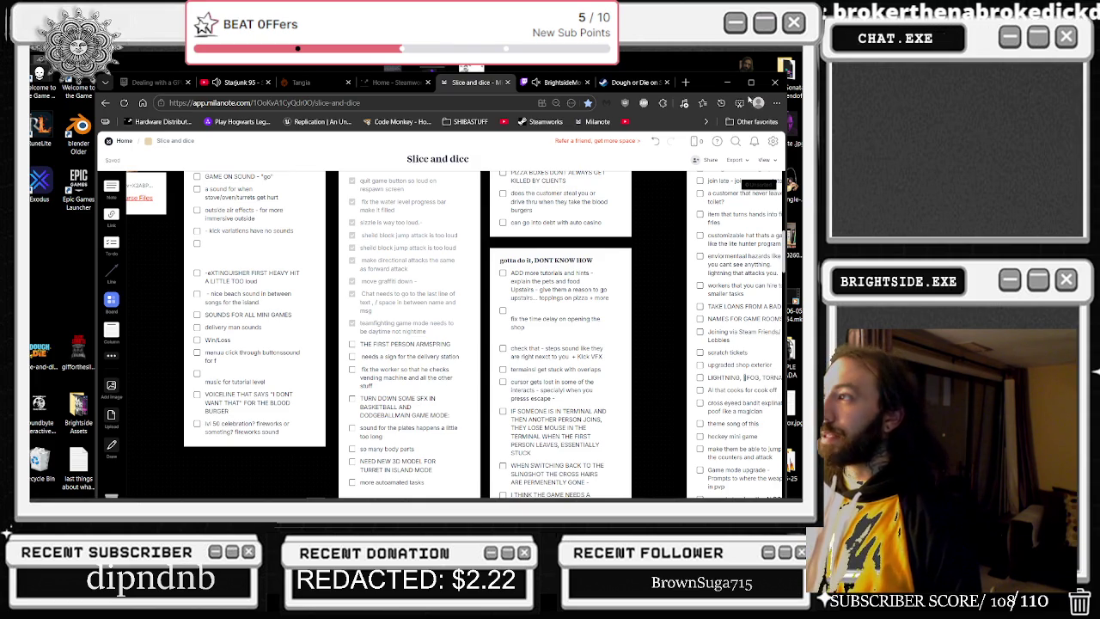
{"action": "key", "text": "super+d"}
{"action": "key", "text": "alt+Tab"}
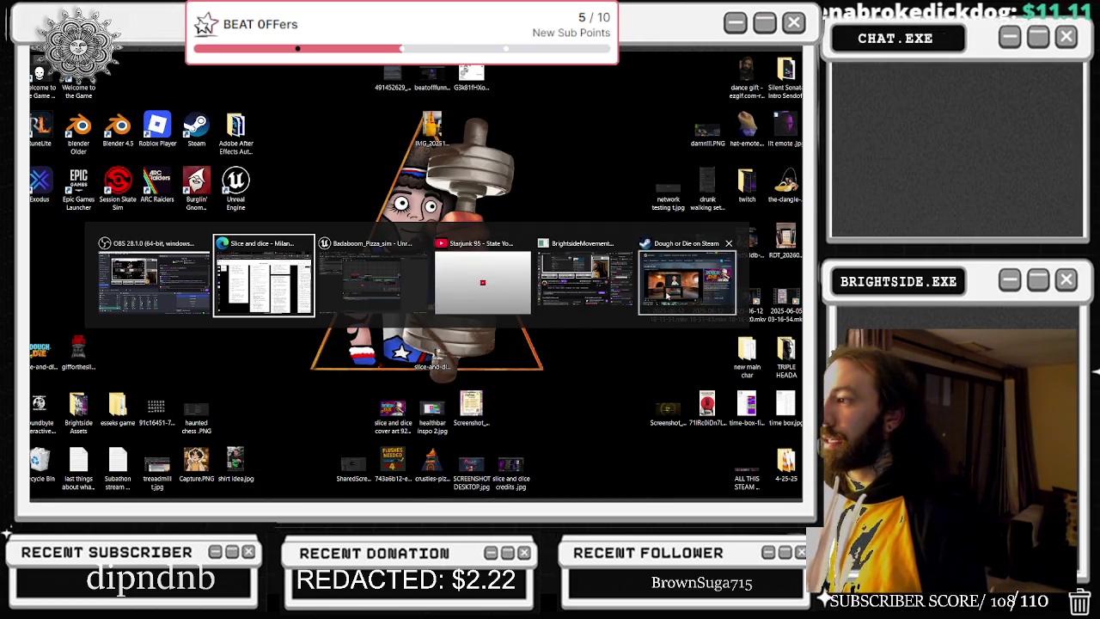
- View the Twitch stream page, then return to the pizza restaurant level in Unreal
{"action": "left_click", "coordinate": [579, 279]}
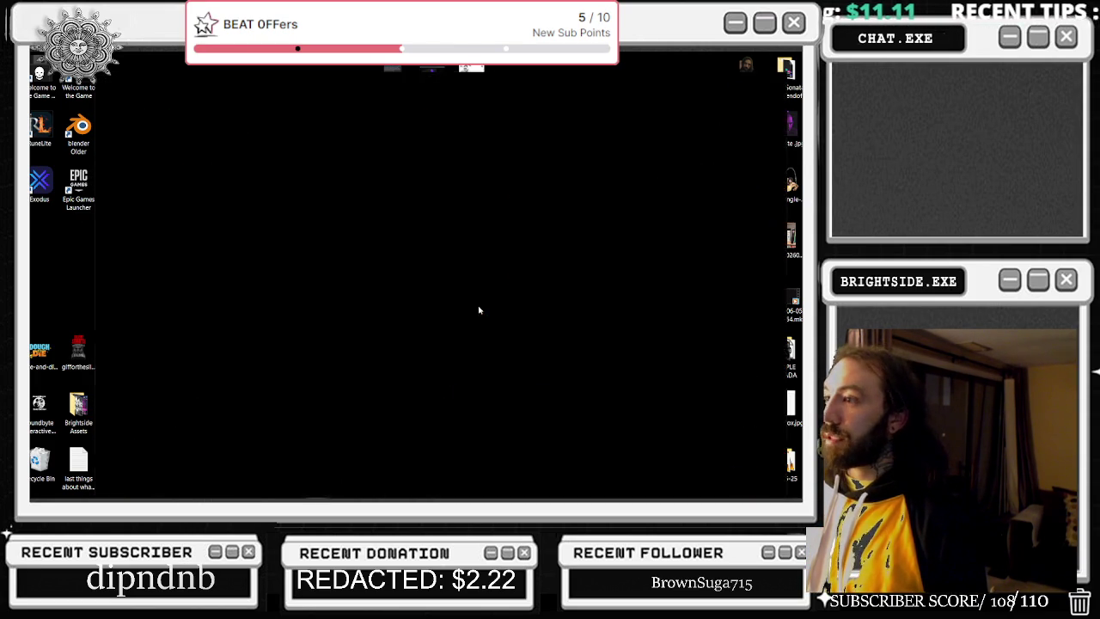
{"action": "mouse_move", "coordinate": [550, 322]}
{"action": "key", "text": "alt+Tab"}
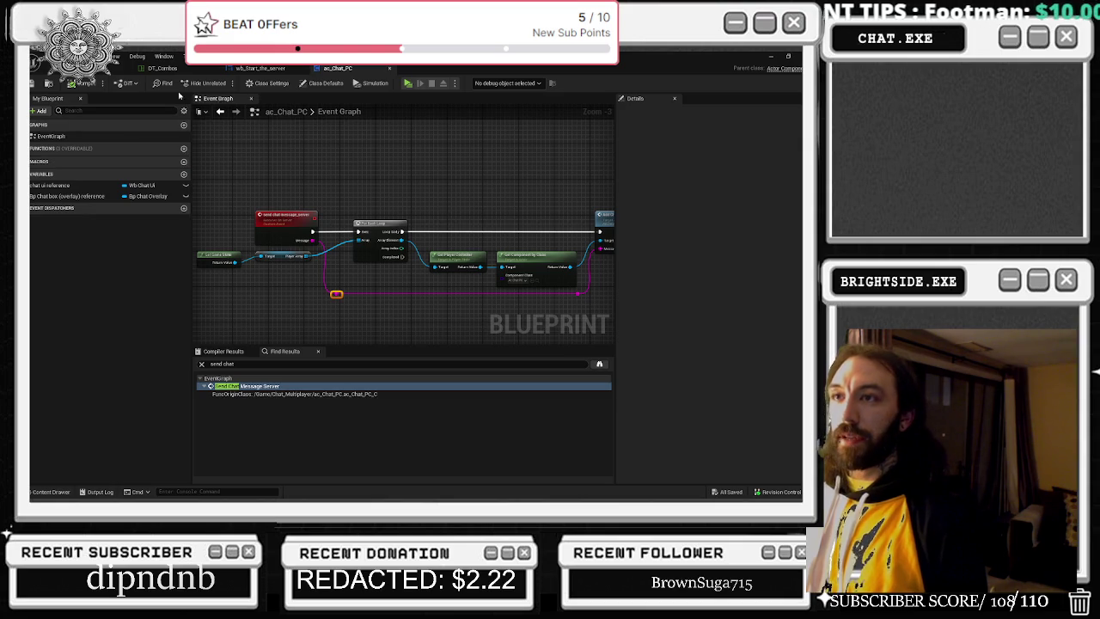
{"action": "left_click", "coordinate": [120, 68]}
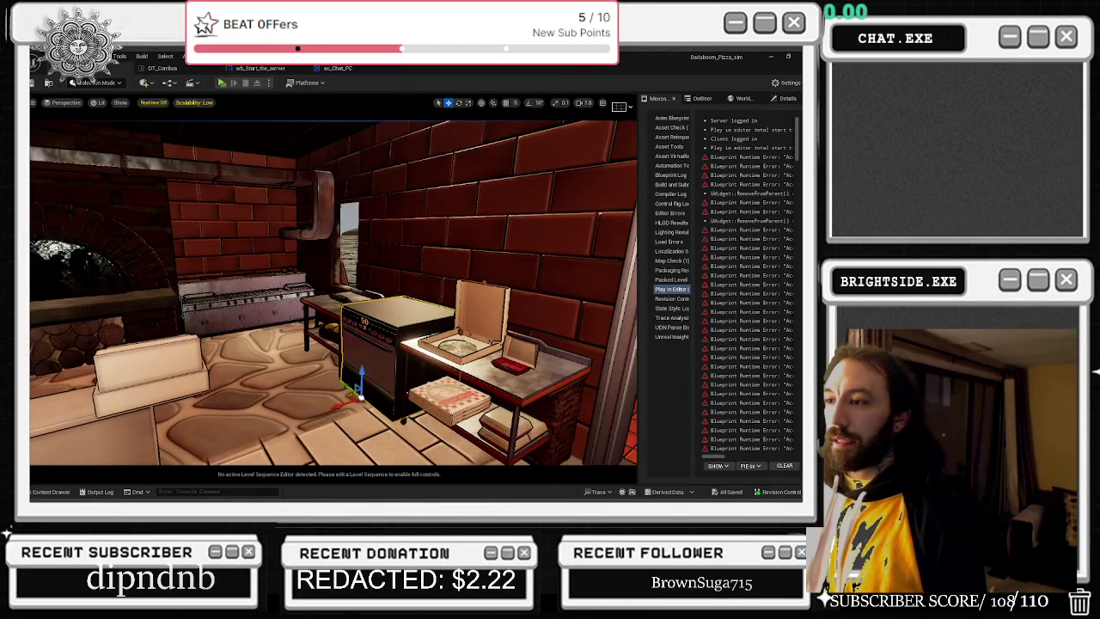
- Change BP_Dishwasher's Delay node duration from 12.0 to 8.0, then return to the level
{"action": "key", "text": "ctrl+e"}
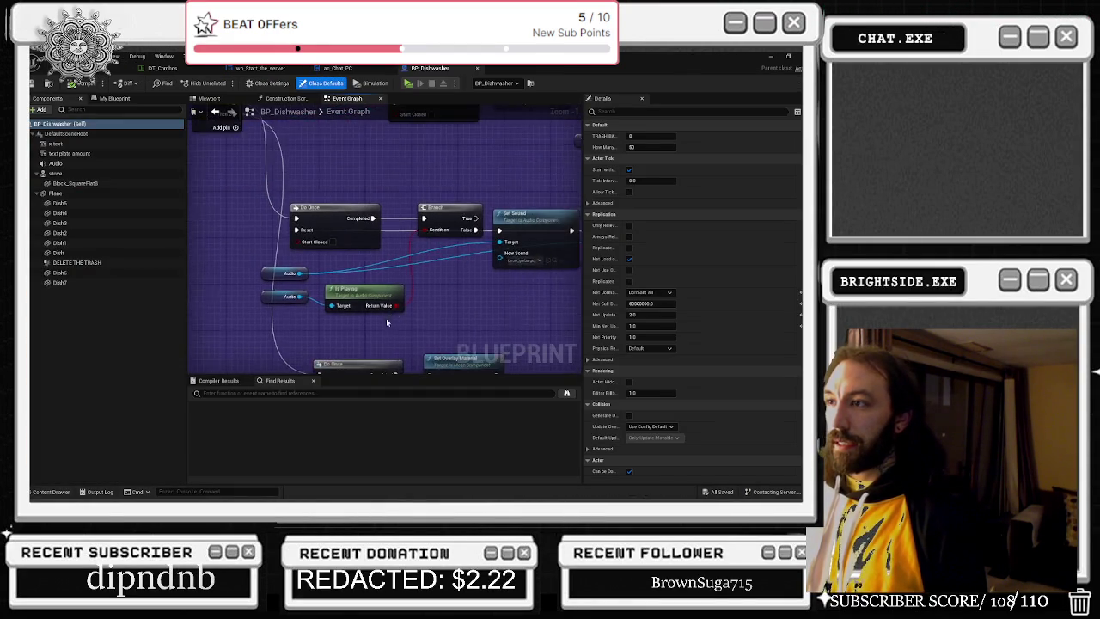
{"action": "left_click_drag", "start_coordinate": [470, 258], "coordinate": [363, 257]}
{"action": "left_click_drag", "start_coordinate": [470, 258], "coordinate": [250, 256]}
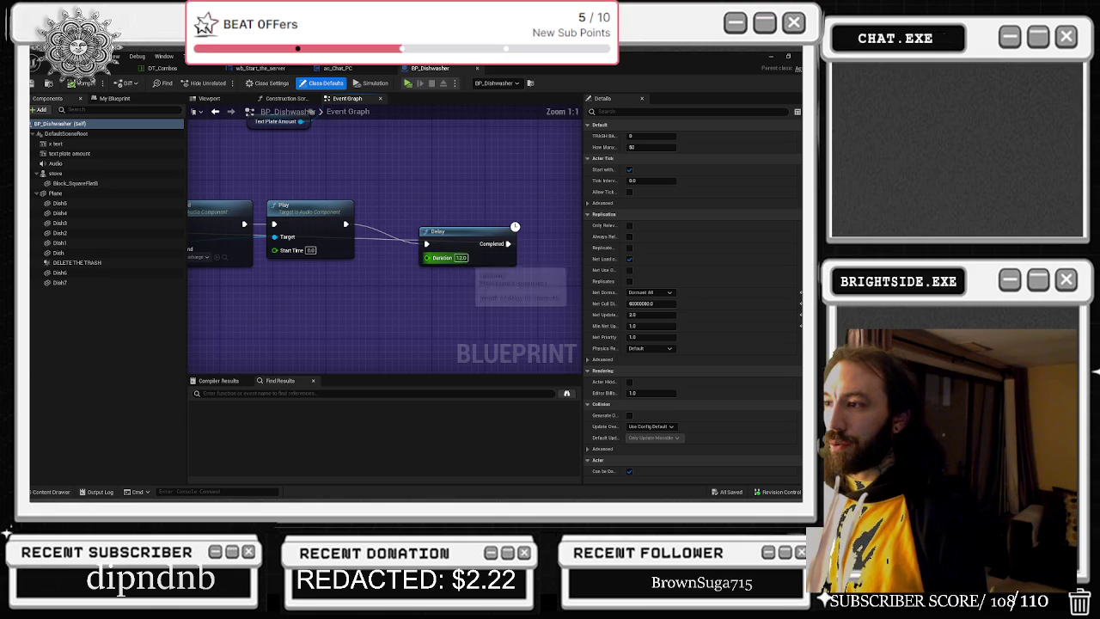
{"action": "type", "text": "0"}
{"action": "key", "text": "Return"}
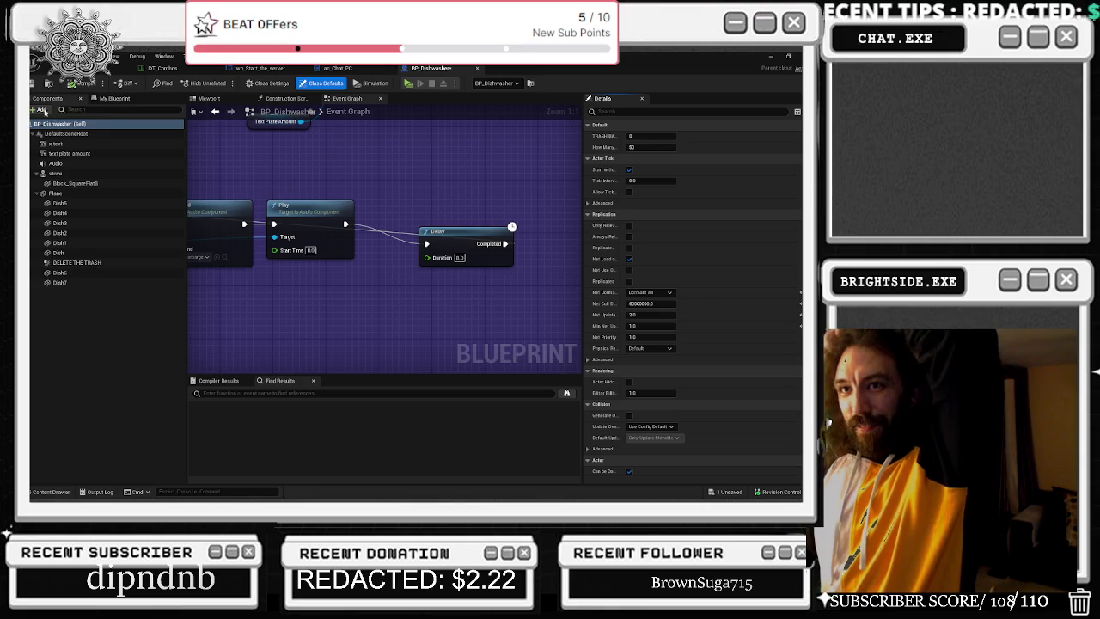
{"action": "left_click", "coordinate": [107, 69]}
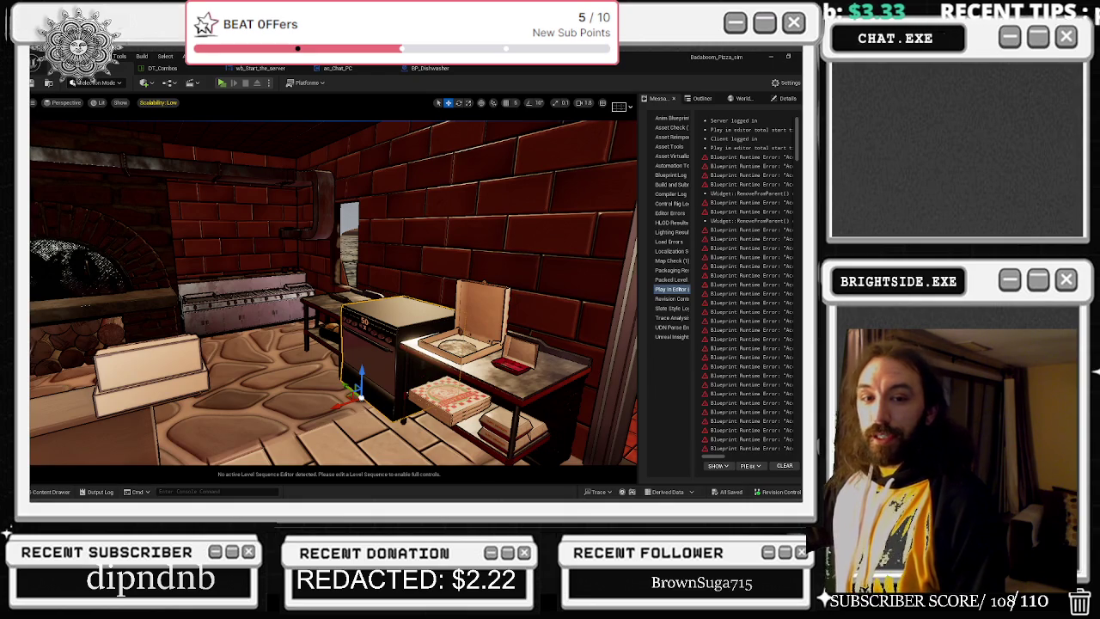
- Fly the viewport into the stone-walled dining area, then go back to BP_Dishwasher
{"action": "key", "text": "w"}
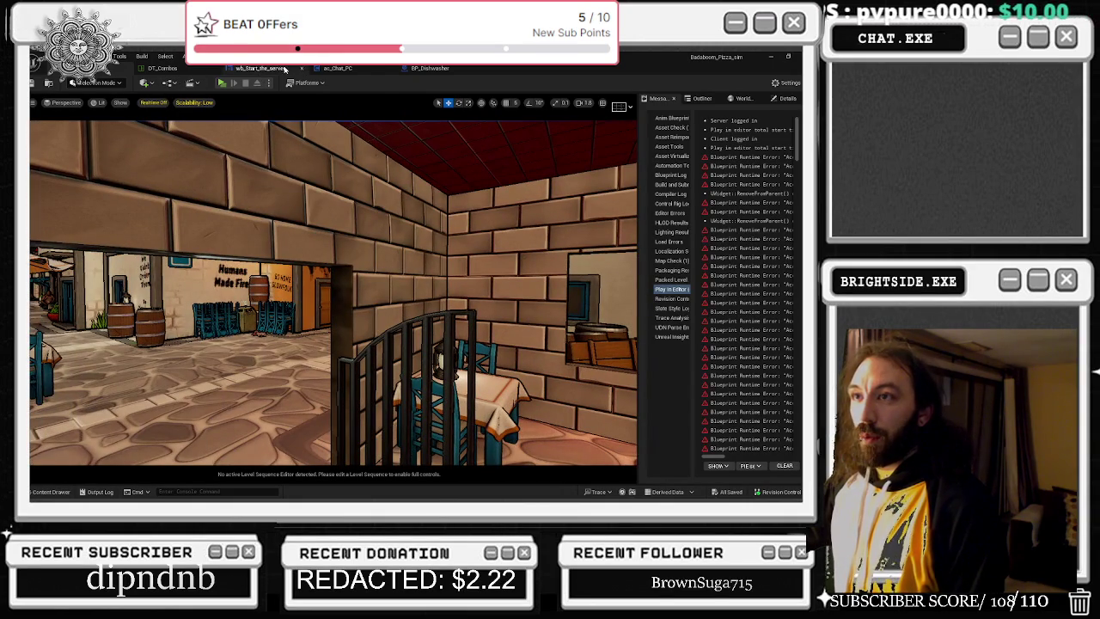
{"action": "left_click", "coordinate": [426, 68]}
{"action": "left_click", "coordinate": [78, 56]}
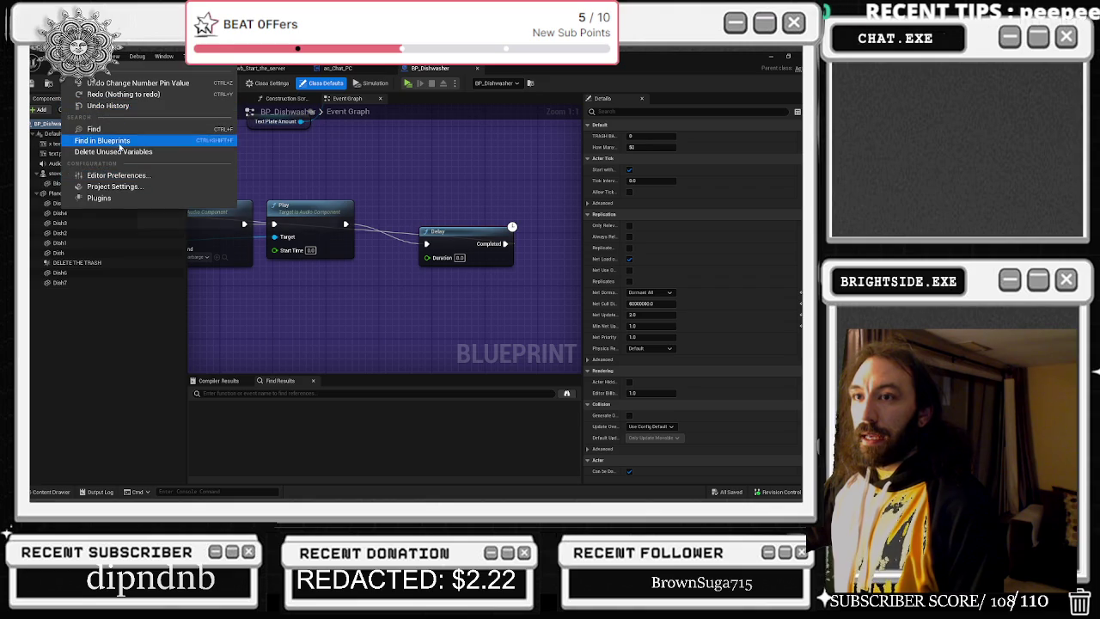
- Open BP_MainCharacter from recent blueprints, fly around the pizza shop, then return to it
{"action": "left_click", "coordinate": [43, 56]}
{"action": "mouse_move", "coordinate": [77, 110]}
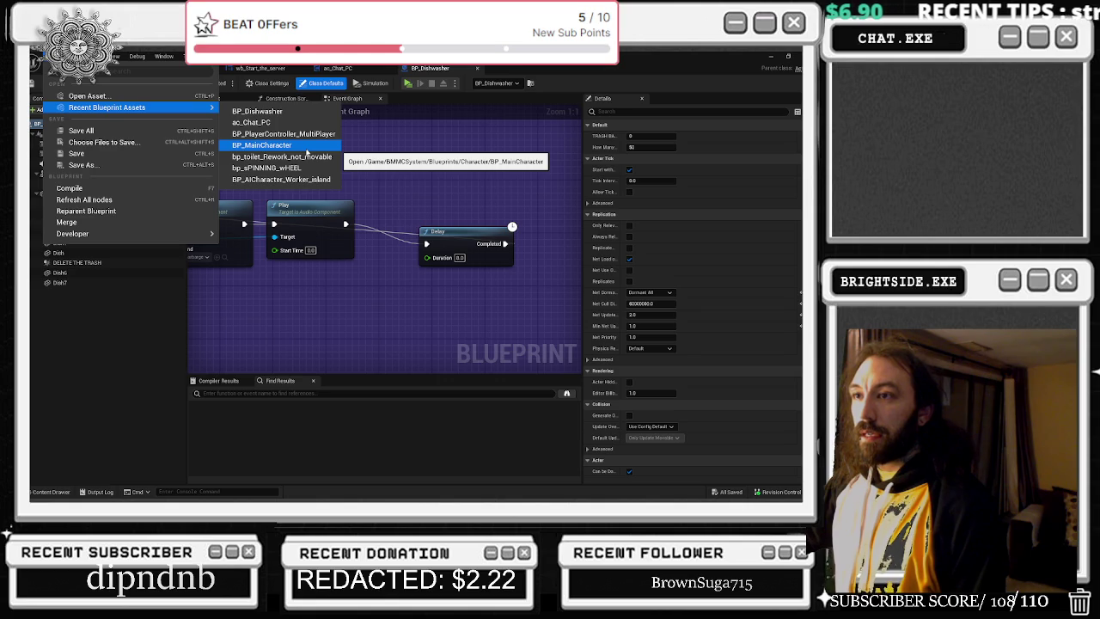
{"action": "left_click", "coordinate": [244, 146]}
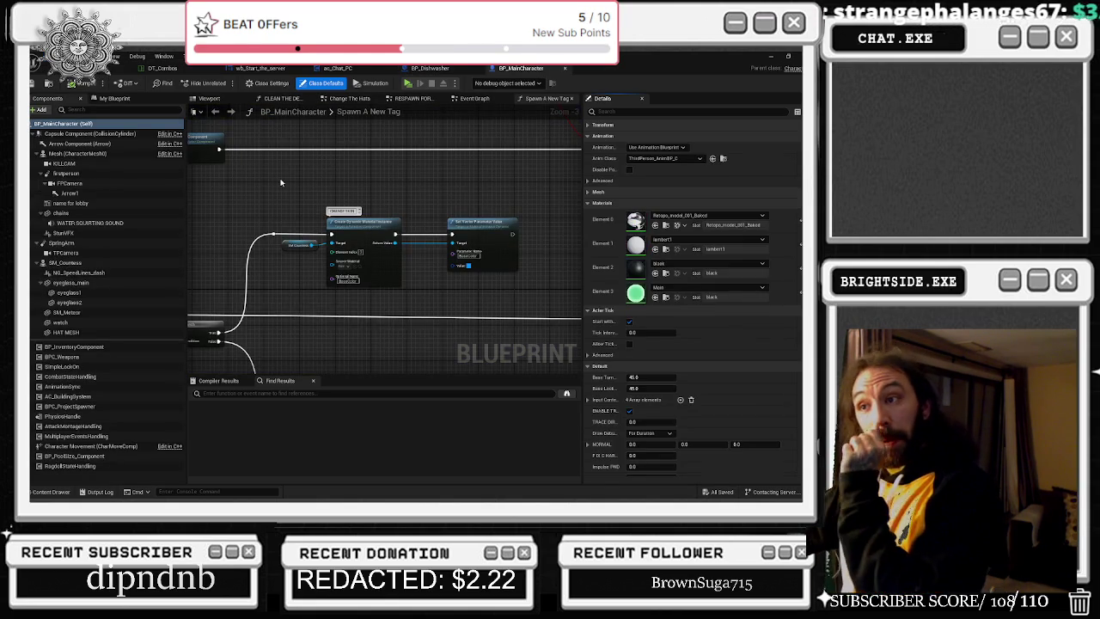
{"action": "left_click", "coordinate": [121, 68]}
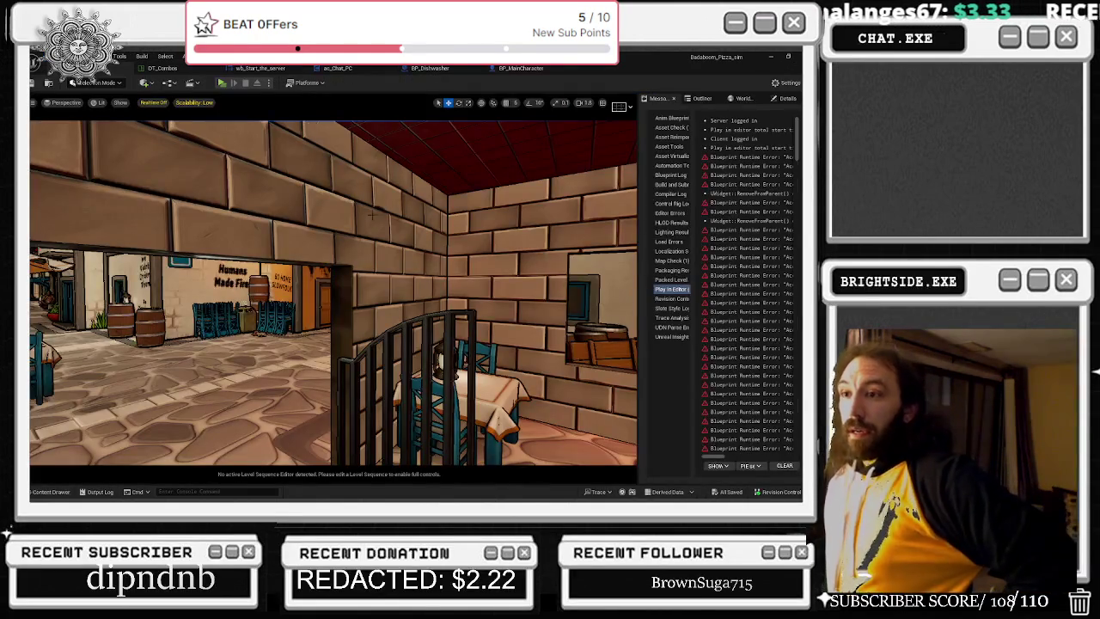
{"action": "key", "text": "d"}
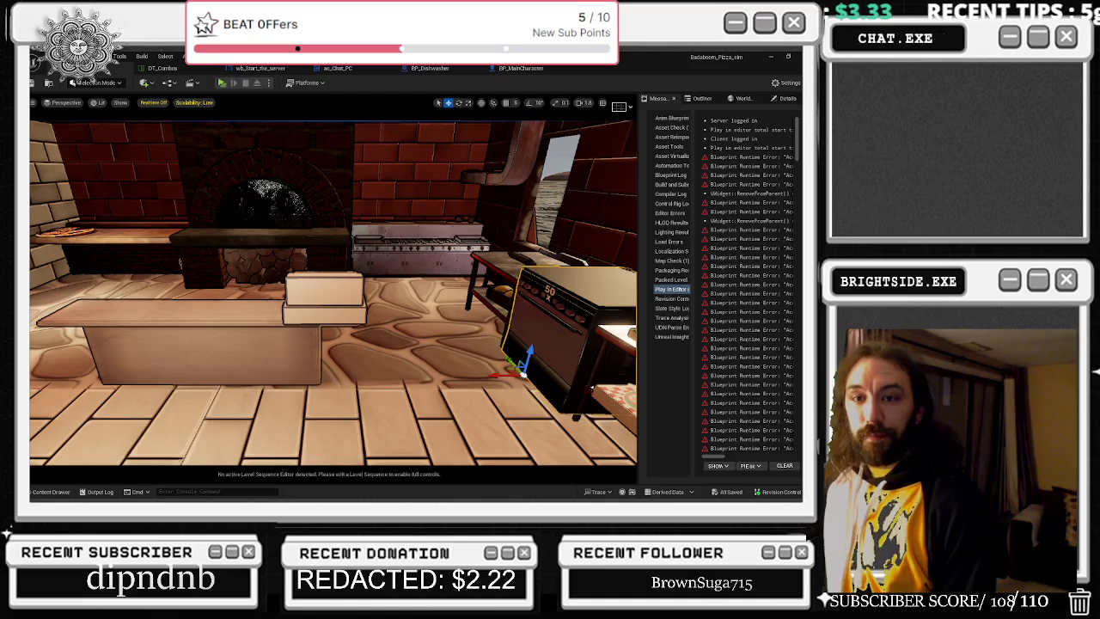
{"action": "key", "text": "w"}
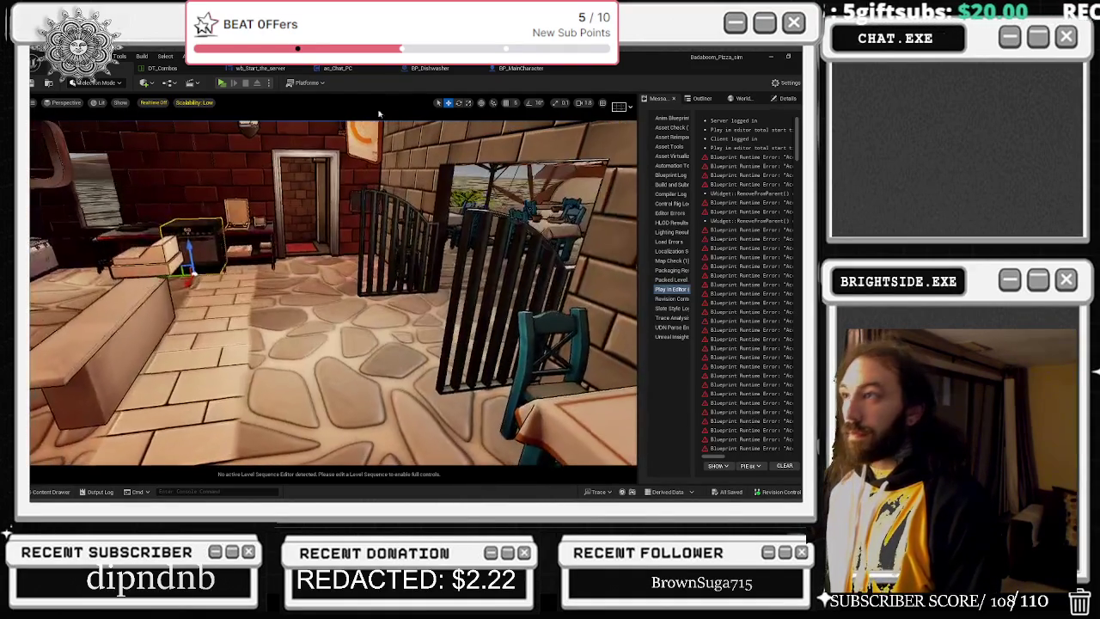
{"action": "left_click", "coordinate": [521, 67]}
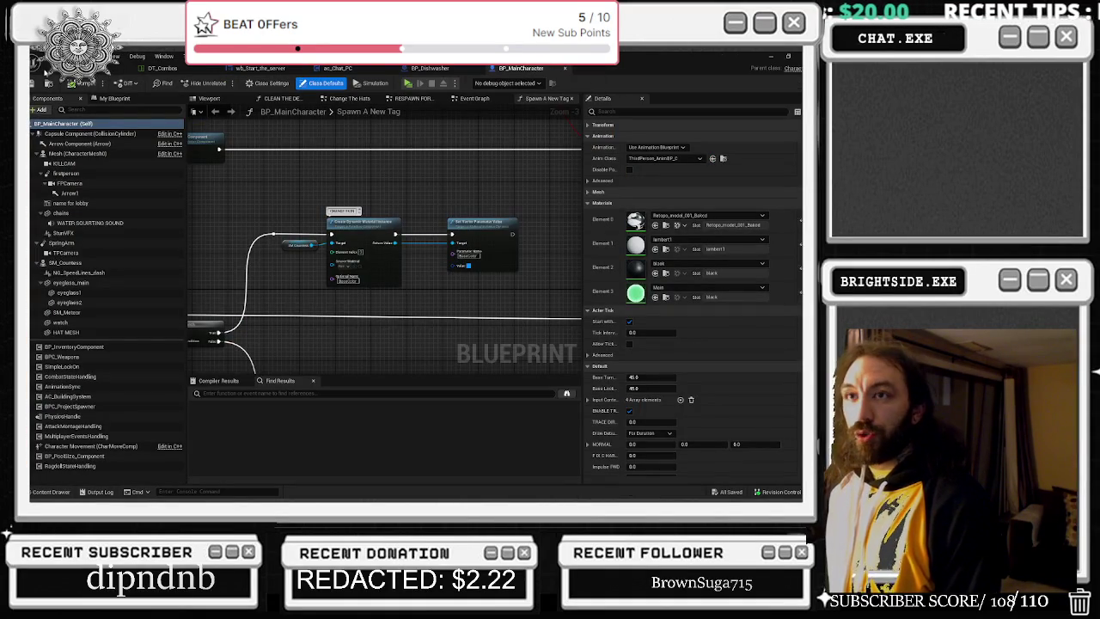
- Open BP_AICharacter_Worker_Island, preview its chef model in the Viewport, then return to the level
{"action": "left_click", "coordinate": [47, 56]}
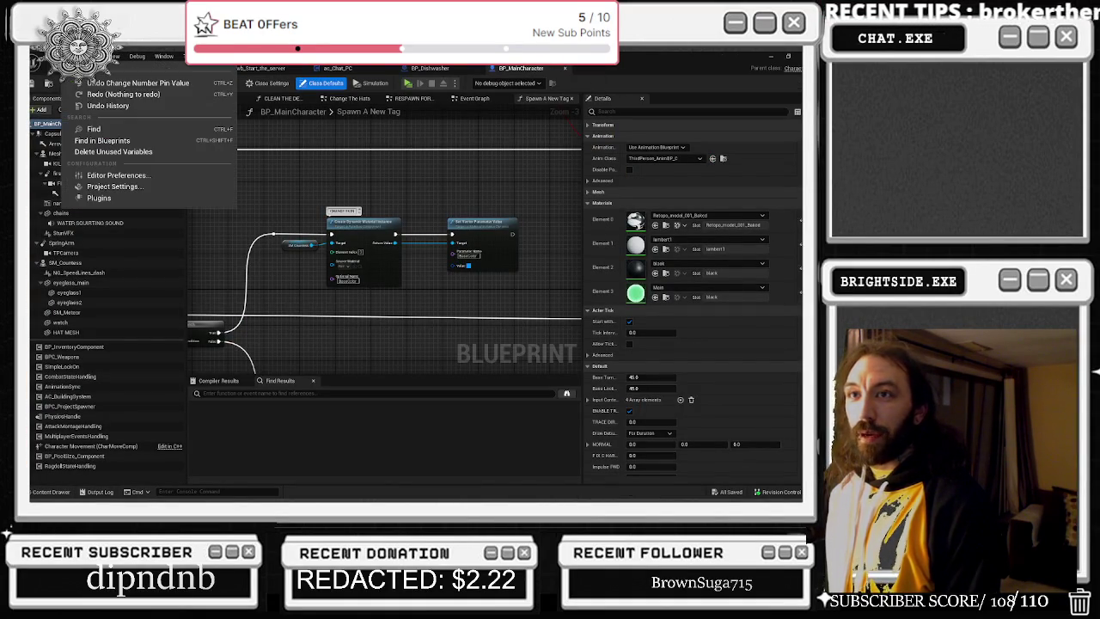
{"action": "mouse_move", "coordinate": [171, 107]}
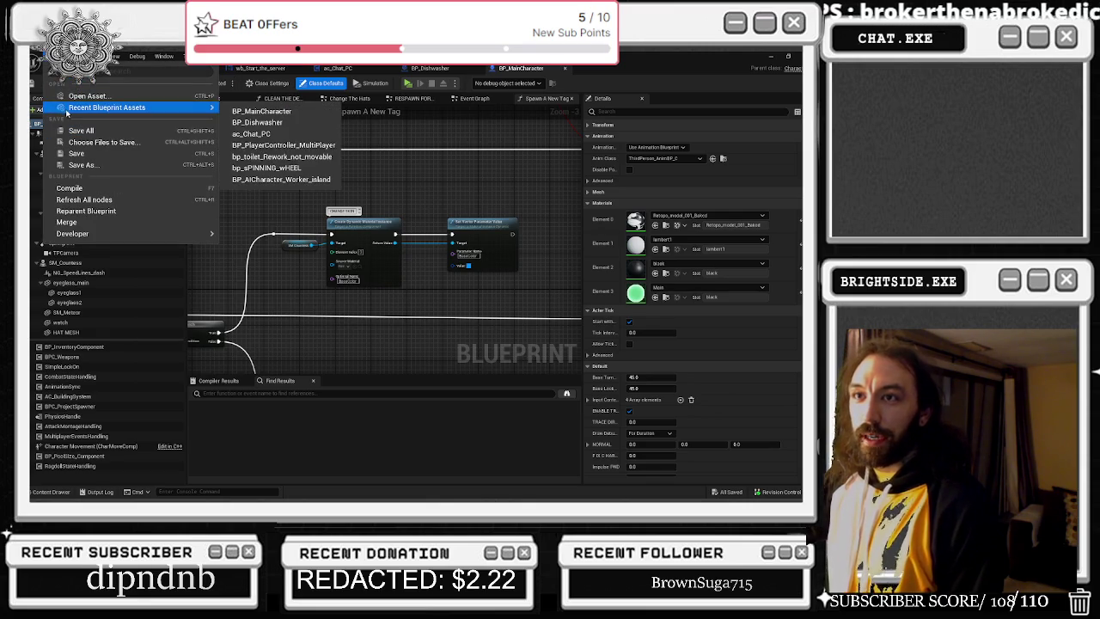
{"action": "left_click", "coordinate": [310, 181]}
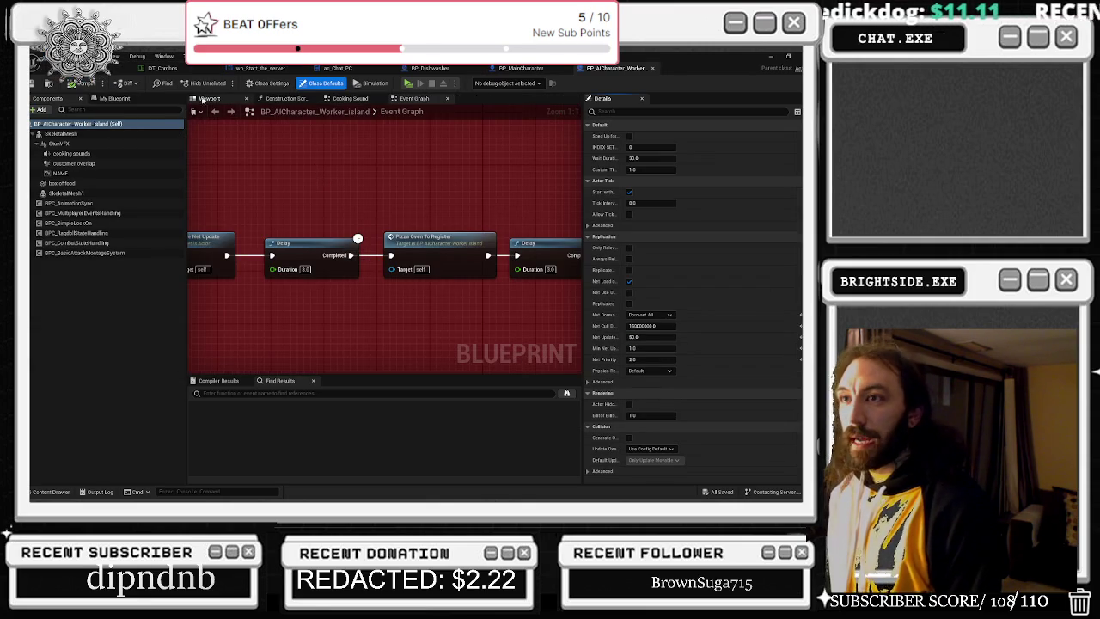
{"action": "left_click", "coordinate": [203, 98]}
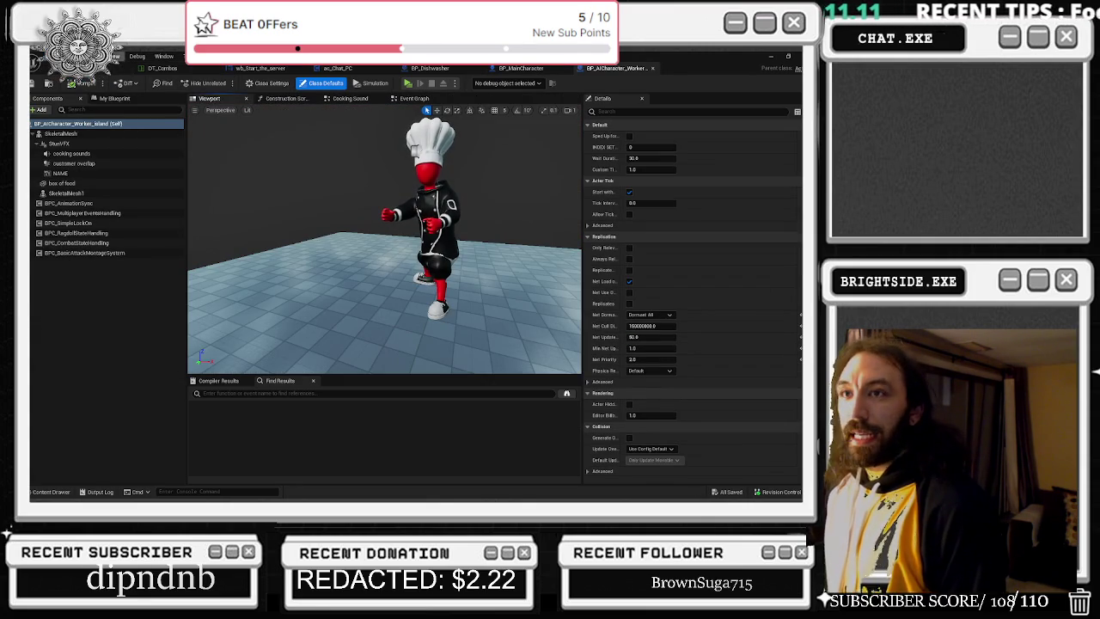
{"action": "left_click", "coordinate": [103, 68]}
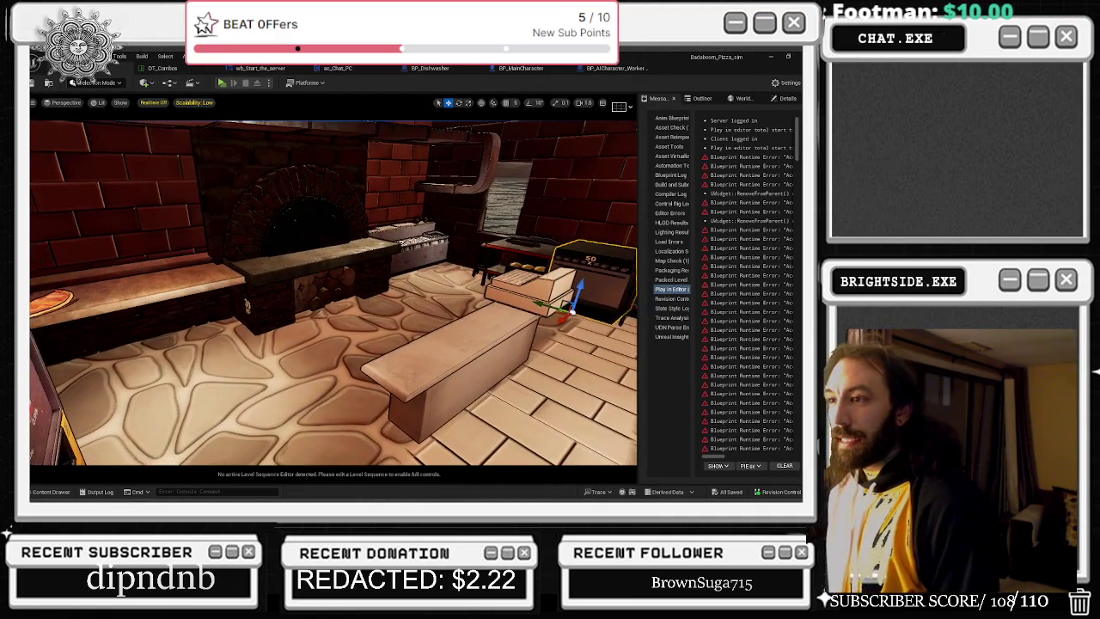
- Select the brick oven wall, check World Settings' game mode and Lightmass, then return to BP_AICharacter_Worker_Island
{"action": "left_click", "coordinate": [292, 197]}
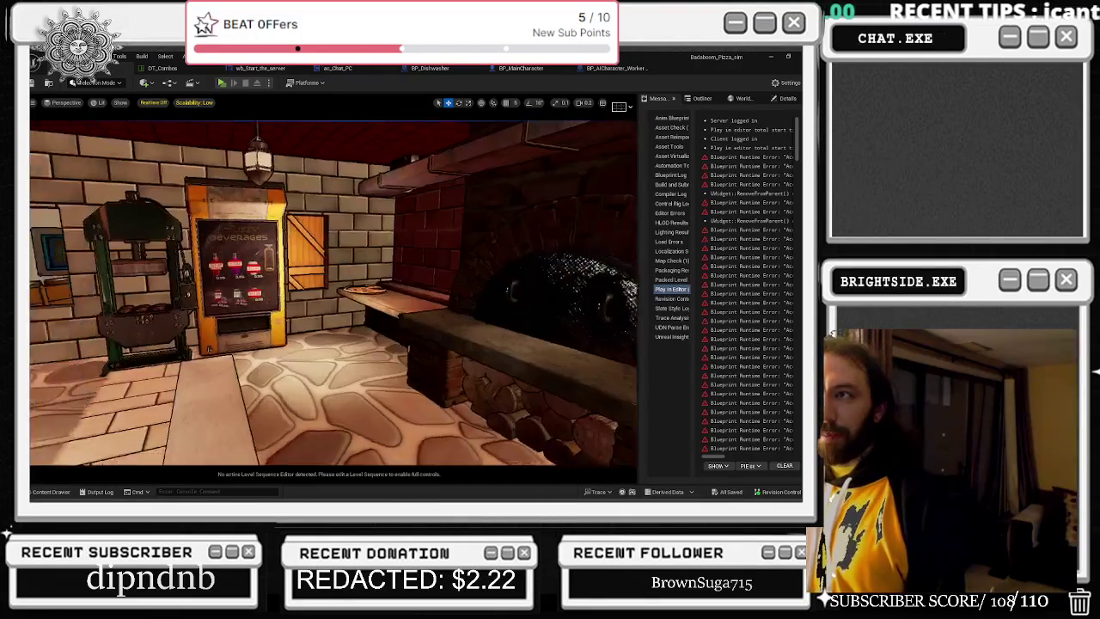
{"action": "key", "text": "Escape"}
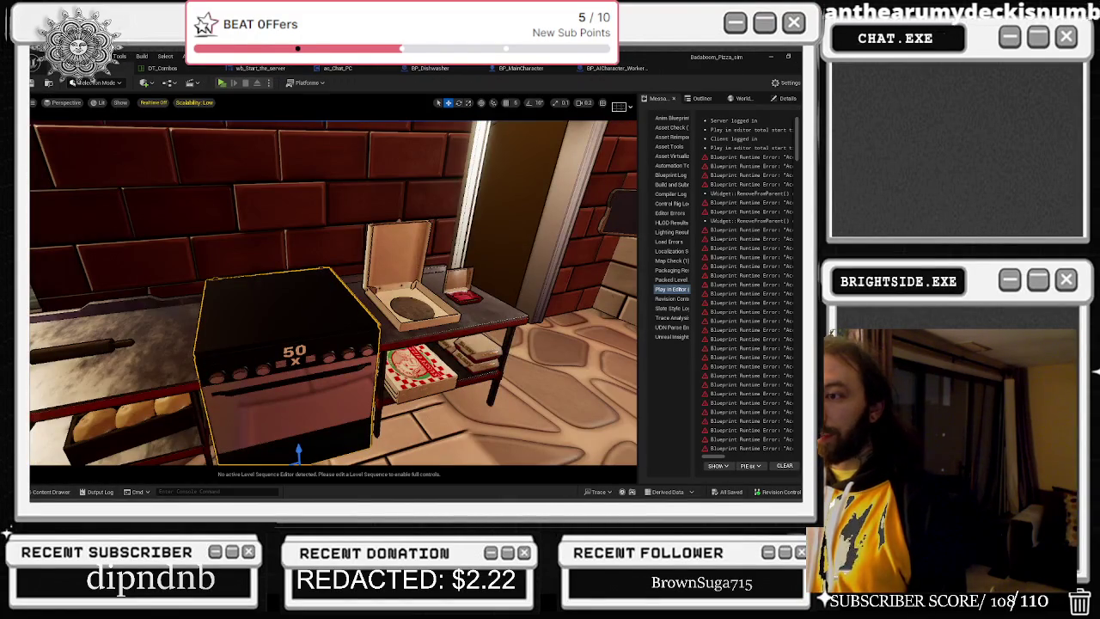
{"action": "left_click", "coordinate": [729, 98]}
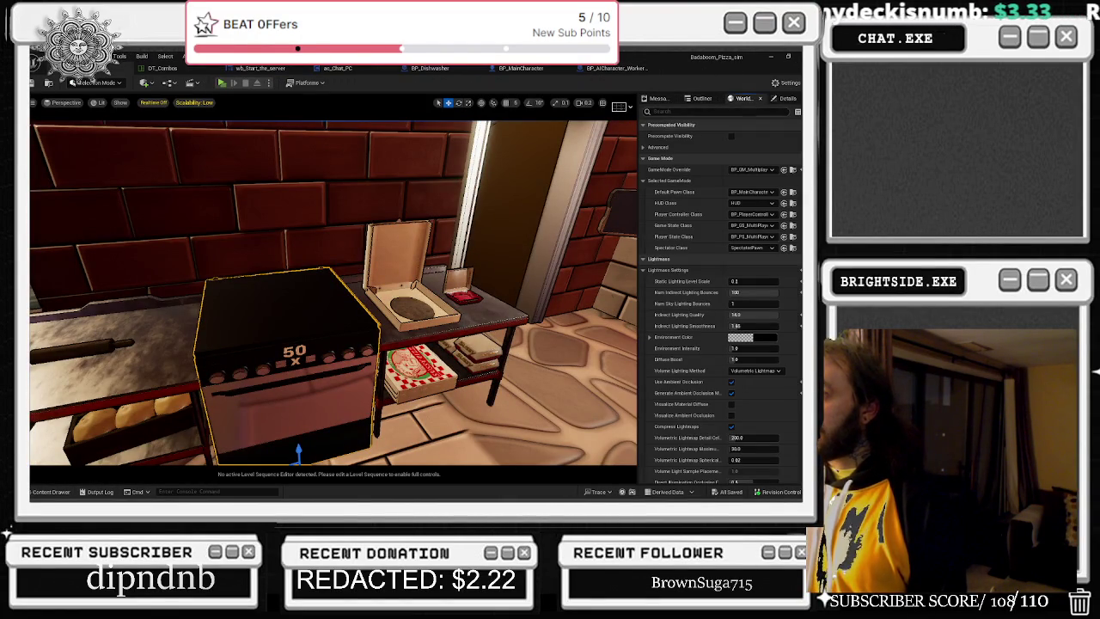
{"action": "left_click", "coordinate": [785, 100]}
{"action": "left_click", "coordinate": [616, 68]}
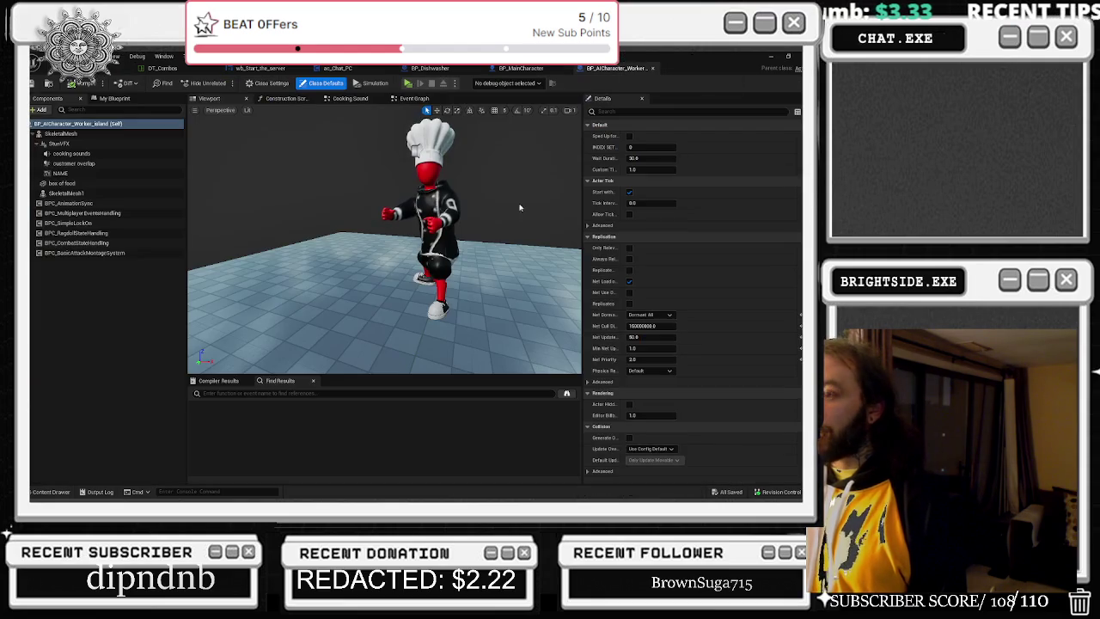
- Search the worker blueprint for DISHWASHER and jump to the Set Dishwasher reference node
{"action": "left_click", "coordinate": [373, 392]}
{"action": "type", "text": "BP"}
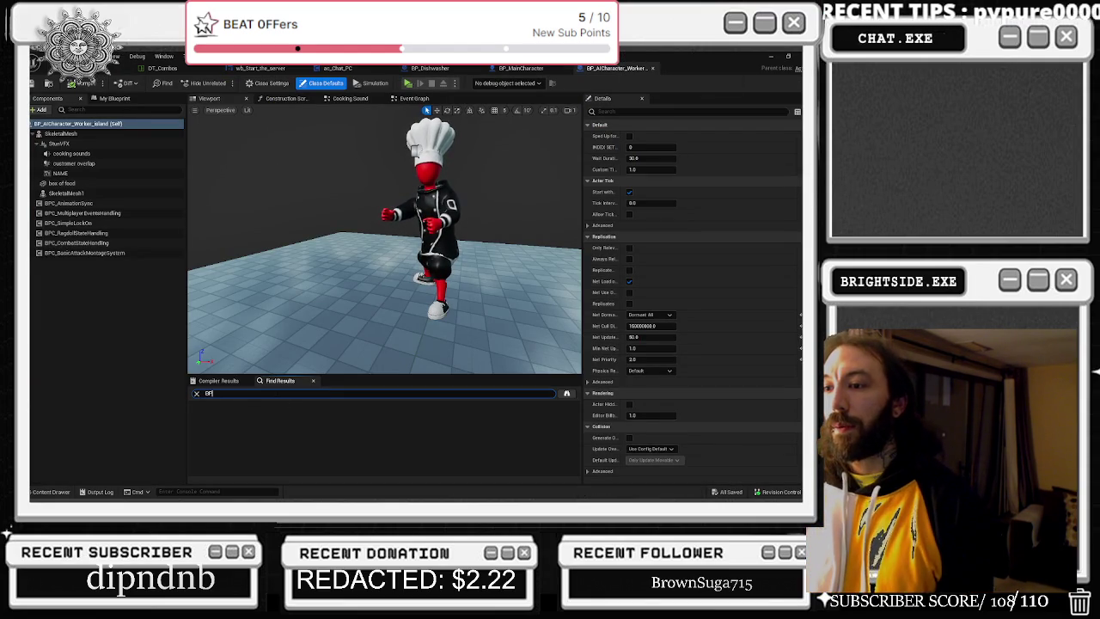
{"action": "key", "text": "Return"}
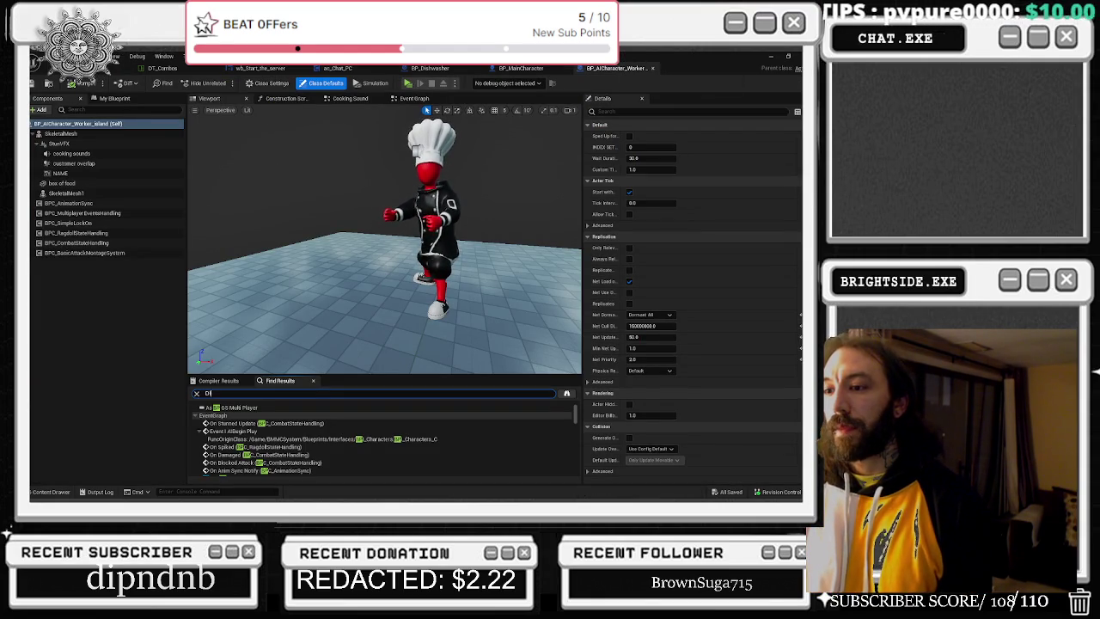
{"action": "type", "text": "R"}
{"action": "key", "text": "Return"}
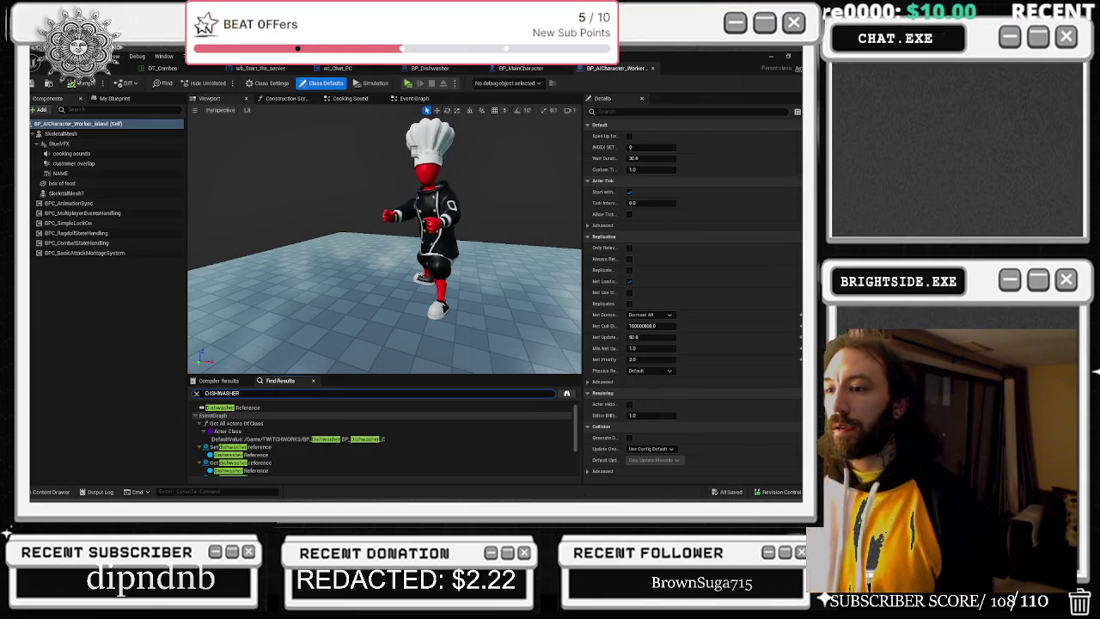
{"action": "double_click", "coordinate": [336, 447]}
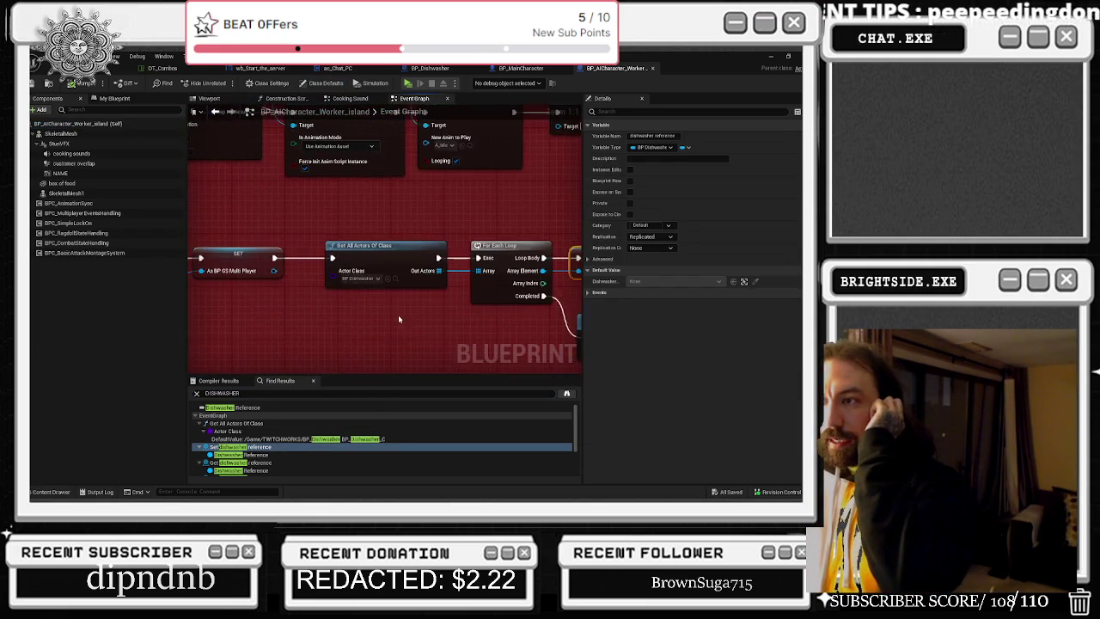
- Inspect the BeginPlay, Cast To BP_GS_MultiPlayer, SET and Get All Actors Of Class nodes
{"action": "mouse_move", "coordinate": [363, 216]}
{"action": "left_mouse_down"}
{"action": "mouse_move", "coordinate": [554, 323]}
{"action": "mouse_move", "coordinate": [327, 270]}
{"action": "mouse_move", "coordinate": [258, 266]}
{"action": "mouse_move", "coordinate": [209, 289]}
{"action": "left_mouse_up"}
{"action": "mouse_move", "coordinate": [309, 273]}
{"action": "left_mouse_down"}
{"action": "mouse_move", "coordinate": [154, 227]}
{"action": "mouse_move", "coordinate": [189, 228]}
{"action": "left_mouse_up"}
{"action": "left_click", "coordinate": [338, 221]}
{"action": "left_click", "coordinate": [477, 198]}
{"action": "mouse_move", "coordinate": [515, 291]}
{"action": "left_mouse_down"}
{"action": "mouse_move", "coordinate": [387, 255]}
{"action": "mouse_move", "coordinate": [292, 291]}
{"action": "left_mouse_up"}
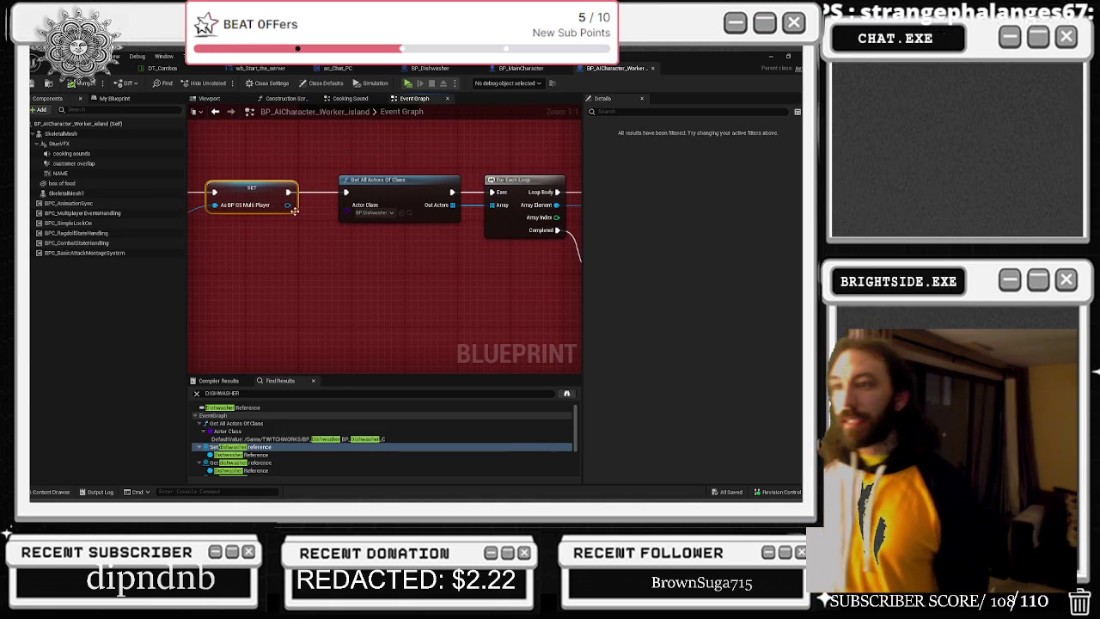
{"action": "left_click", "coordinate": [370, 185]}
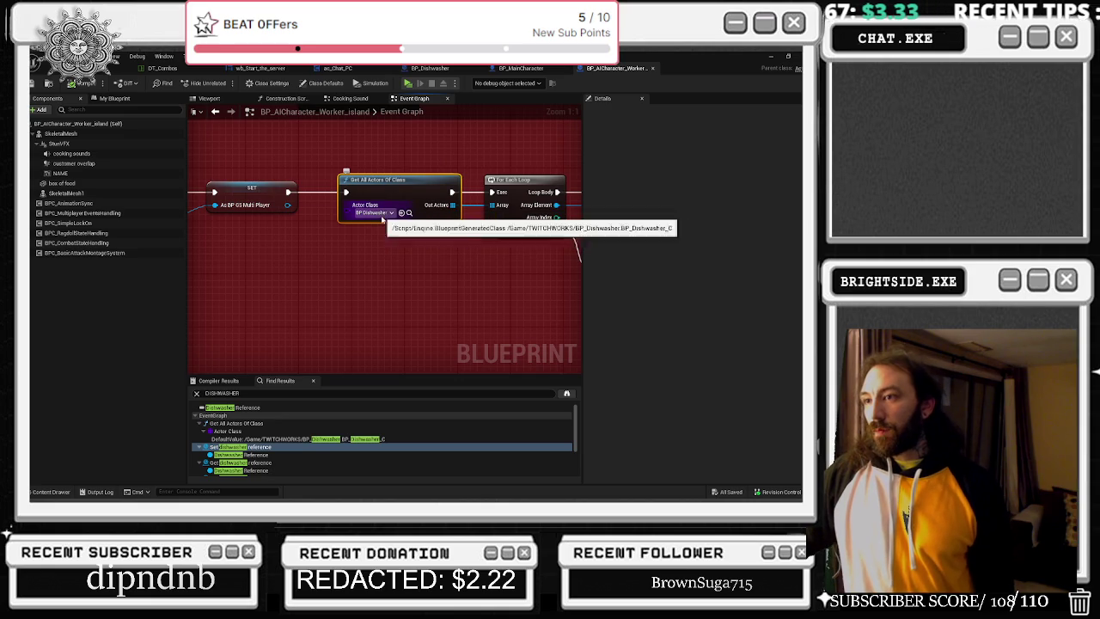
- Follow the chain to the meat press lookup, selecting the For Each Loop, SET and Force Net Update nodes
{"action": "mouse_move", "coordinate": [424, 158]}
{"action": "left_mouse_down"}
{"action": "mouse_move", "coordinate": [235, 176]}
{"action": "mouse_move", "coordinate": [446, 245]}
{"action": "mouse_move", "coordinate": [398, 243]}
{"action": "mouse_move", "coordinate": [522, 254]}
{"action": "mouse_move", "coordinate": [347, 245]}
{"action": "left_mouse_up"}
{"action": "left_click_drag", "start_coordinate": [308, 181], "coordinate": [430, 277]}
{"action": "left_click_drag", "start_coordinate": [467, 246], "coordinate": [381, 223]}
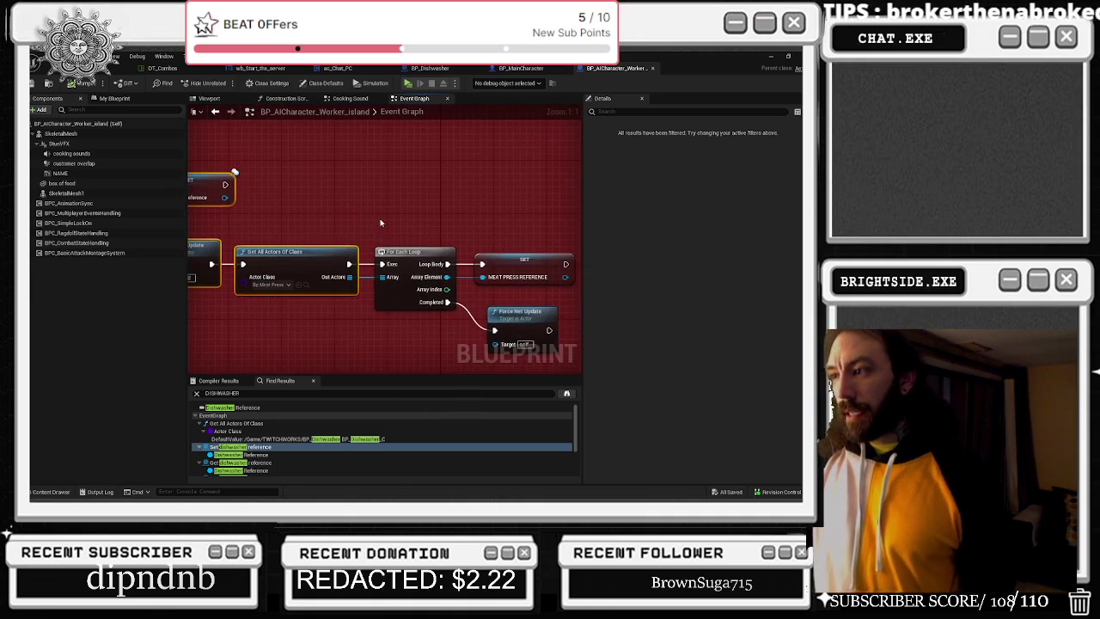
{"action": "mouse_move", "coordinate": [311, 221]}
{"action": "left_mouse_down"}
{"action": "mouse_move", "coordinate": [563, 333]}
{"action": "mouse_move", "coordinate": [515, 331]}
{"action": "left_mouse_up"}
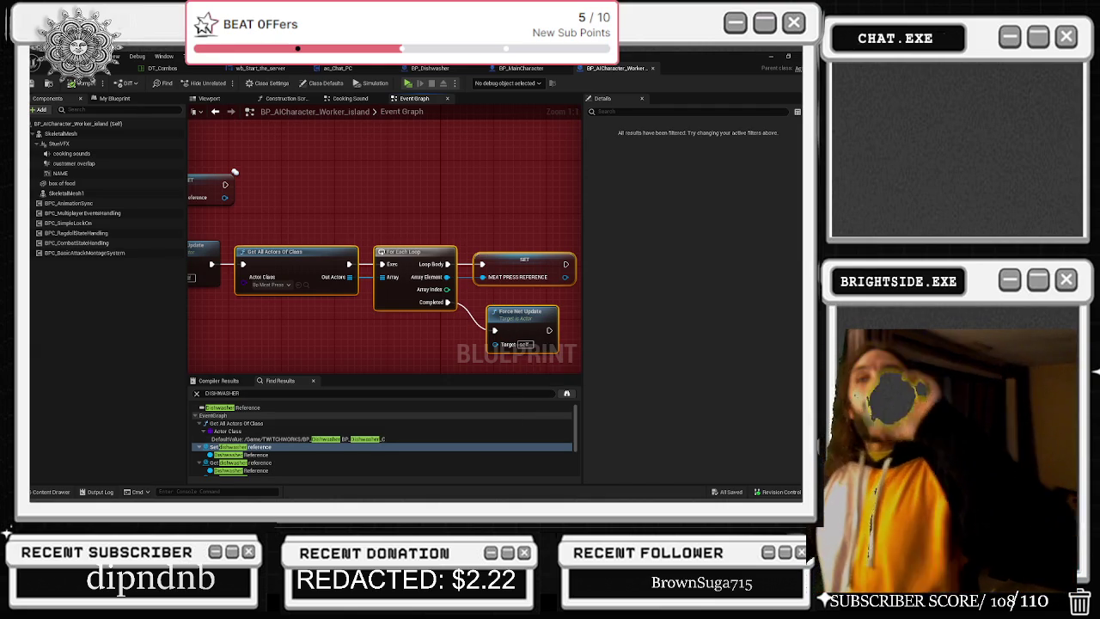
{"action": "left_click", "coordinate": [348, 98]}
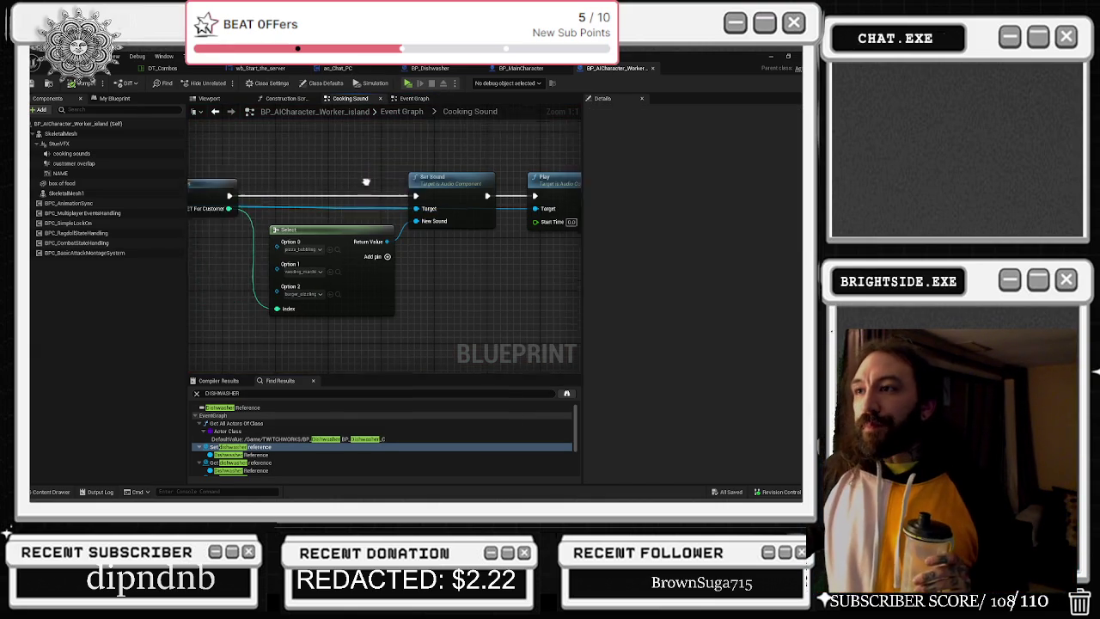
- Close the Cooking Sound and Construction Script graphs and return to the worker's Event Graph
{"action": "left_click", "coordinate": [286, 98]}
{"action": "left_click", "coordinate": [372, 98]}
{"action": "left_click", "coordinate": [378, 98]}
{"action": "left_click", "coordinate": [313, 98]}
{"action": "left_click", "coordinate": [269, 101]}
- Review the green comment box, Delay, Register To Store and make customers order nodes, then return to the level editor
{"action": "scroll", "coordinate": [328, 269], "scroll_direction": "down", "scroll_amount": 5}
{"action": "mouse_move", "coordinate": [328, 269]}
{"action": "left_mouse_down"}
{"action": "mouse_move", "coordinate": [378, 271]}
{"action": "mouse_move", "coordinate": [312, 238]}
{"action": "left_mouse_up"}
{"action": "scroll", "coordinate": [316, 317], "scroll_direction": "up", "scroll_amount": 6}
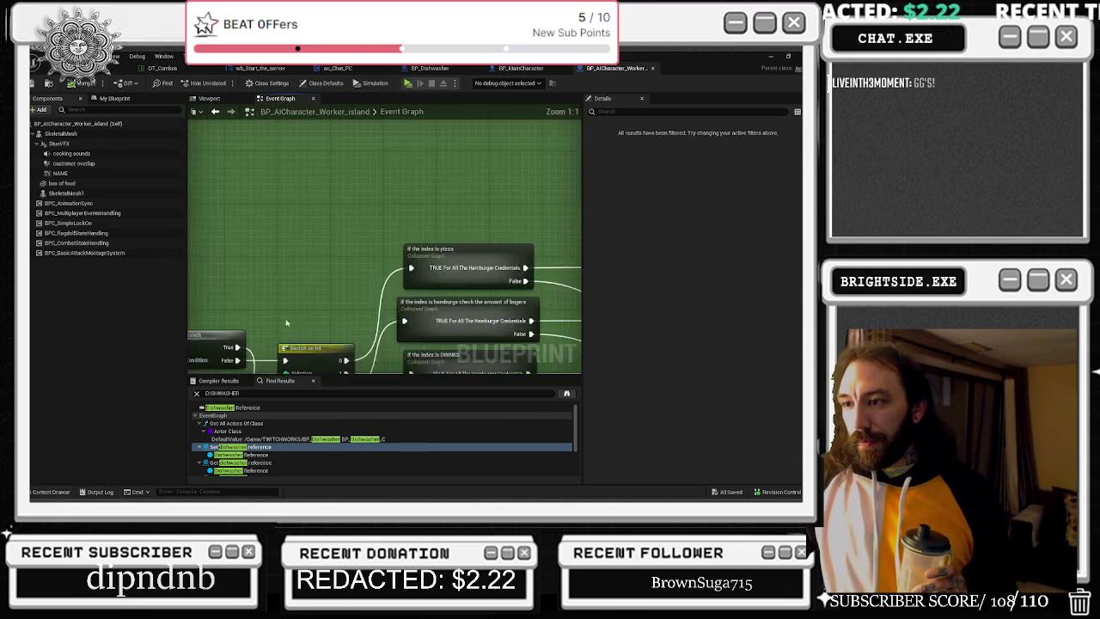
{"action": "left_click_drag", "start_coordinate": [308, 325], "coordinate": [317, 232]}
{"action": "mouse_move", "coordinate": [343, 276]}
{"action": "left_mouse_down"}
{"action": "mouse_move", "coordinate": [258, 258]}
{"action": "mouse_move", "coordinate": [223, 275]}
{"action": "mouse_move", "coordinate": [316, 284]}
{"action": "mouse_move", "coordinate": [37, 278]}
{"action": "left_mouse_up"}
{"action": "left_click_drag", "start_coordinate": [387, 258], "coordinate": [197, 263]}
{"action": "mouse_move", "coordinate": [198, 172]}
{"action": "left_mouse_down"}
{"action": "mouse_move", "coordinate": [288, 248]}
{"action": "mouse_move", "coordinate": [358, 270]}
{"action": "left_mouse_up"}
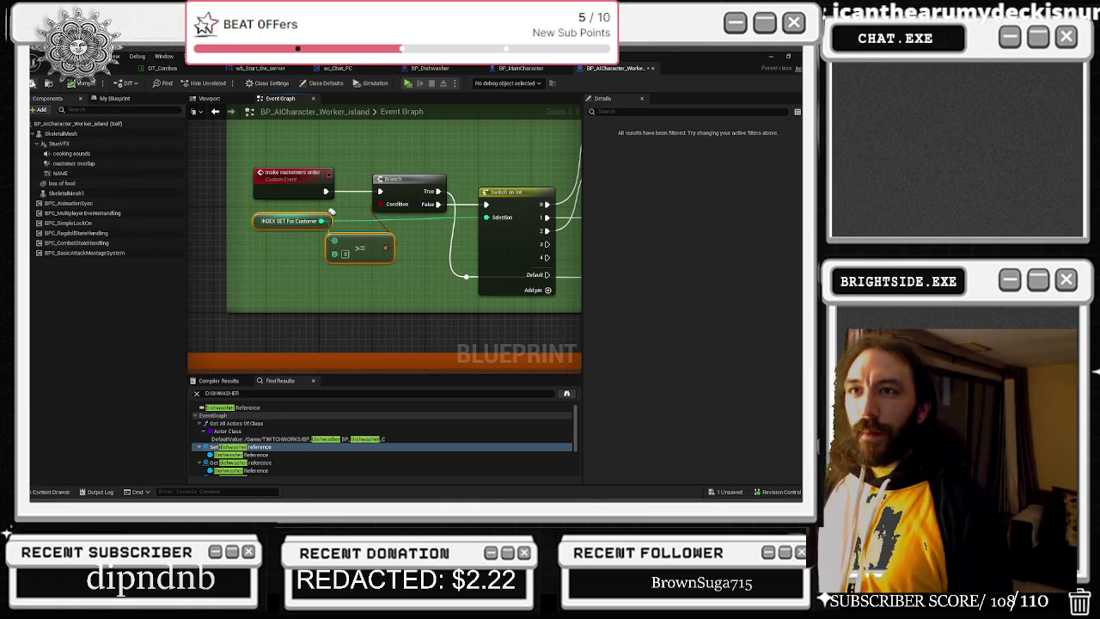
{"action": "left_click", "coordinate": [120, 68]}
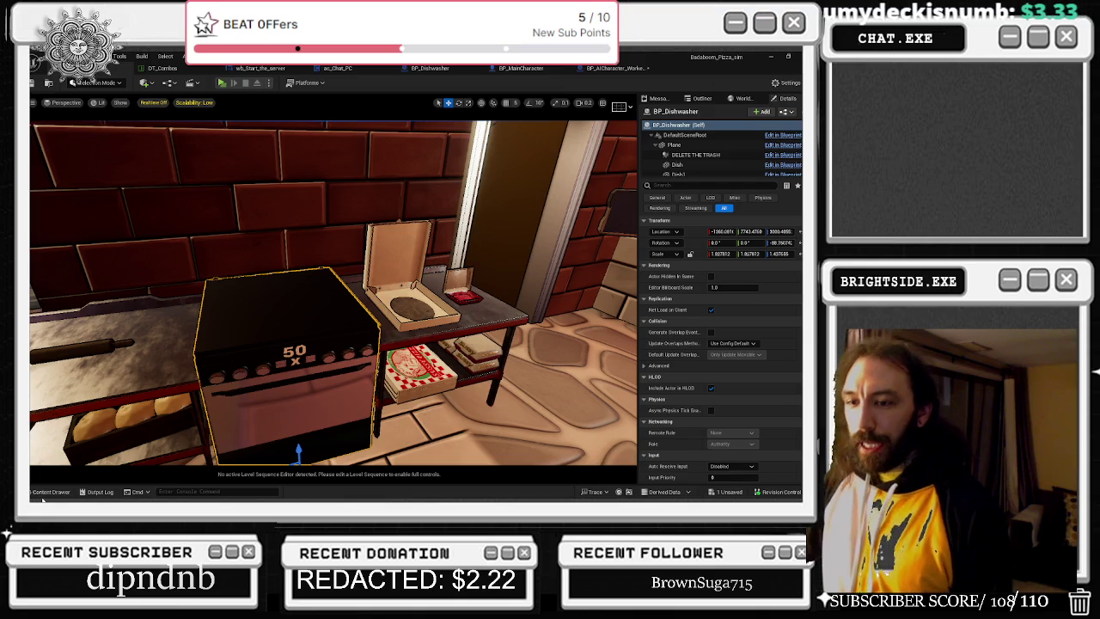
- In the Content Drawer, show All content filtered to Widget Blueprints only
{"action": "left_click", "coordinate": [47, 492]}
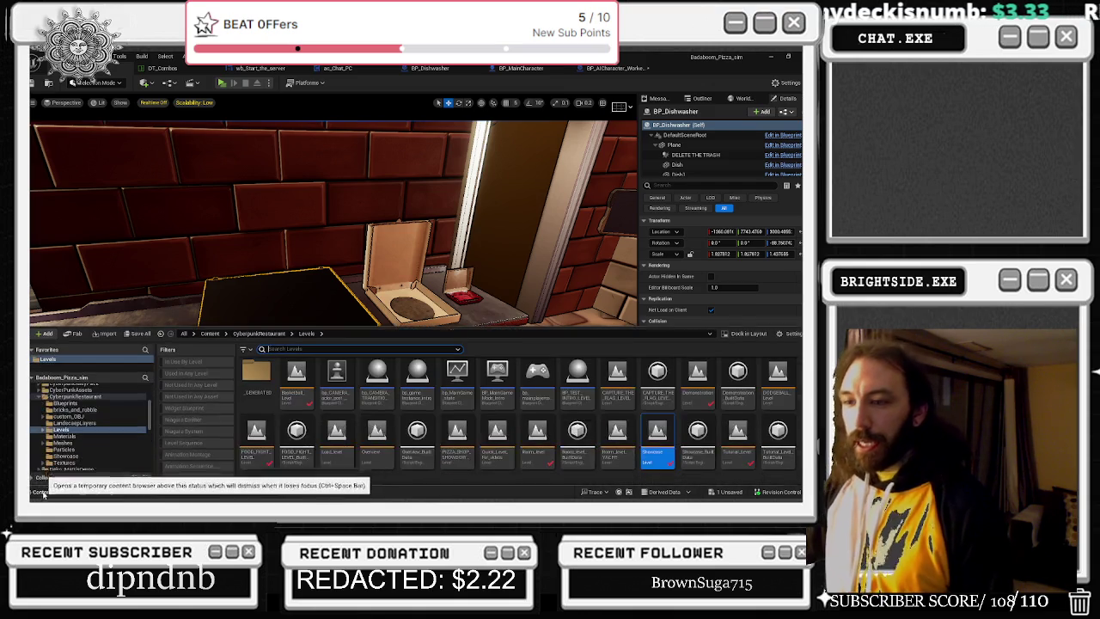
{"action": "scroll", "coordinate": [80, 399], "scroll_direction": "up", "scroll_amount": 5}
{"action": "left_click", "coordinate": [71, 389]}
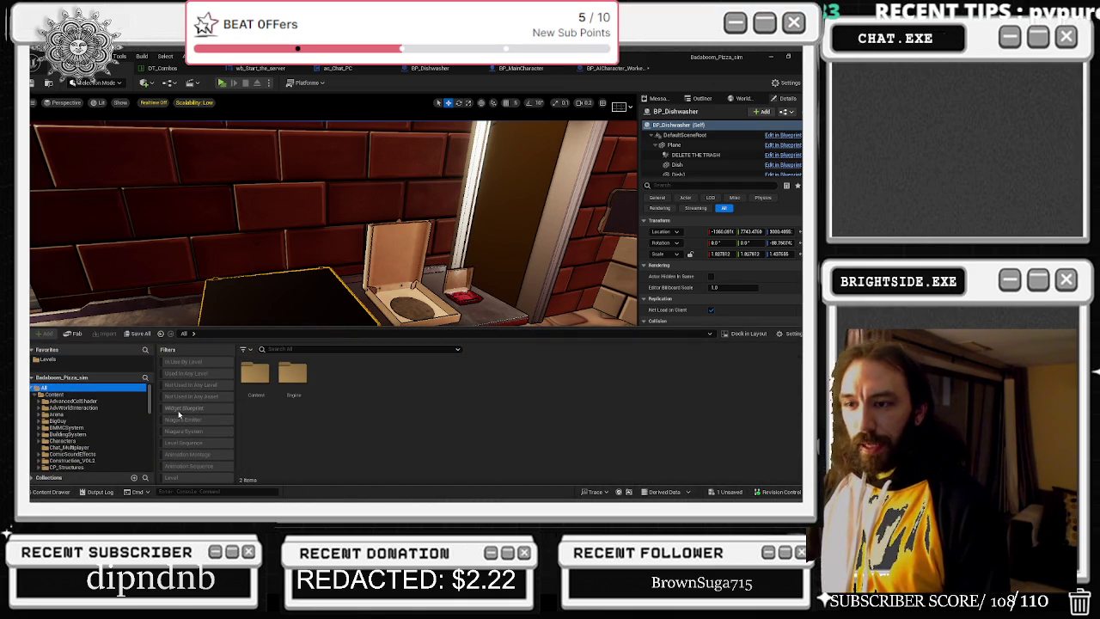
{"action": "left_click", "coordinate": [180, 408]}
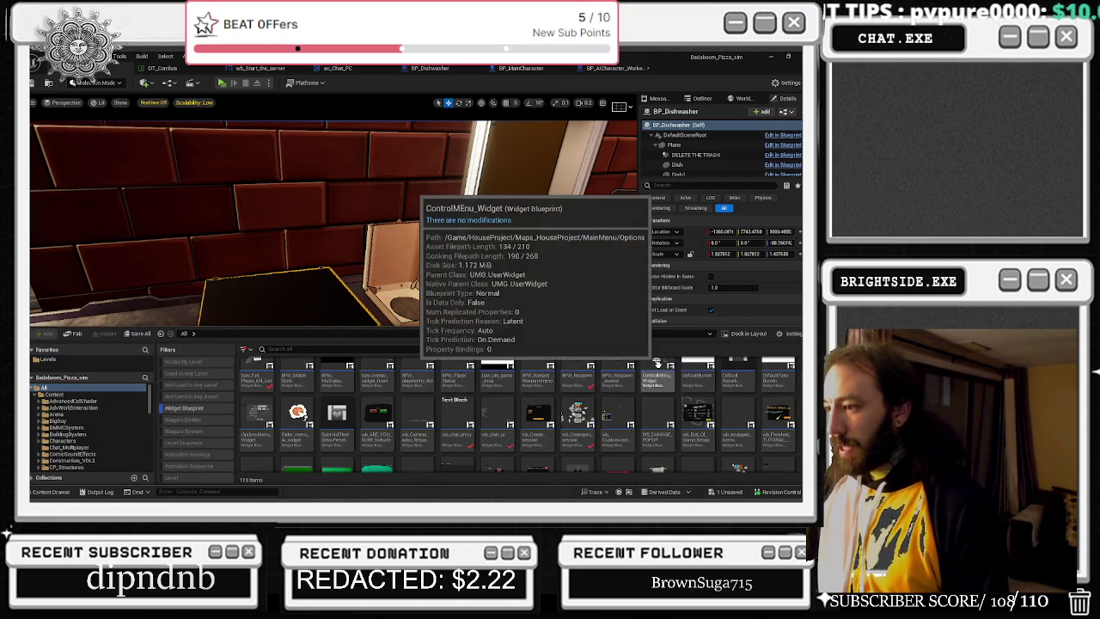
- Scroll the widget list down to Order_menu_Ai_widget and open it
{"action": "scroll", "coordinate": [656, 369], "scroll_direction": "down", "scroll_amount": 3}
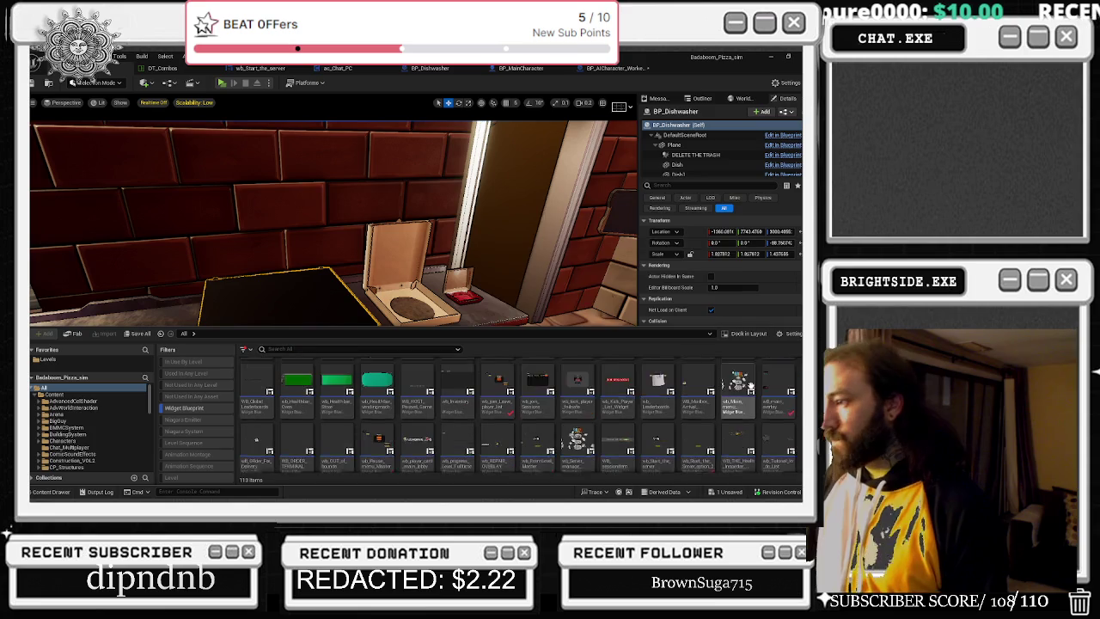
{"action": "scroll", "coordinate": [748, 384], "scroll_direction": "down", "scroll_amount": 5}
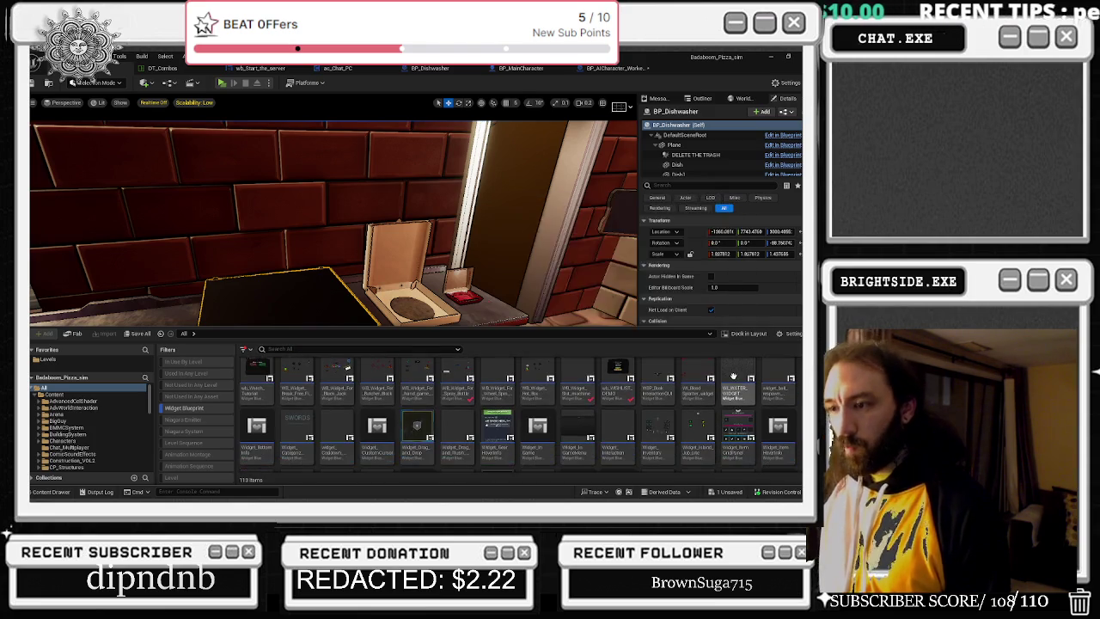
{"action": "scroll", "coordinate": [738, 373], "scroll_direction": "down", "scroll_amount": 2}
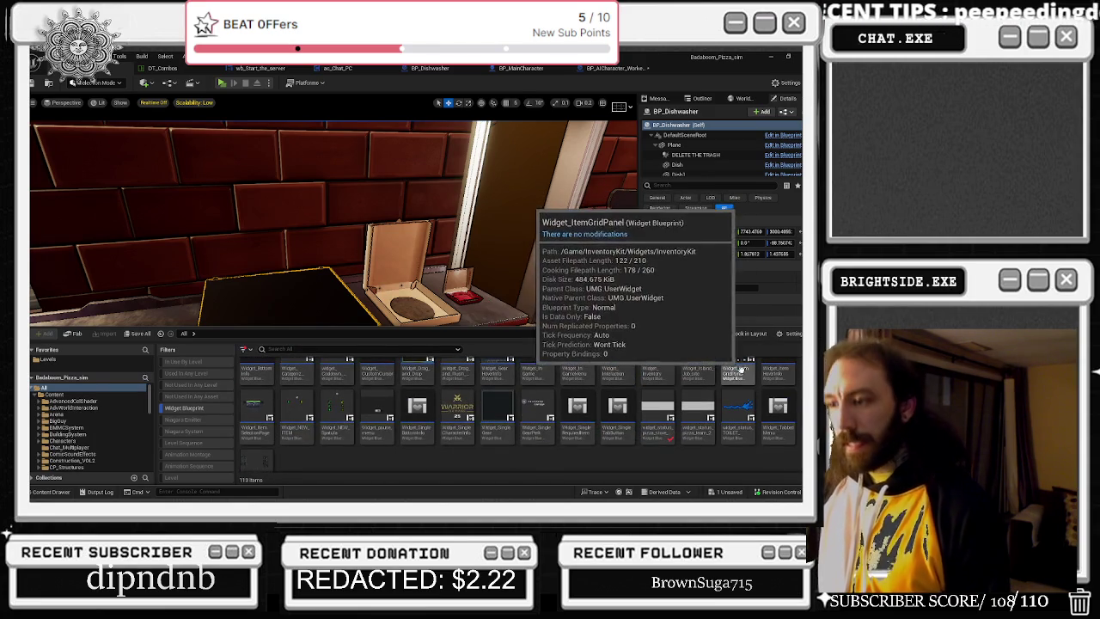
{"action": "scroll", "coordinate": [739, 369], "scroll_direction": "down", "scroll_amount": 5}
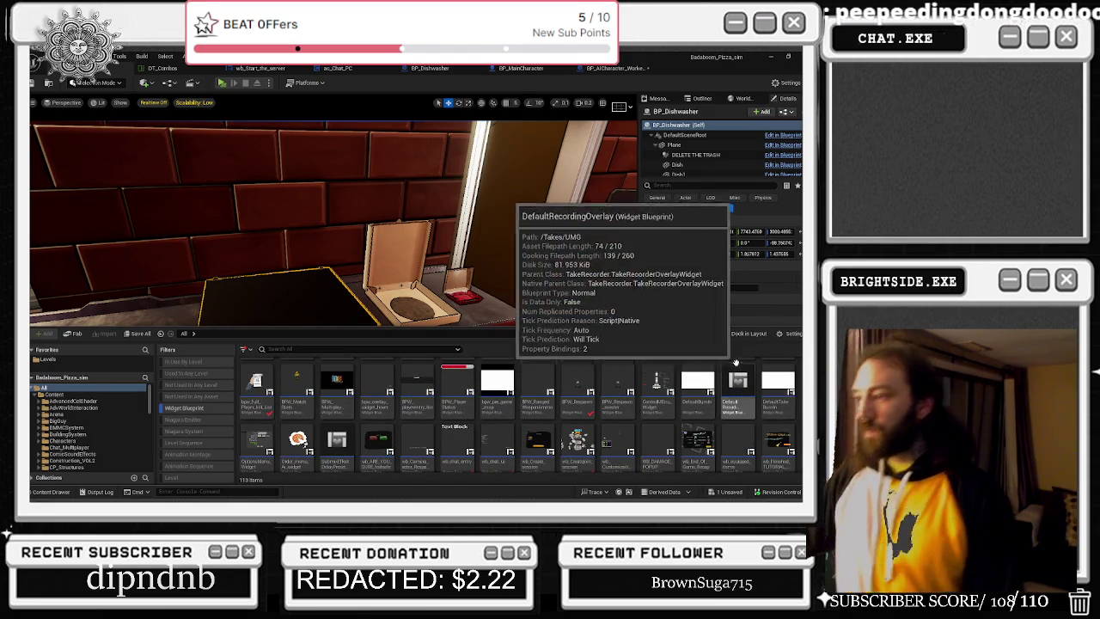
{"action": "scroll", "coordinate": [752, 395], "scroll_direction": "up", "scroll_amount": 2}
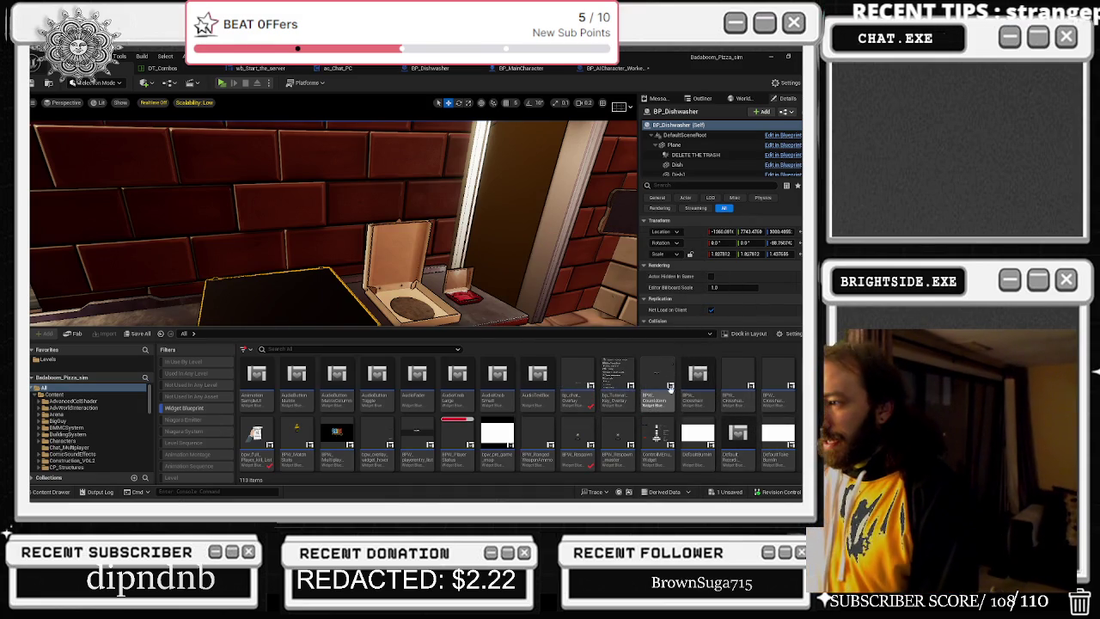
{"action": "scroll", "coordinate": [668, 374], "scroll_direction": "down", "scroll_amount": 2}
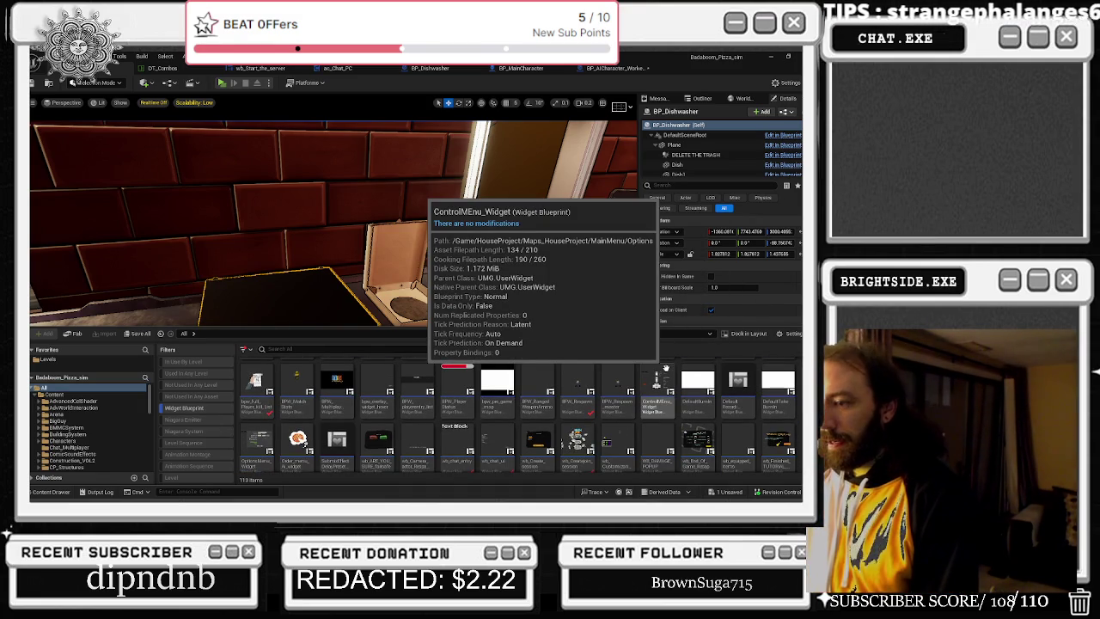
{"action": "scroll", "coordinate": [666, 374], "scroll_direction": "down", "scroll_amount": 2}
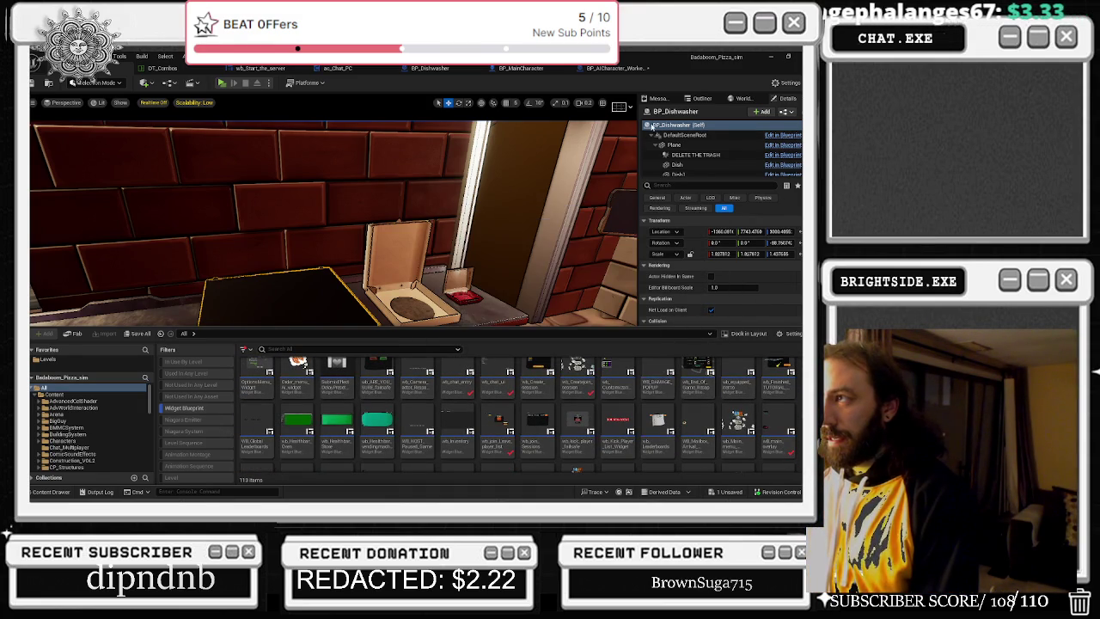
{"action": "scroll", "coordinate": [761, 397], "scroll_direction": "down", "scroll_amount": 3}
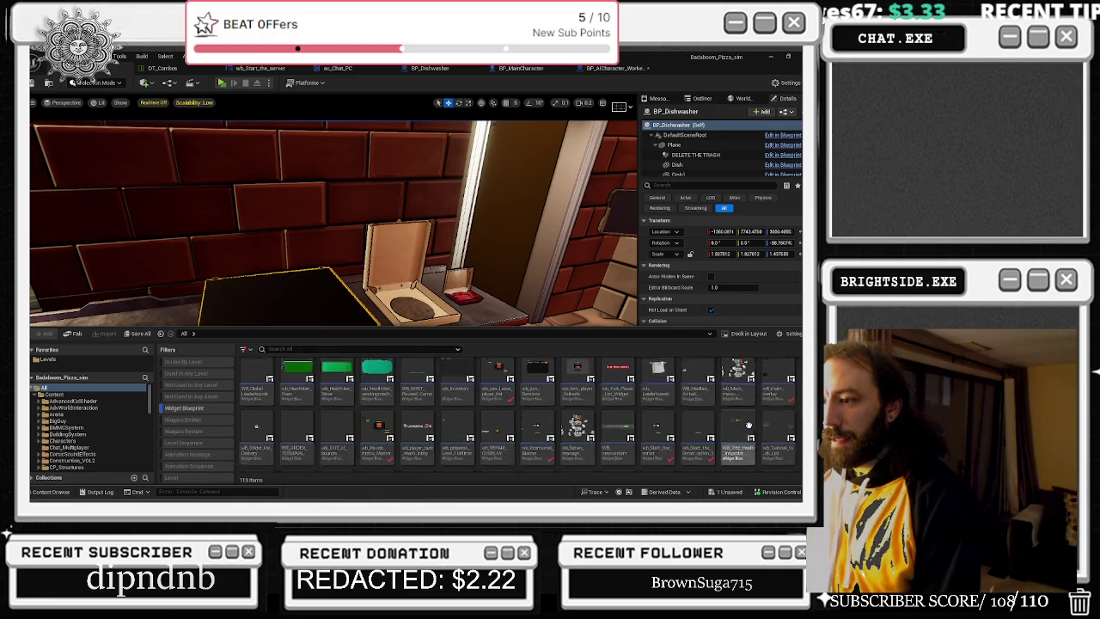
{"action": "scroll", "coordinate": [731, 418], "scroll_direction": "up", "scroll_amount": 5}
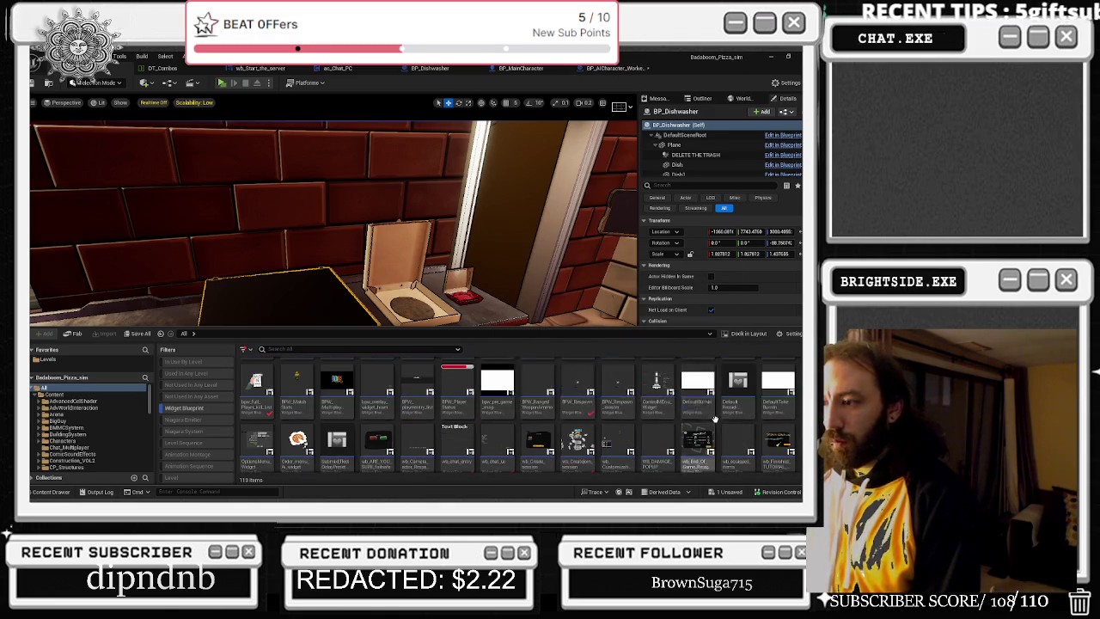
{"action": "double_click", "coordinate": [296, 440]}
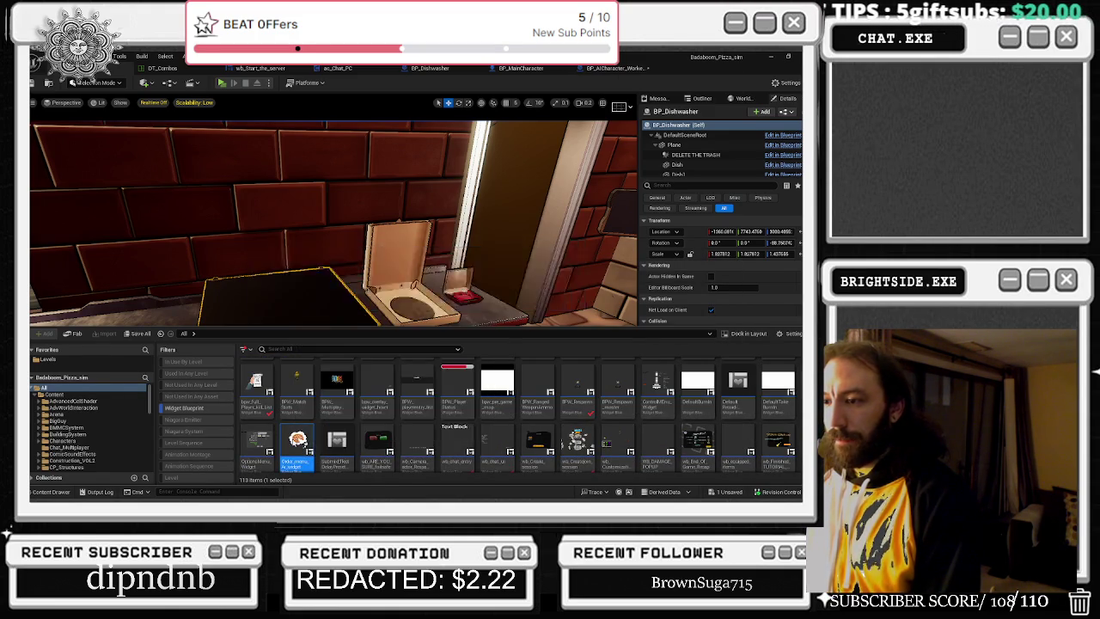
- Maximize the Order_menu_Ai_widget editor, switch to its Graph, and select the Texture_LEft variable
{"action": "left_click", "coordinate": [720, 210]}
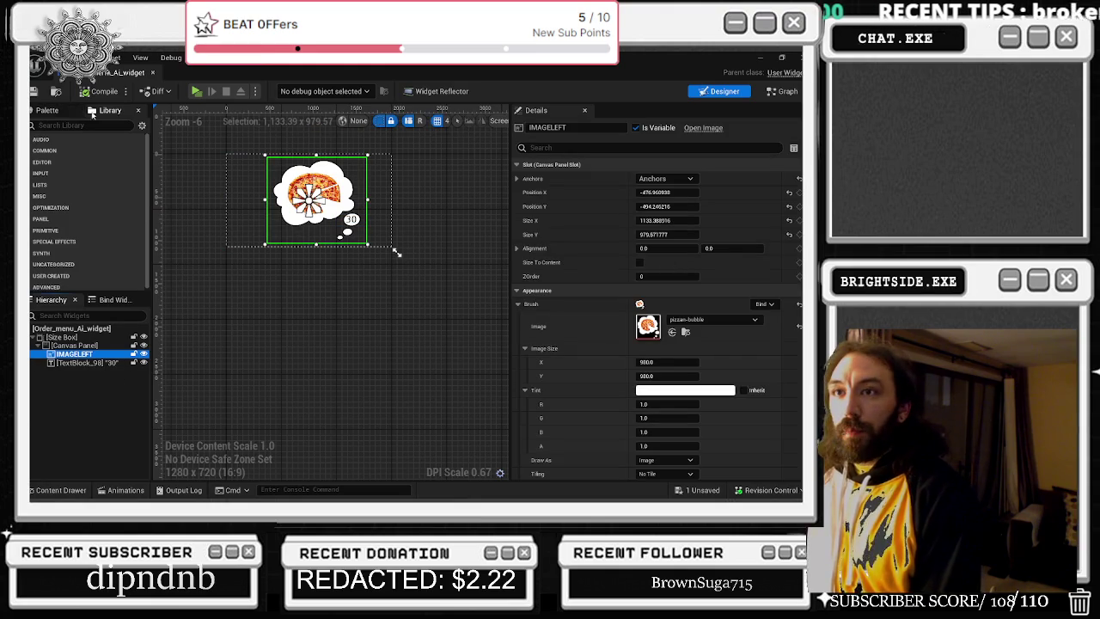
{"action": "left_click", "coordinate": [777, 91]}
{"action": "left_click", "coordinate": [86, 267]}
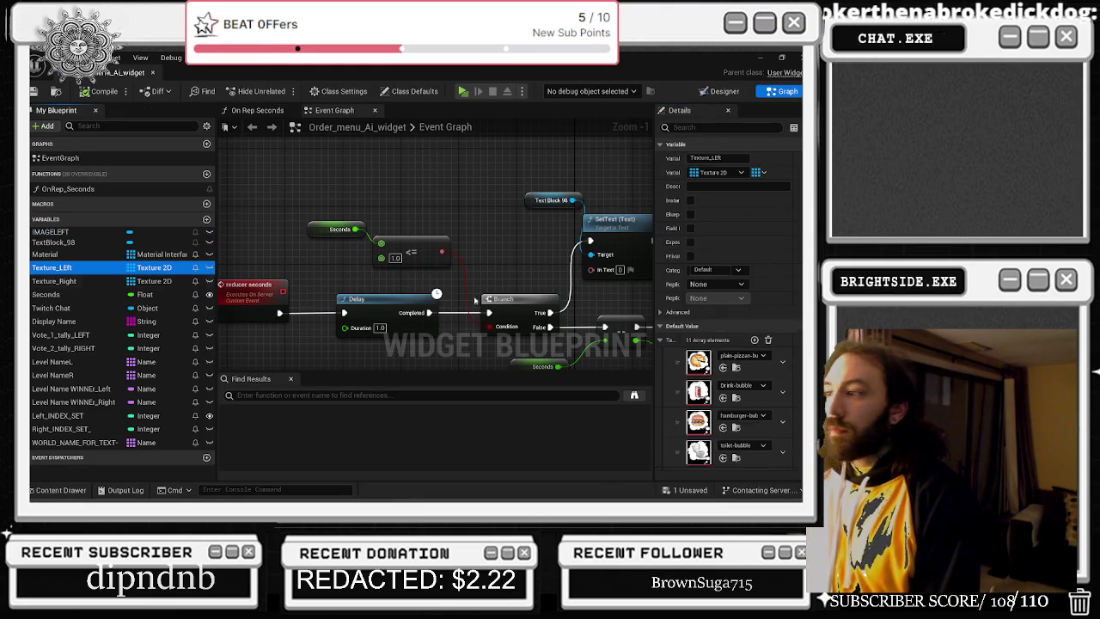
- Widen the Details panel and scroll through Texture_LEft's 11 textures, plain-pizzan-bubble to arugula-bubble
{"action": "scroll", "coordinate": [664, 380], "scroll_direction": "down", "scroll_amount": 3}
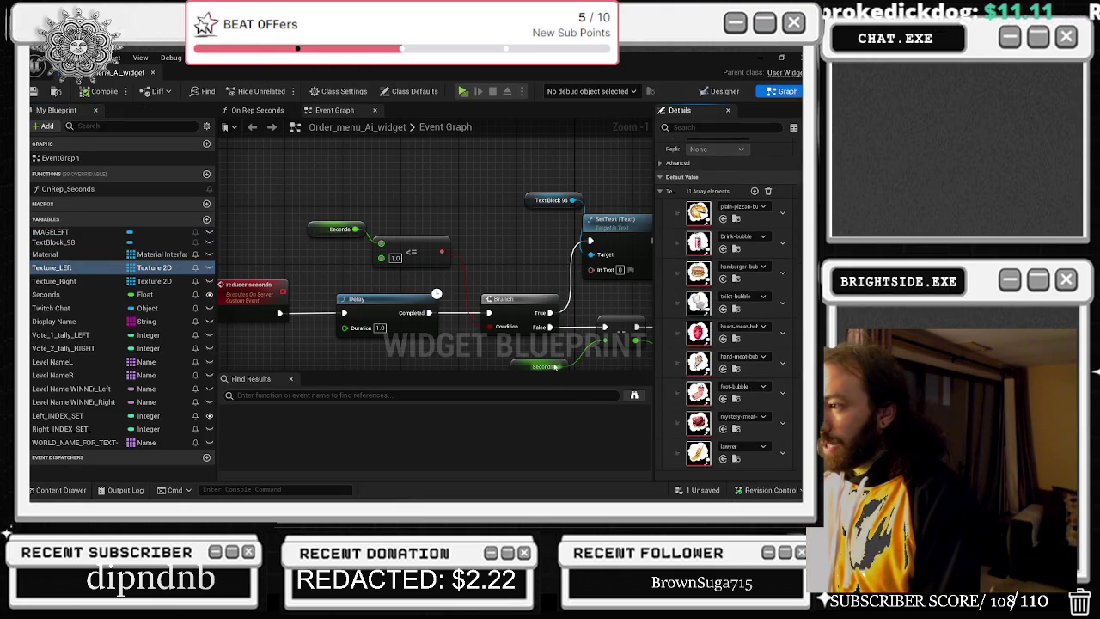
{"action": "left_click_drag", "start_coordinate": [653, 355], "coordinate": [474, 364]}
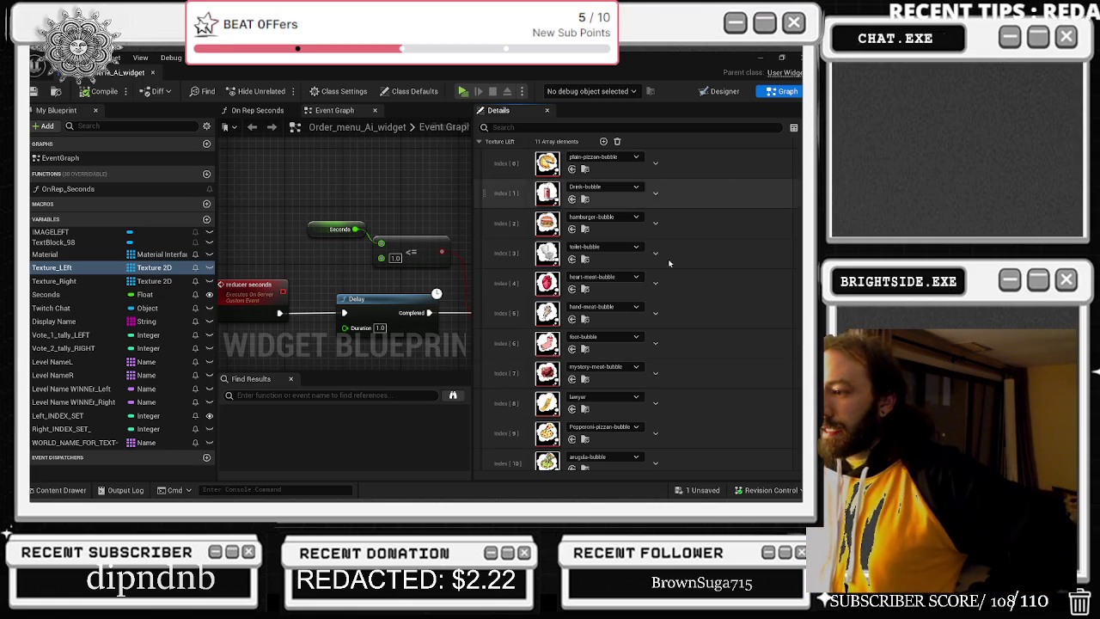
{"action": "scroll", "coordinate": [585, 419], "scroll_direction": "down", "scroll_amount": 1}
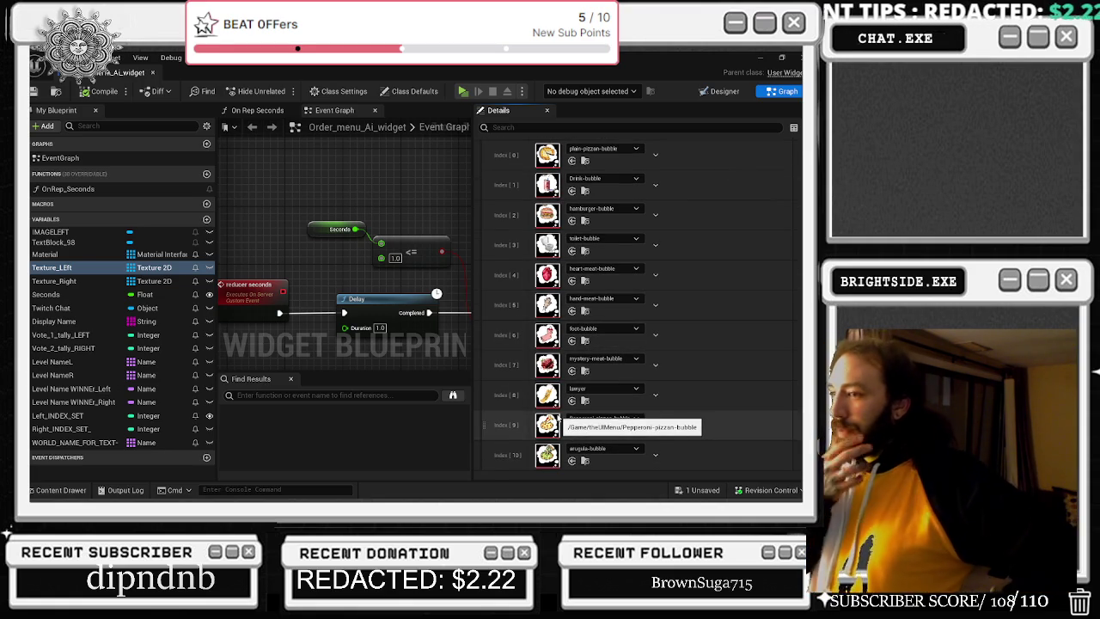
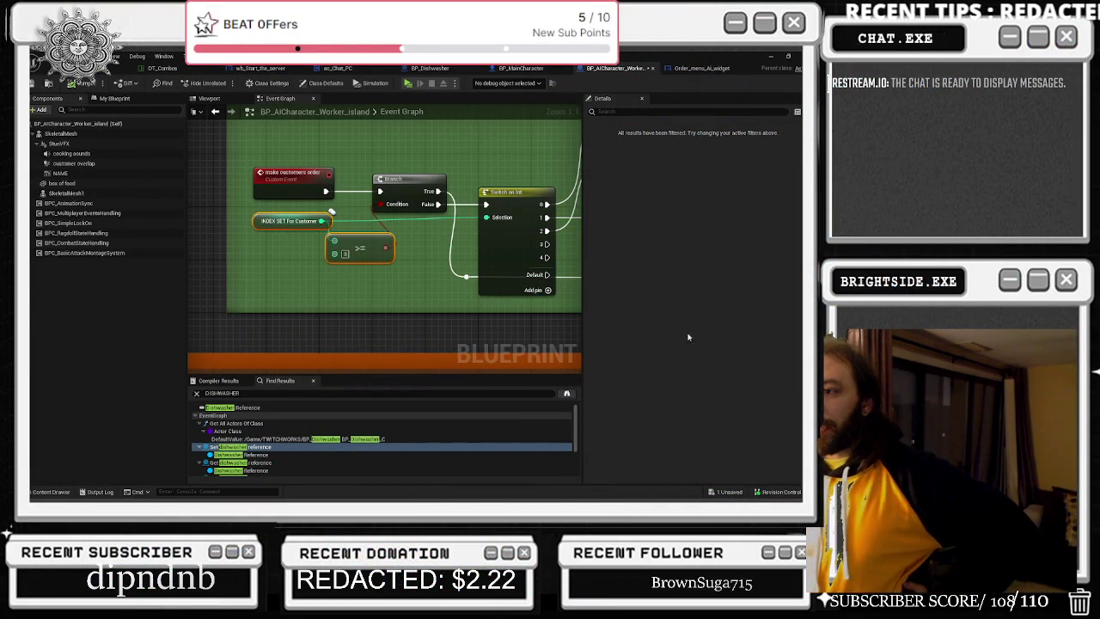
- Inspect the Switch on Int and Branch nodes in the worker's pizza-order graph
{"action": "left_click", "coordinate": [501, 192]}
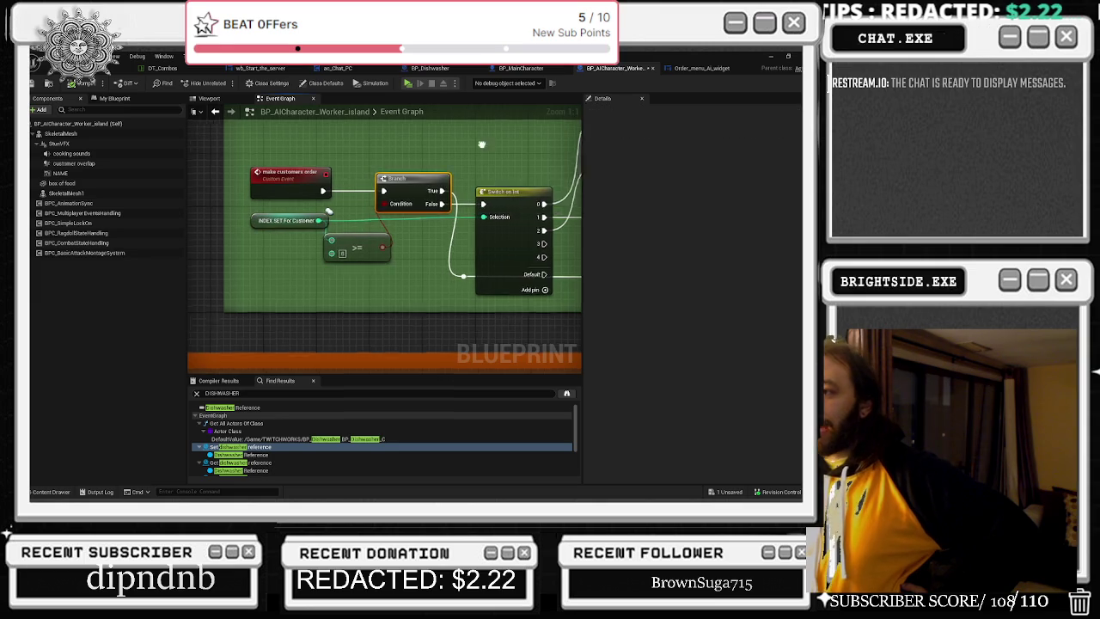
{"action": "left_click", "coordinate": [369, 178]}
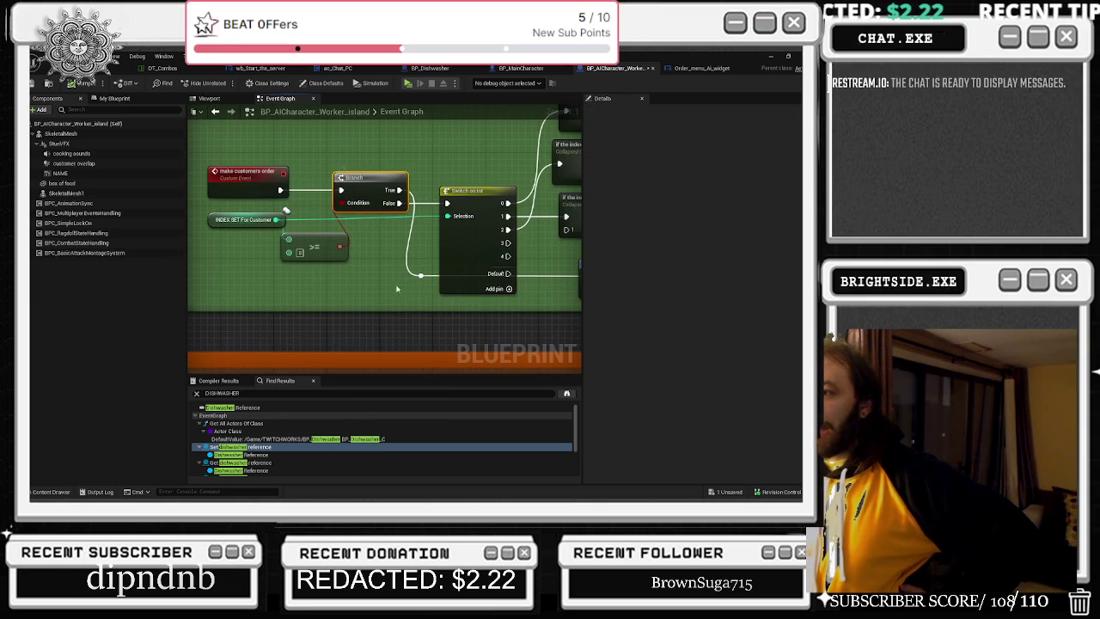
{"action": "left_click_drag", "start_coordinate": [422, 279], "coordinate": [415, 282]}
{"action": "key", "text": "Escape"}
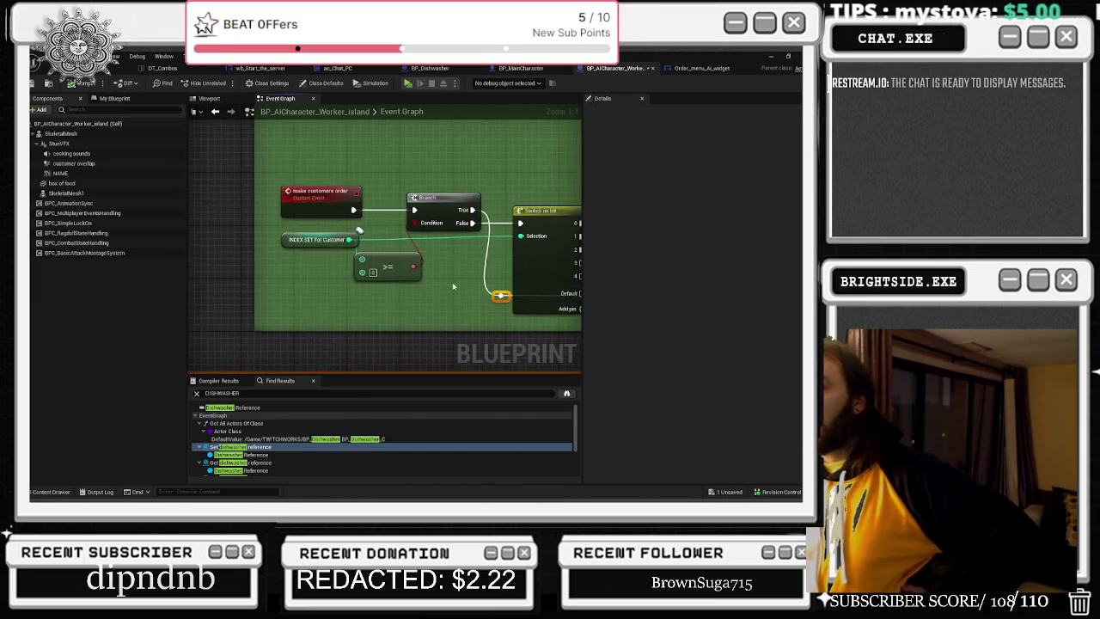
- Nudge the 'if the index is pizza' node, then go back to the level viewport
{"action": "scroll", "coordinate": [475, 179], "scroll_direction": "down", "scroll_amount": 2}
{"action": "left_click_drag", "start_coordinate": [438, 202], "coordinate": [279, 155]}
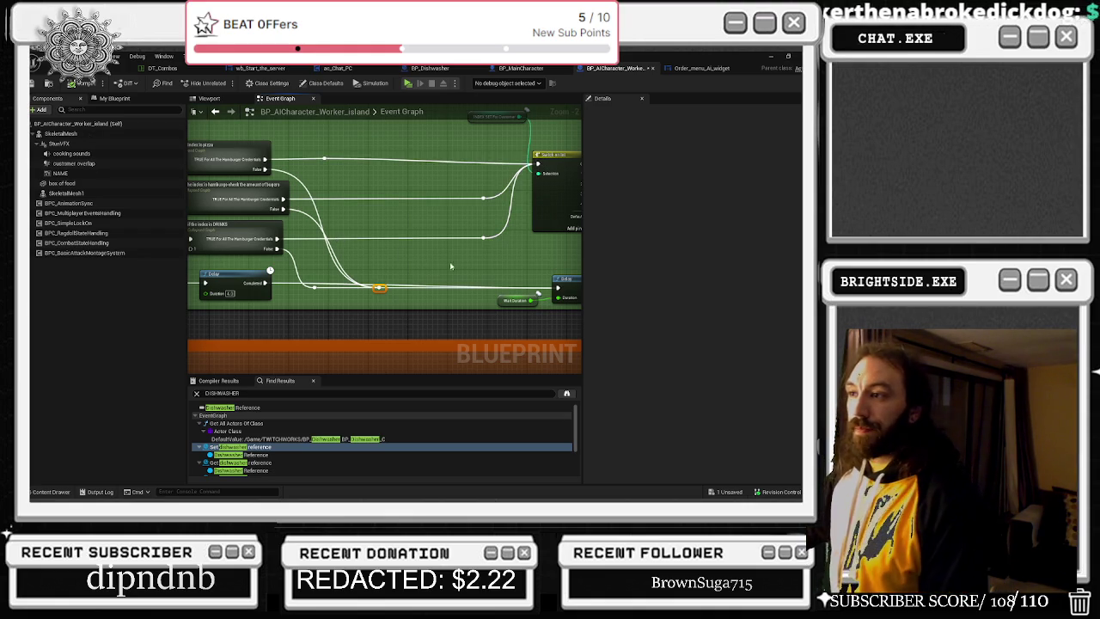
{"action": "left_click", "coordinate": [114, 68]}
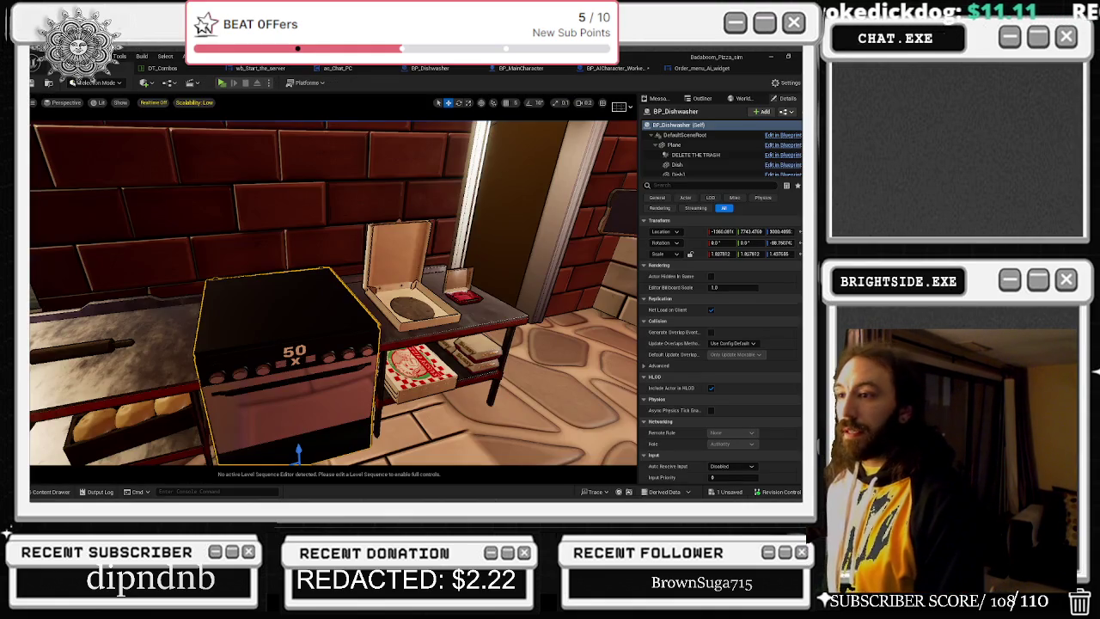
- Select the brick pizza oven and switch the viewport view mode to Unlit
{"action": "left_click_drag", "start_coordinate": [419, 230], "coordinate": [418, 230]}
{"action": "left_click", "coordinate": [419, 230]}
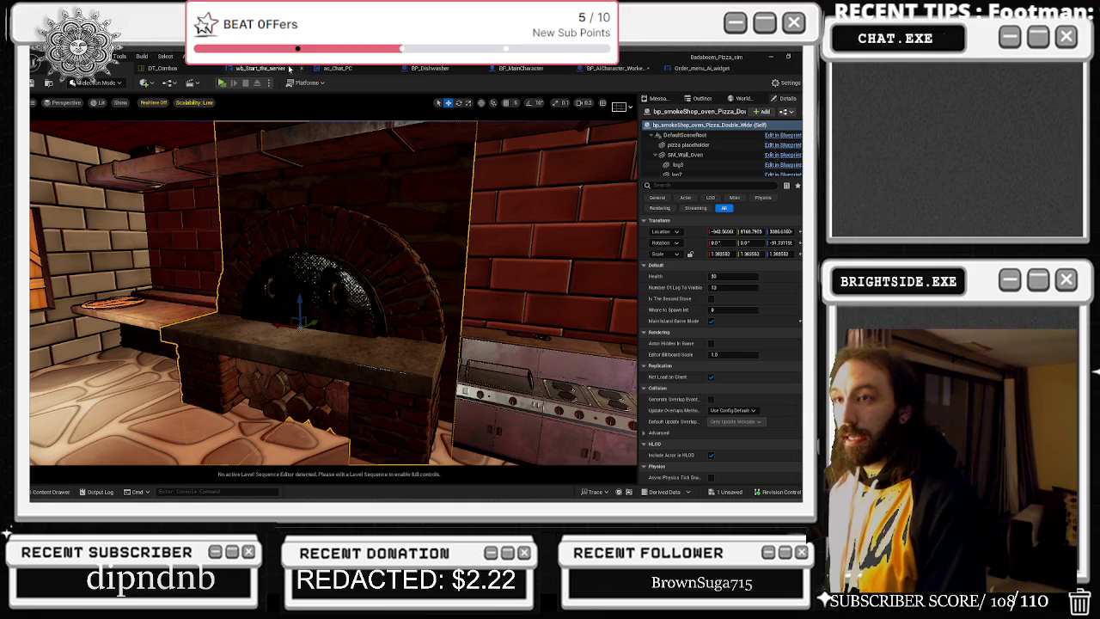
{"action": "left_click", "coordinate": [100, 104]}
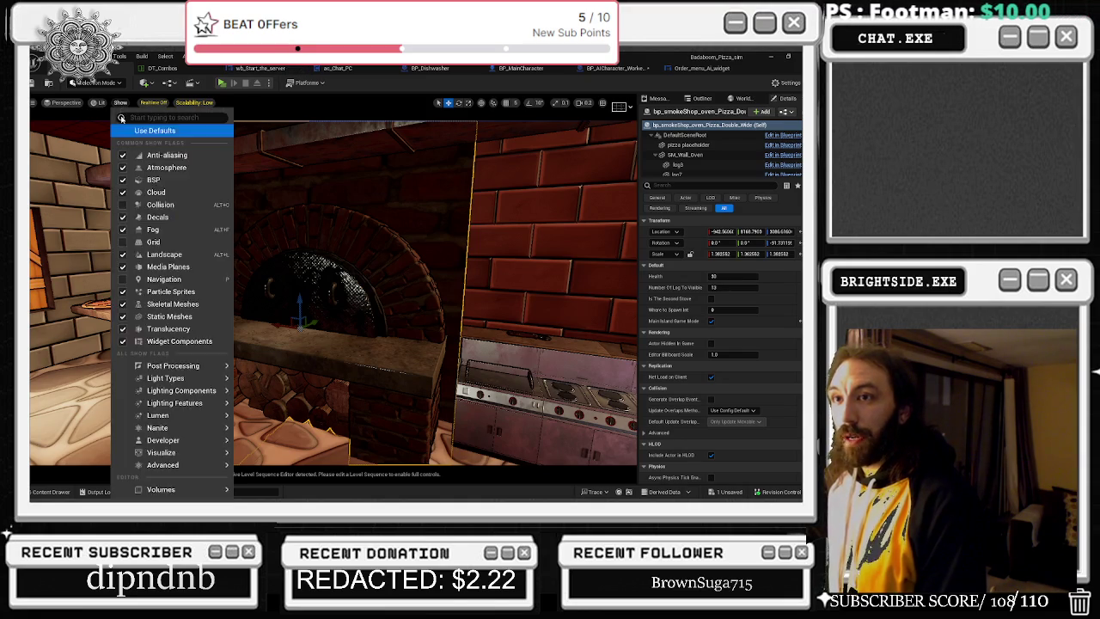
{"action": "left_click", "coordinate": [131, 155]}
{"action": "mouse_move", "coordinate": [344, 259]}
{"action": "left_mouse_down"}
{"action": "mouse_move", "coordinate": [404, 265]}
{"action": "mouse_move", "coordinate": [344, 267]}
{"action": "mouse_move", "coordinate": [361, 262]}
{"action": "mouse_move", "coordinate": [349, 258]}
{"action": "left_mouse_up"}
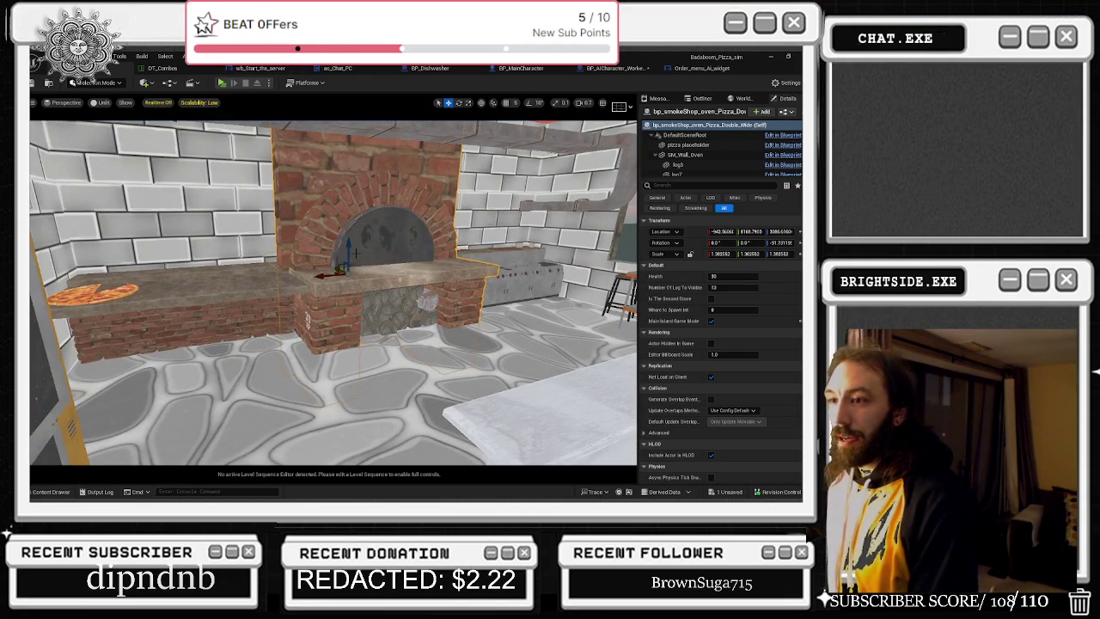
- Open the oven's Blueprint Event Graph with Ctrl+E and inspect its Showcase node
{"action": "key", "text": "ctrl+e"}
{"action": "scroll", "coordinate": [359, 258], "scroll_direction": "up", "scroll_amount": 3}
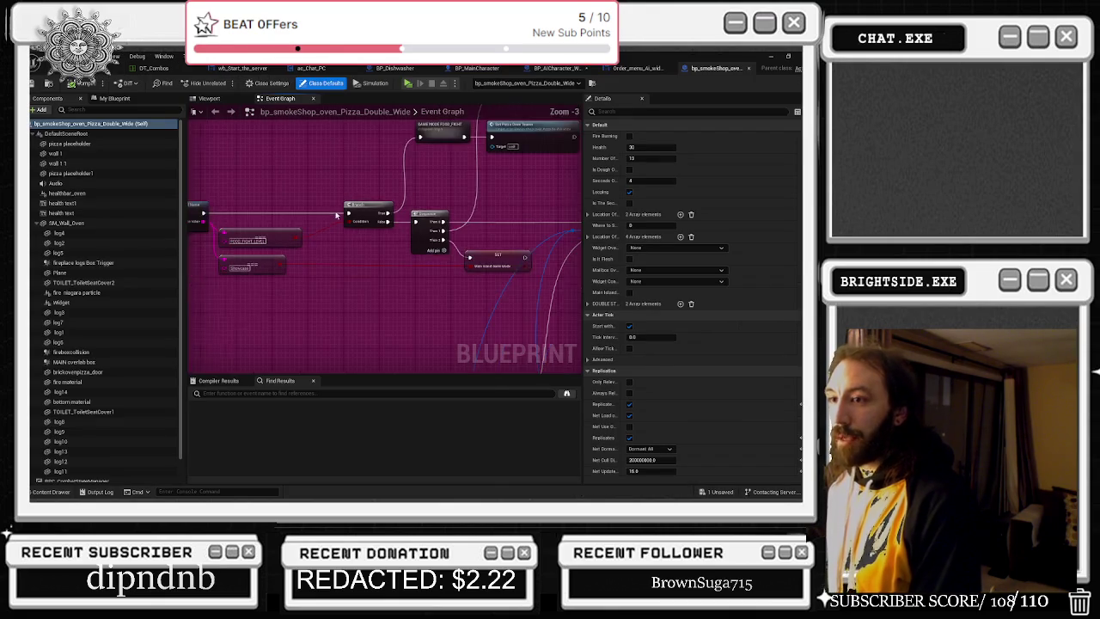
{"action": "scroll", "coordinate": [378, 309], "scroll_direction": "up", "scroll_amount": 1}
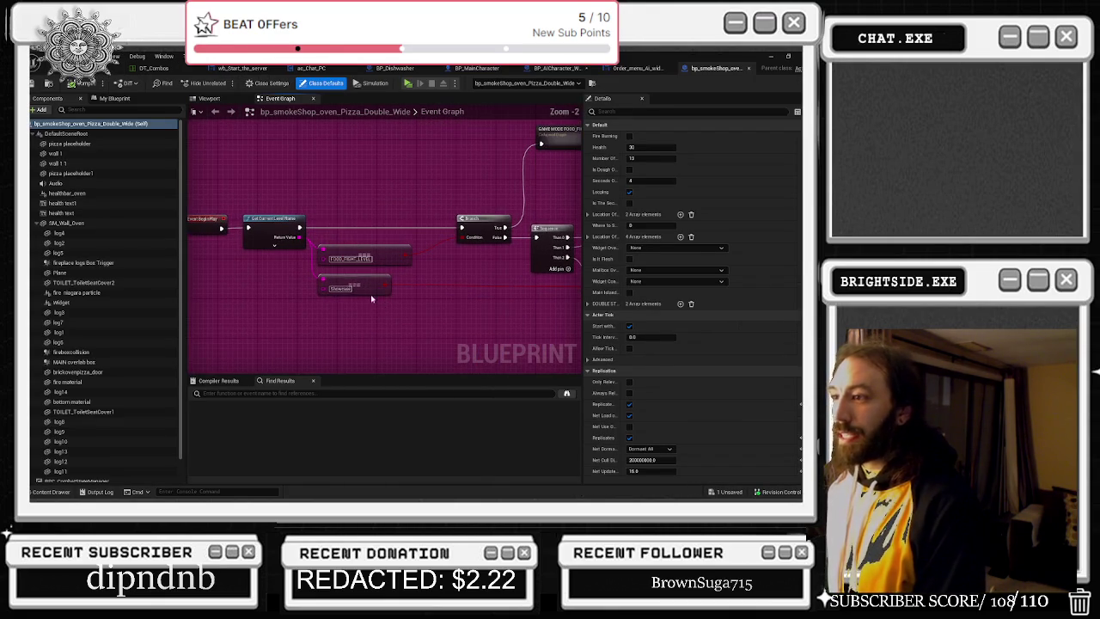
{"action": "left_click", "coordinate": [344, 286]}
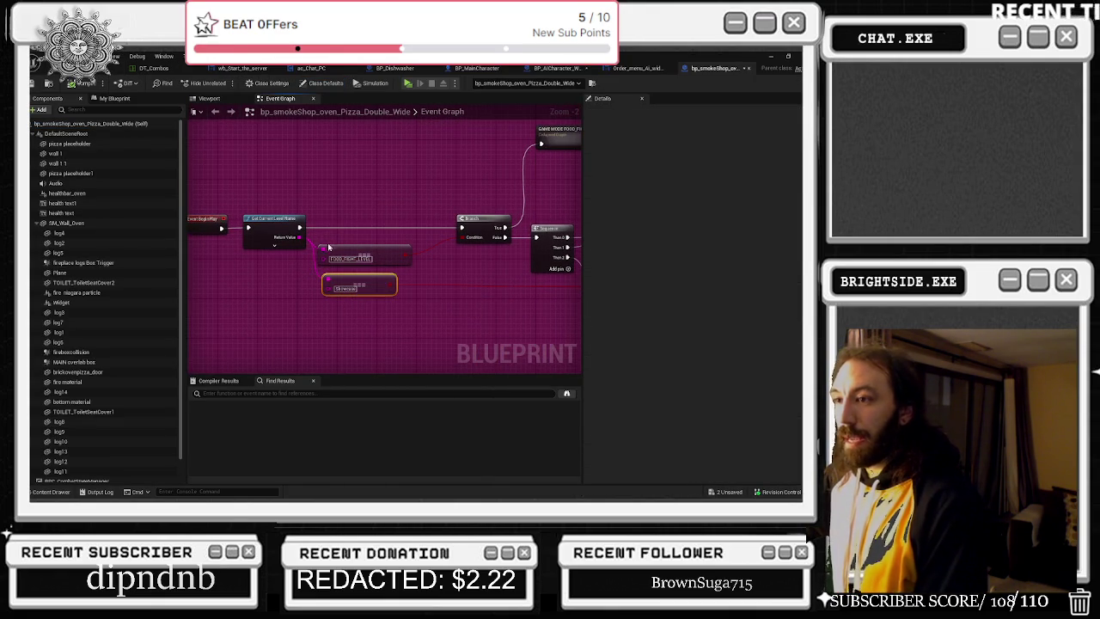
{"action": "left_click", "coordinate": [86, 79]}
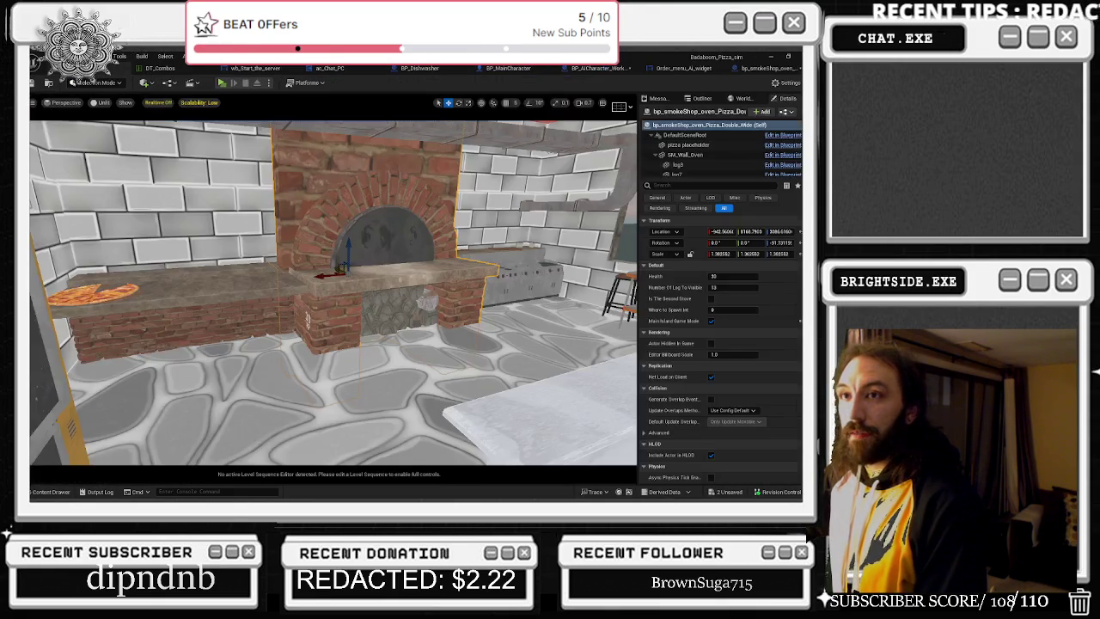
{"action": "key", "text": "ctrl+Tab"}
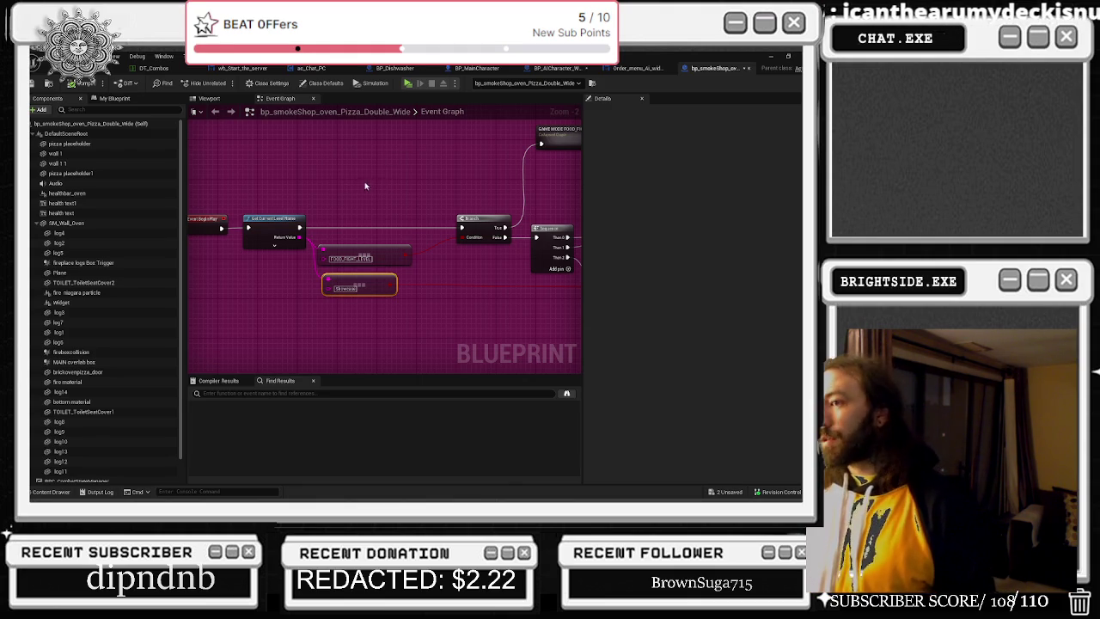
- Select the GAME MODE FOOD_FIGHT and Set Pizza Oven Teams nodes, and nudge the Equal node down
{"action": "left_click_drag", "start_coordinate": [464, 186], "coordinate": [395, 211]}
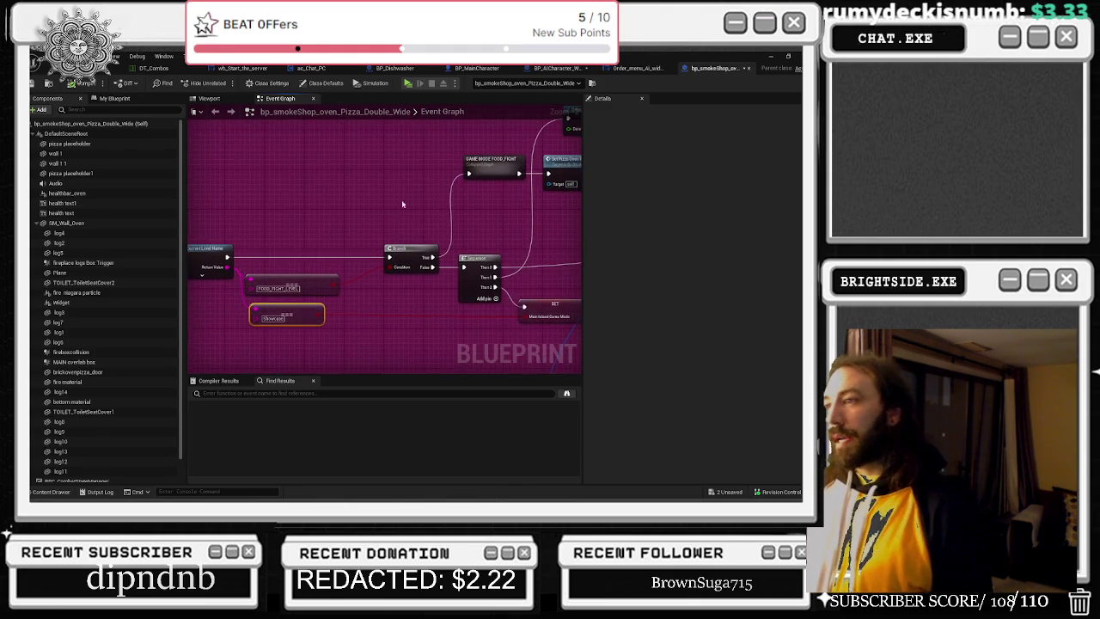
{"action": "left_click_drag", "start_coordinate": [492, 175], "coordinate": [387, 175]}
{"action": "mouse_move", "coordinate": [296, 158]}
{"action": "left_mouse_down"}
{"action": "mouse_move", "coordinate": [387, 175]}
{"action": "mouse_move", "coordinate": [332, 234]}
{"action": "mouse_move", "coordinate": [344, 215]}
{"action": "mouse_move", "coordinate": [467, 203]}
{"action": "left_mouse_up"}
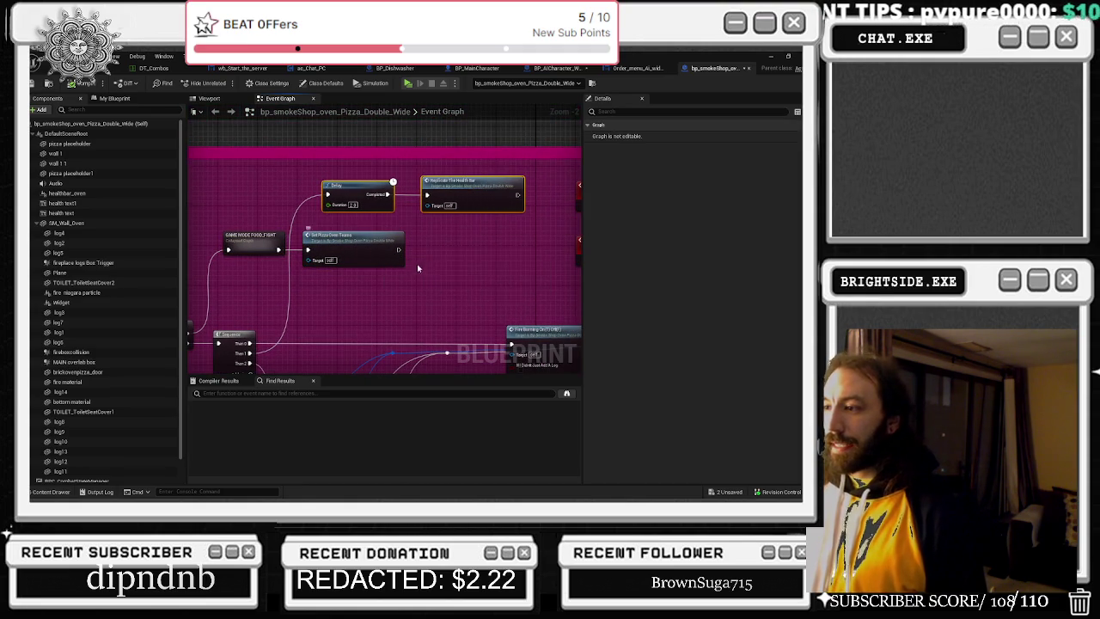
{"action": "scroll", "coordinate": [411, 264], "scroll_direction": "down", "scroll_amount": 1}
{"action": "scroll", "coordinate": [430, 253], "scroll_direction": "down", "scroll_amount": 3}
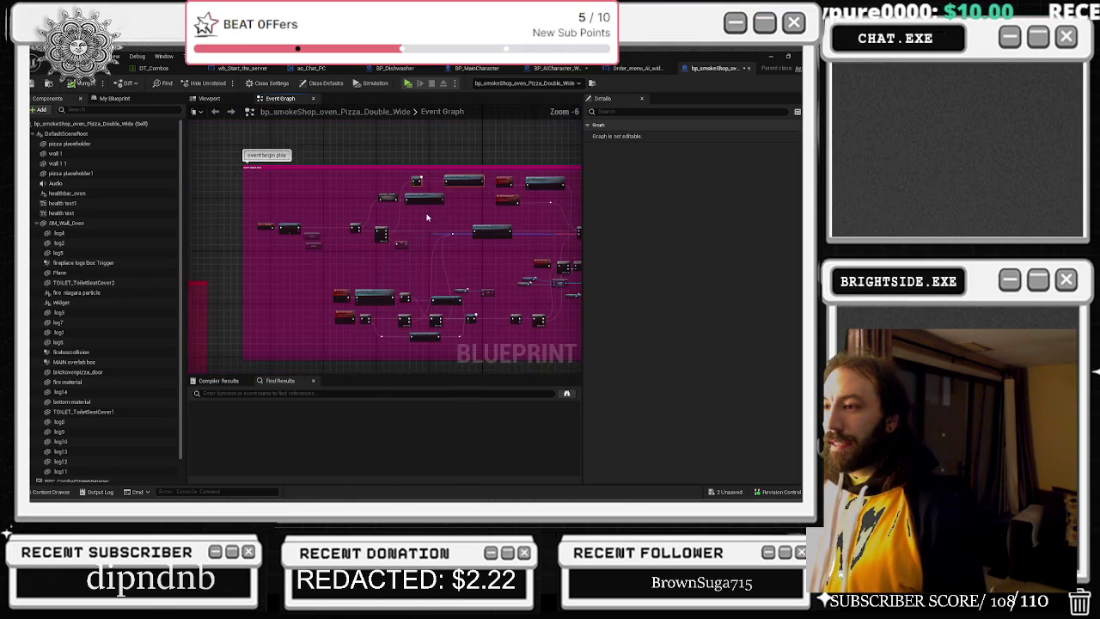
{"action": "scroll", "coordinate": [389, 250], "scroll_direction": "up", "scroll_amount": 4}
{"action": "left_click_drag", "start_coordinate": [318, 275], "coordinate": [409, 296]}
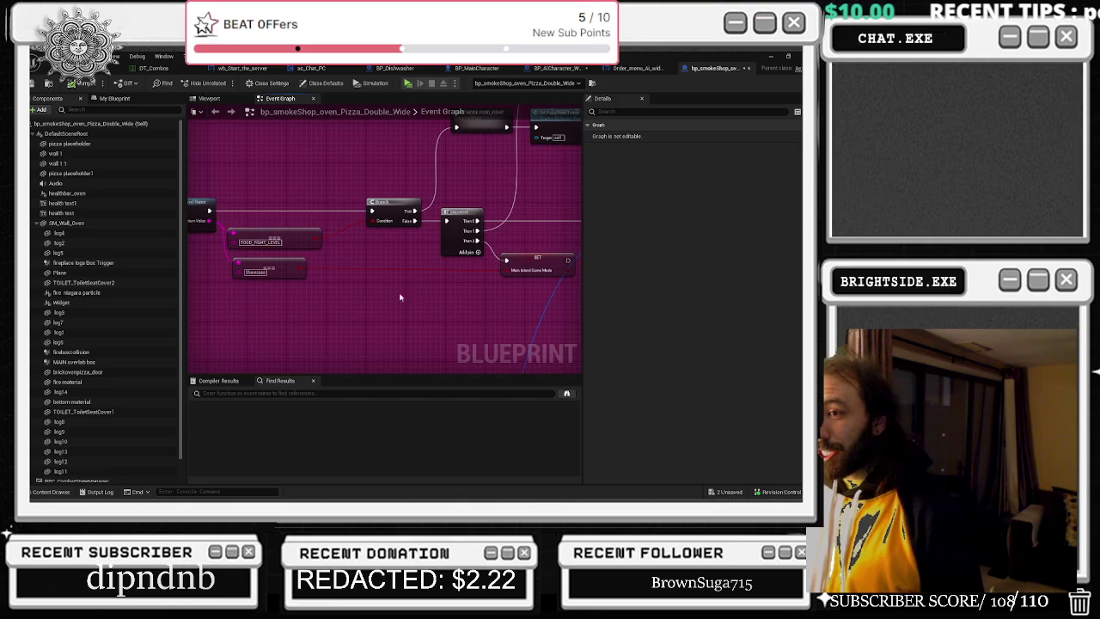
{"action": "left_click_drag", "start_coordinate": [281, 264], "coordinate": [270, 269]}
- Add a reroute point on the blue exec wire and shift the Main Island Game Mode setter right
{"action": "mouse_move", "coordinate": [553, 207]}
{"action": "left_mouse_down"}
{"action": "mouse_move", "coordinate": [412, 208]}
{"action": "mouse_move", "coordinate": [421, 227]}
{"action": "mouse_move", "coordinate": [468, 198]}
{"action": "left_mouse_up"}
{"action": "double_click", "coordinate": [406, 233]}
{"action": "left_click_drag", "start_coordinate": [410, 218], "coordinate": [416, 217]}
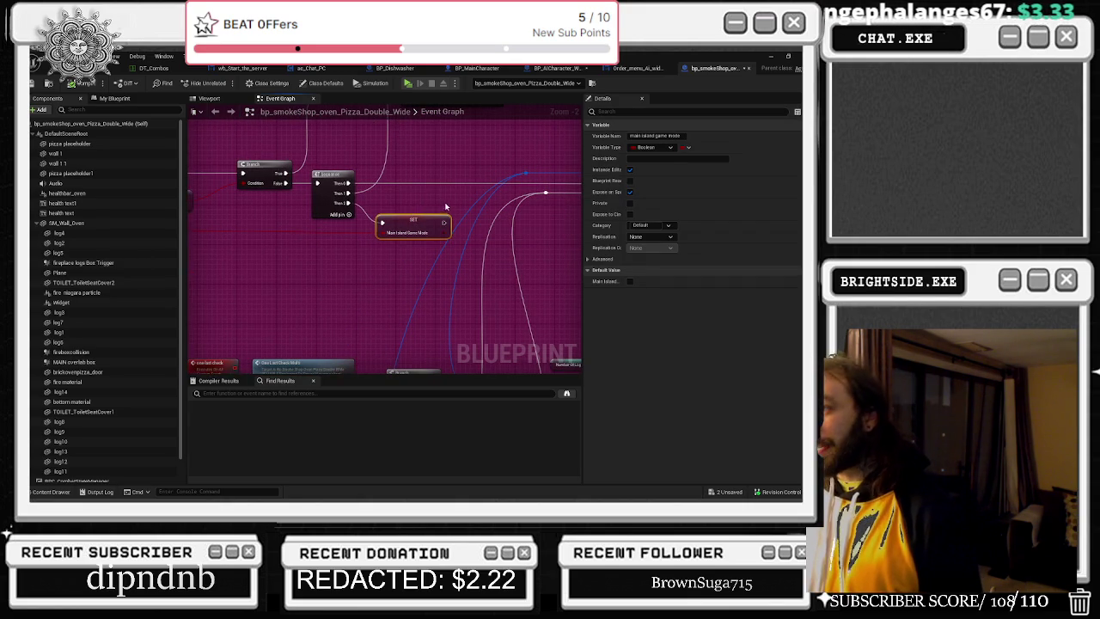
{"action": "scroll", "coordinate": [437, 208], "scroll_direction": "down", "scroll_amount": 4}
{"action": "scroll", "coordinate": [446, 239], "scroll_direction": "up", "scroll_amount": 3}
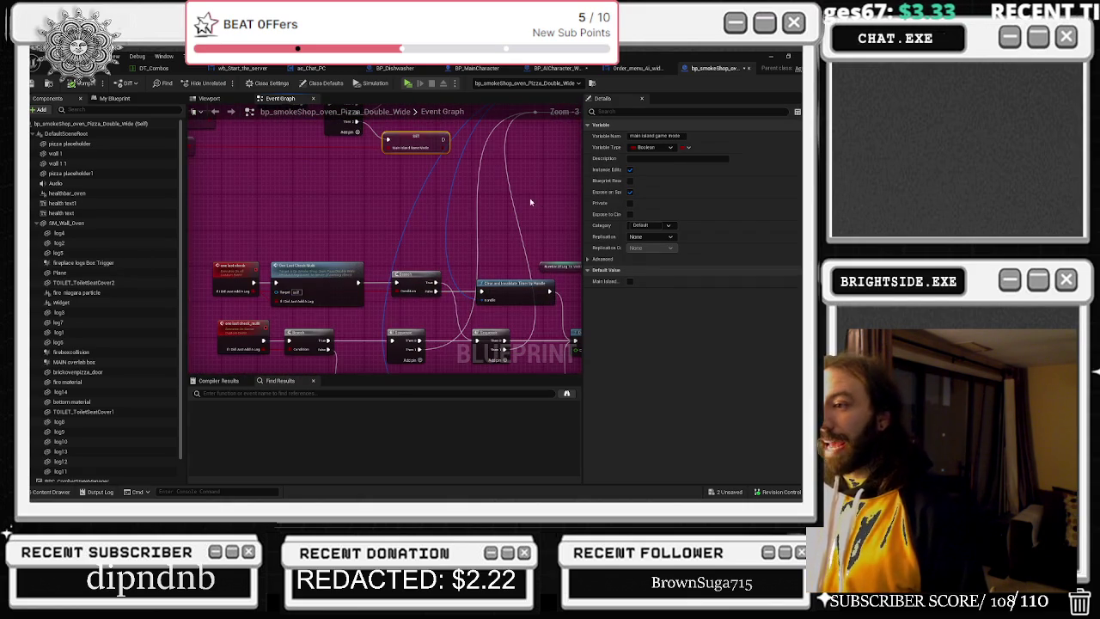
{"action": "scroll", "coordinate": [508, 205], "scroll_direction": "down", "scroll_amount": 3}
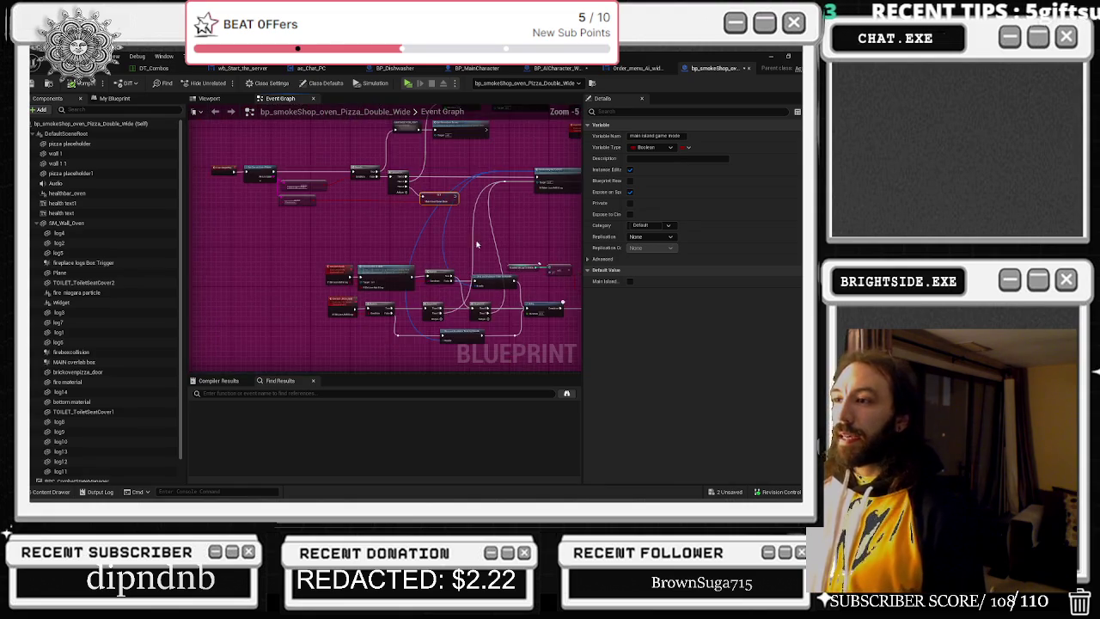
{"action": "scroll", "coordinate": [471, 233], "scroll_direction": "up", "scroll_amount": 3}
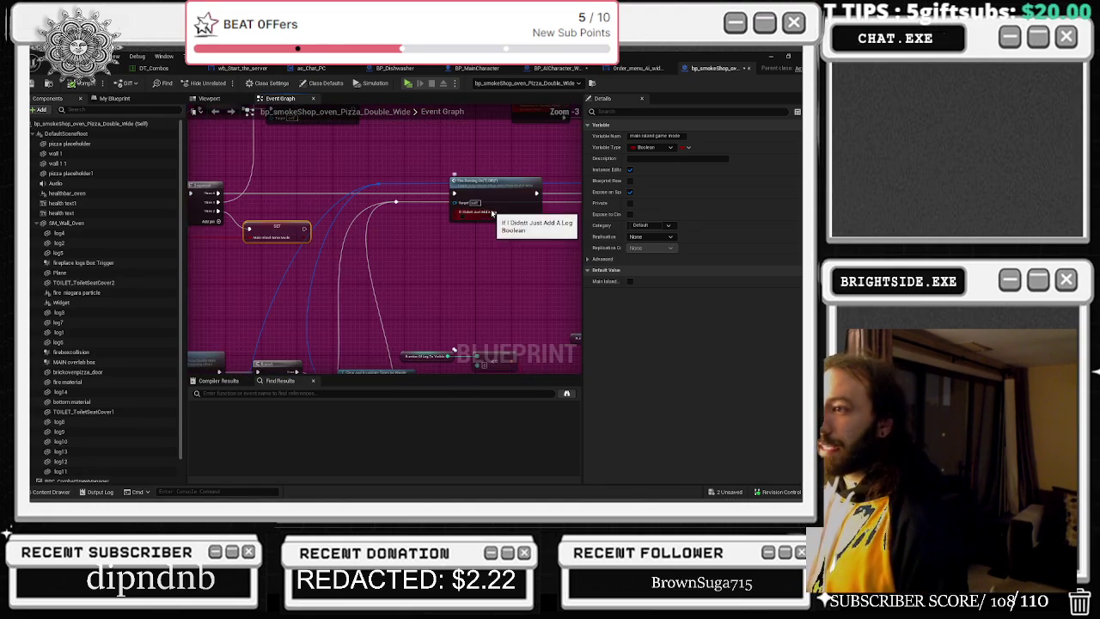
{"action": "scroll", "coordinate": [464, 240], "scroll_direction": "up", "scroll_amount": 2}
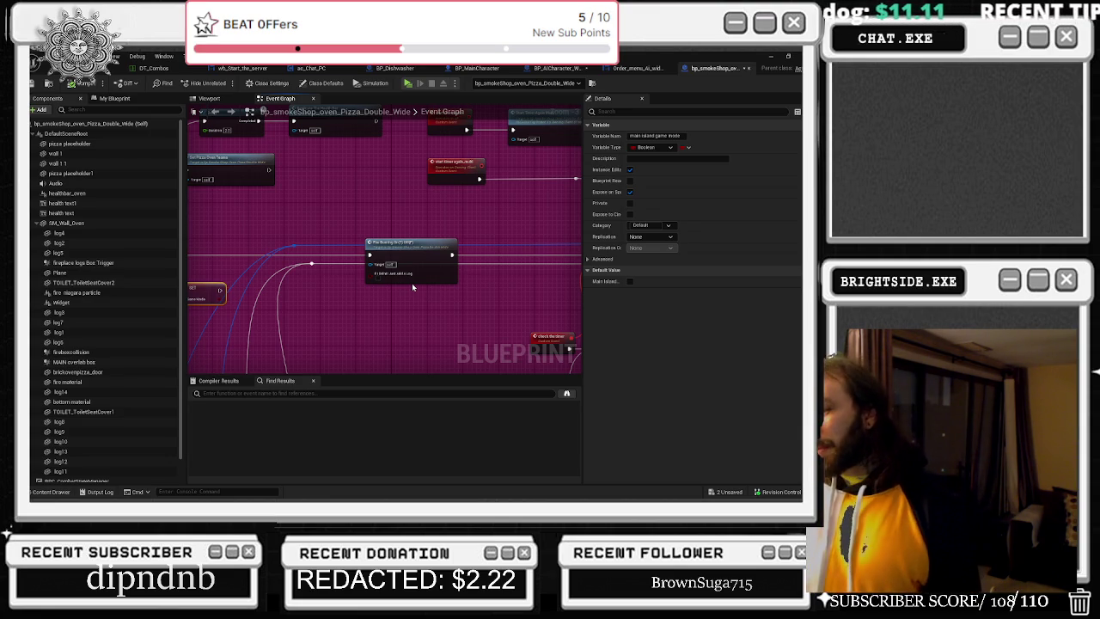
{"action": "scroll", "coordinate": [418, 307], "scroll_direction": "up", "scroll_amount": 1}
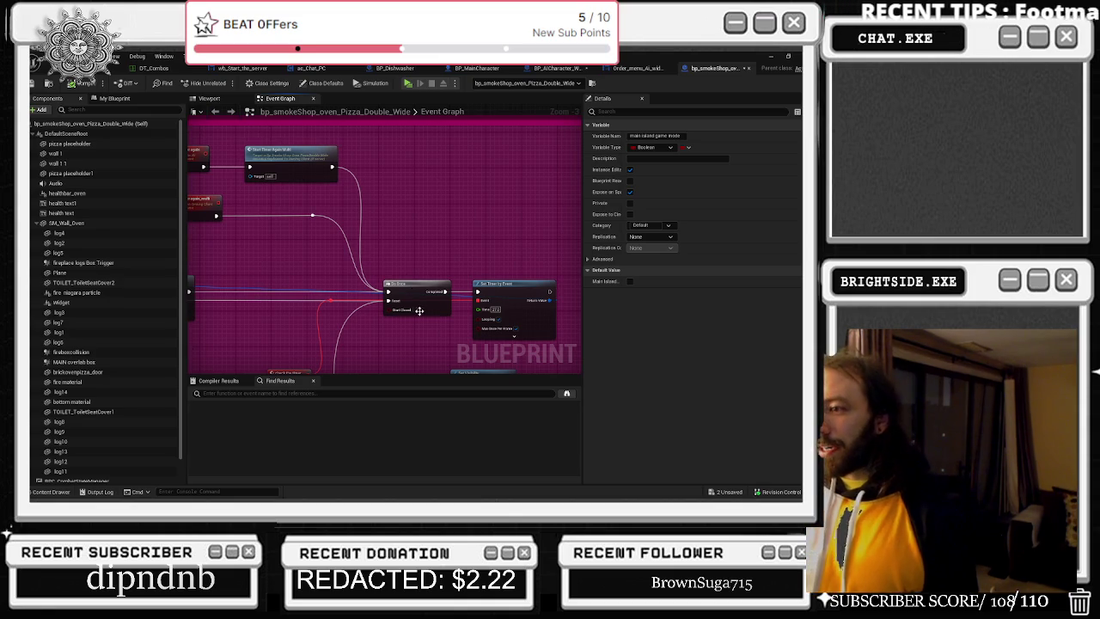
{"action": "left_click", "coordinate": [471, 292]}
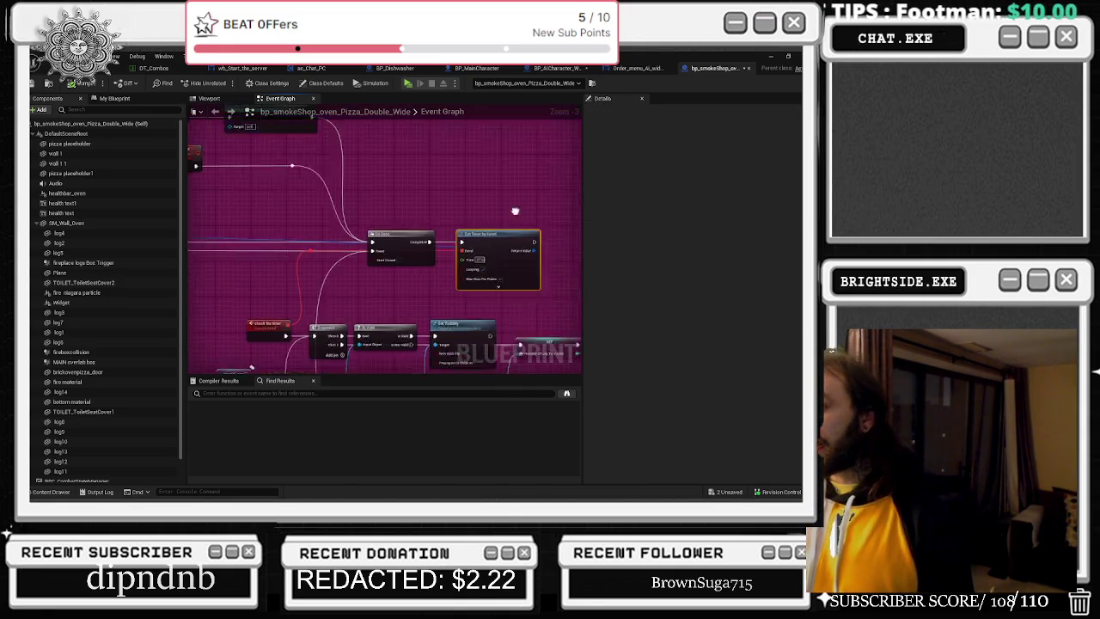
{"action": "scroll", "coordinate": [412, 201], "scroll_direction": "down", "scroll_amount": 2}
{"action": "left_click_drag", "start_coordinate": [412, 200], "coordinate": [471, 201]}
{"action": "left_click", "coordinate": [566, 229]}
{"action": "left_click_drag", "start_coordinate": [560, 220], "coordinate": [465, 215]}
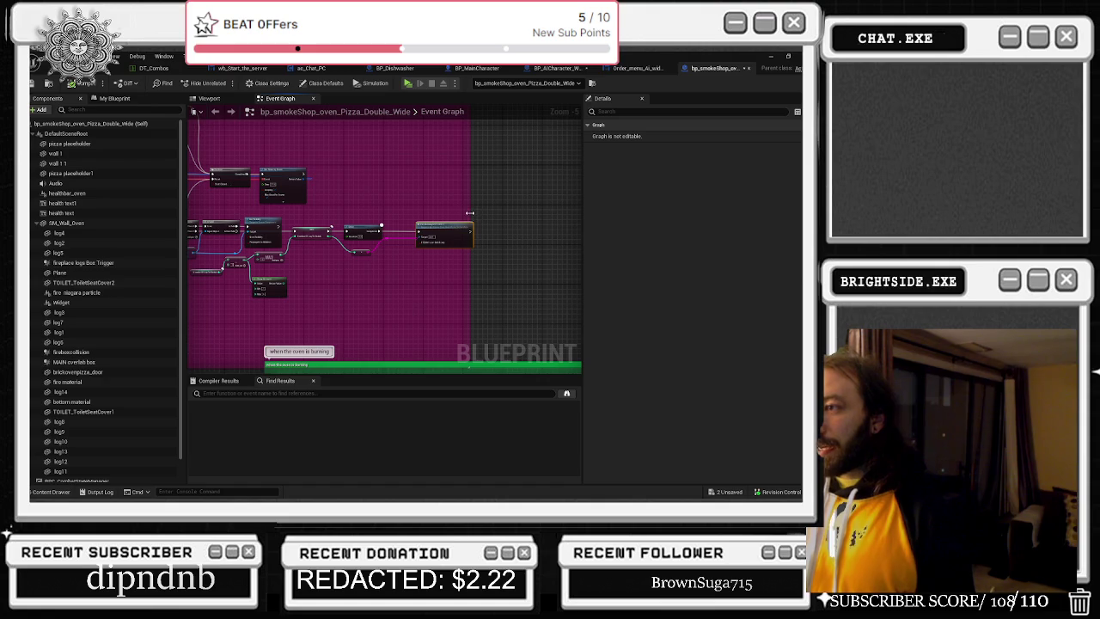
{"action": "scroll", "coordinate": [448, 229], "scroll_direction": "up", "scroll_amount": 3}
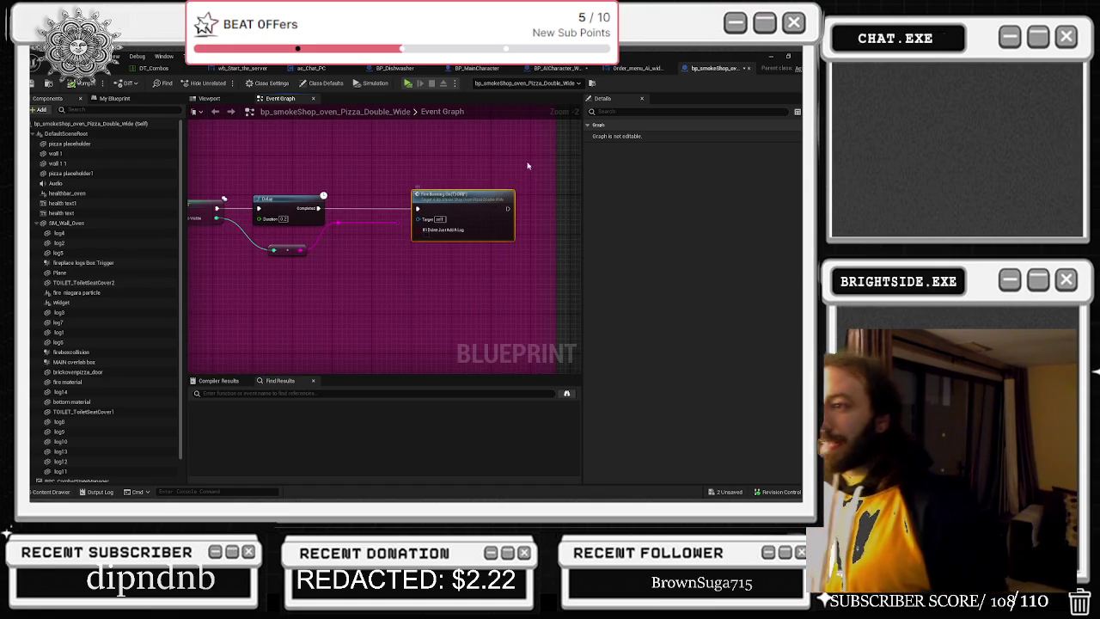
{"action": "scroll", "coordinate": [485, 174], "scroll_direction": "down", "scroll_amount": 2}
{"action": "left_click", "coordinate": [347, 227]}
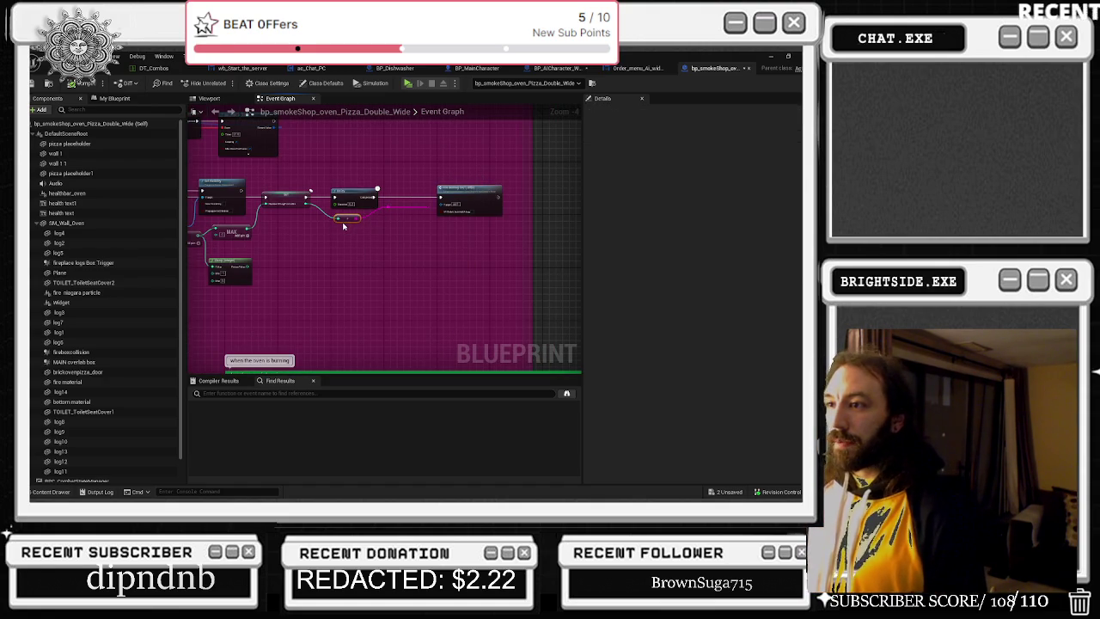
{"action": "scroll", "coordinate": [344, 228], "scroll_direction": "down", "scroll_amount": 1}
{"action": "scroll", "coordinate": [391, 235], "scroll_direction": "up", "scroll_amount": 1}
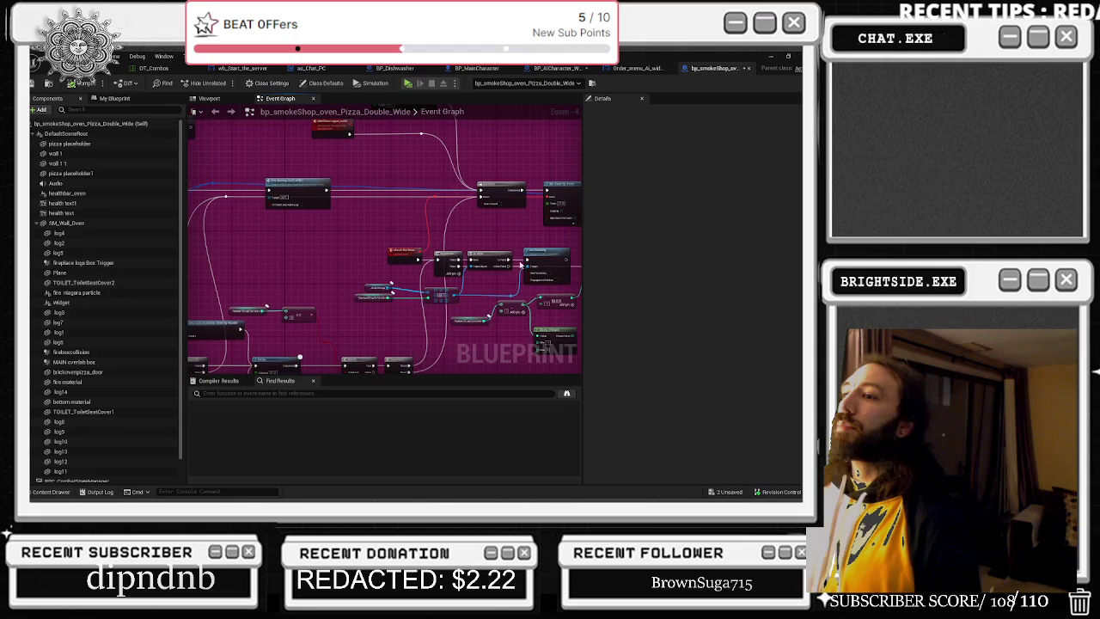
{"action": "scroll", "coordinate": [391, 232], "scroll_direction": "down", "scroll_amount": 4}
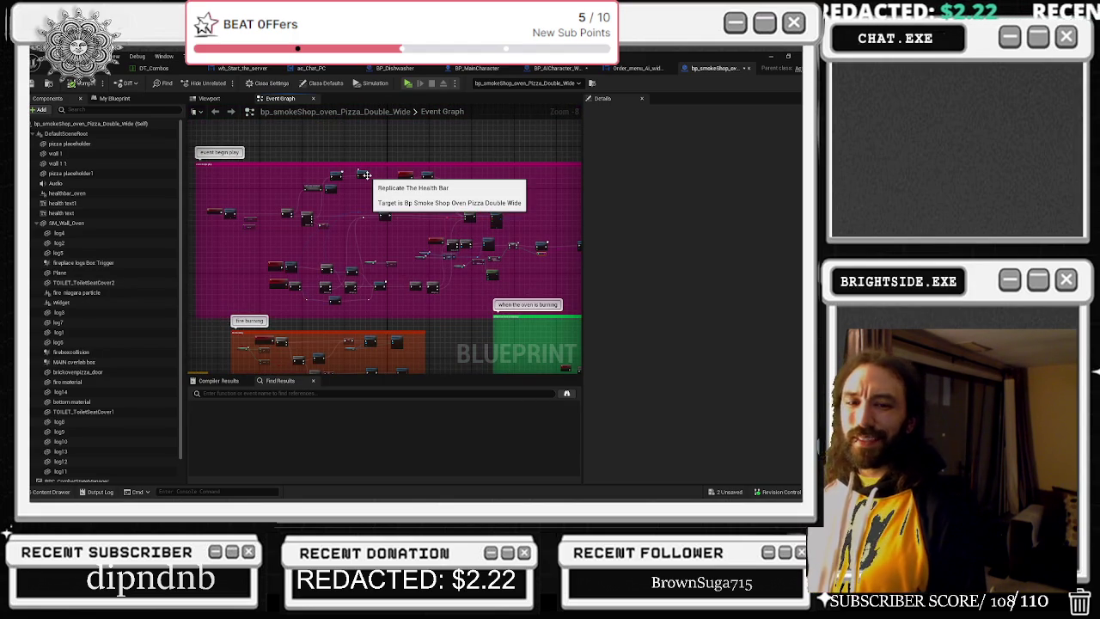
{"action": "left_click_drag", "start_coordinate": [434, 216], "coordinate": [518, 100]}
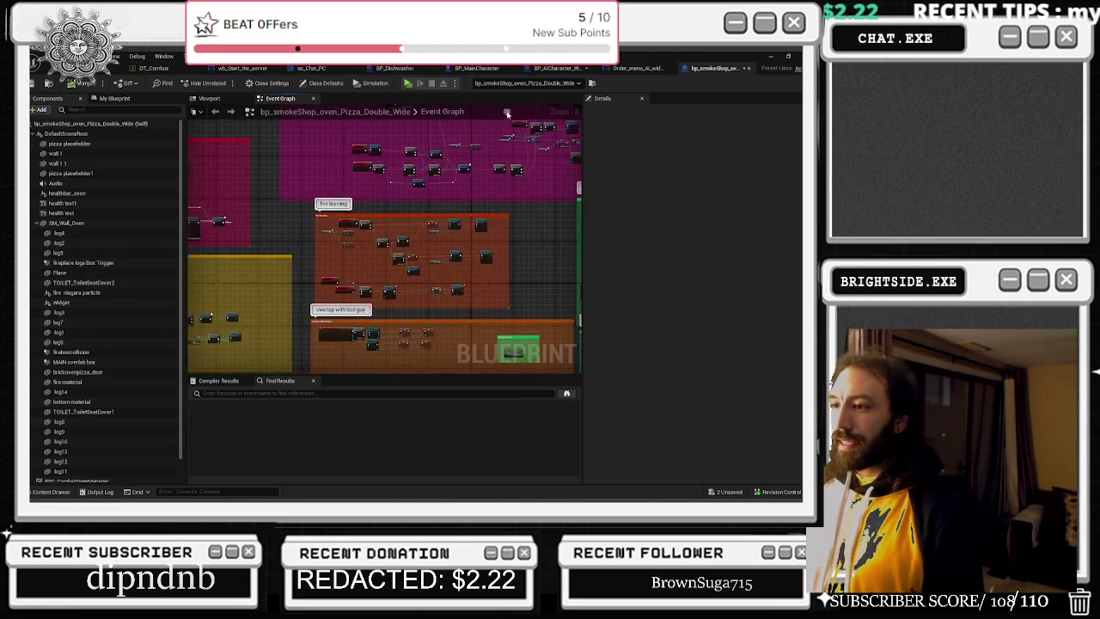
{"action": "left_click_drag", "start_coordinate": [376, 225], "coordinate": [523, 245]}
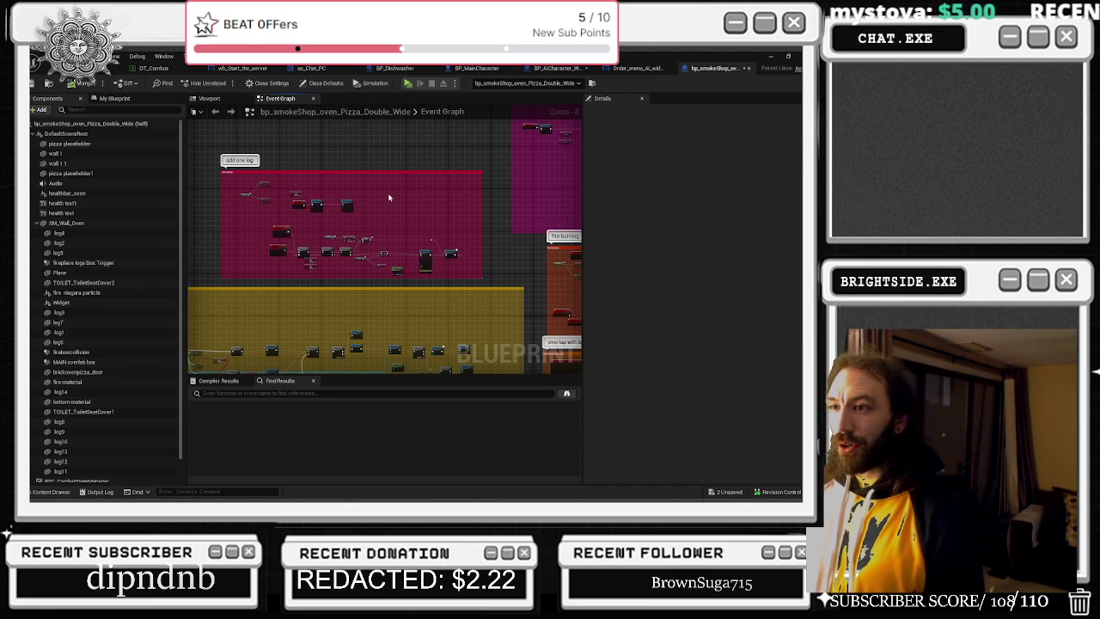
{"action": "left_click_drag", "start_coordinate": [266, 185], "coordinate": [396, 219]}
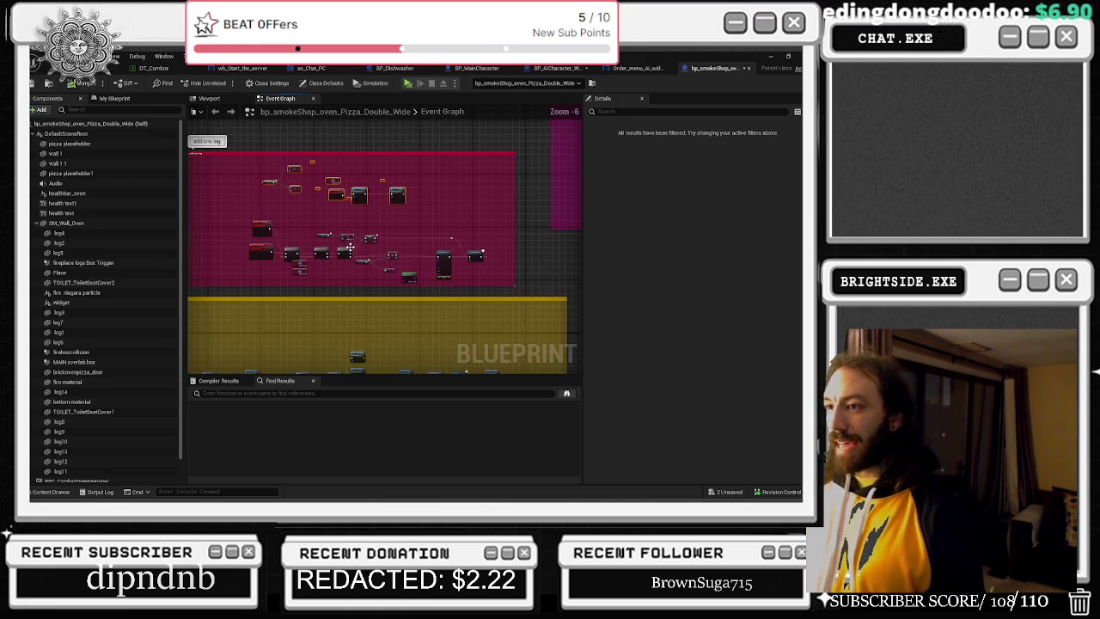
- Pan the oven graph toward the Event BeginPlay group, then switch to Order_menu_Ai_widget
{"action": "scroll", "coordinate": [344, 245], "scroll_direction": "up", "scroll_amount": 2}
{"action": "scroll", "coordinate": [387, 197], "scroll_direction": "up", "scroll_amount": 2}
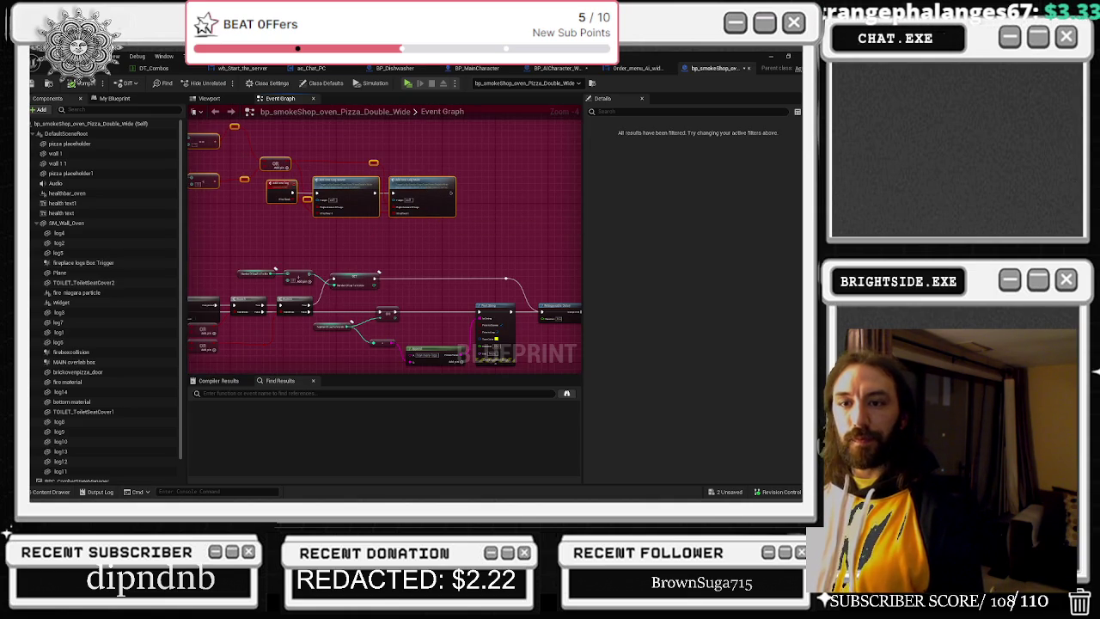
{"action": "scroll", "coordinate": [383, 230], "scroll_direction": "down", "scroll_amount": 5}
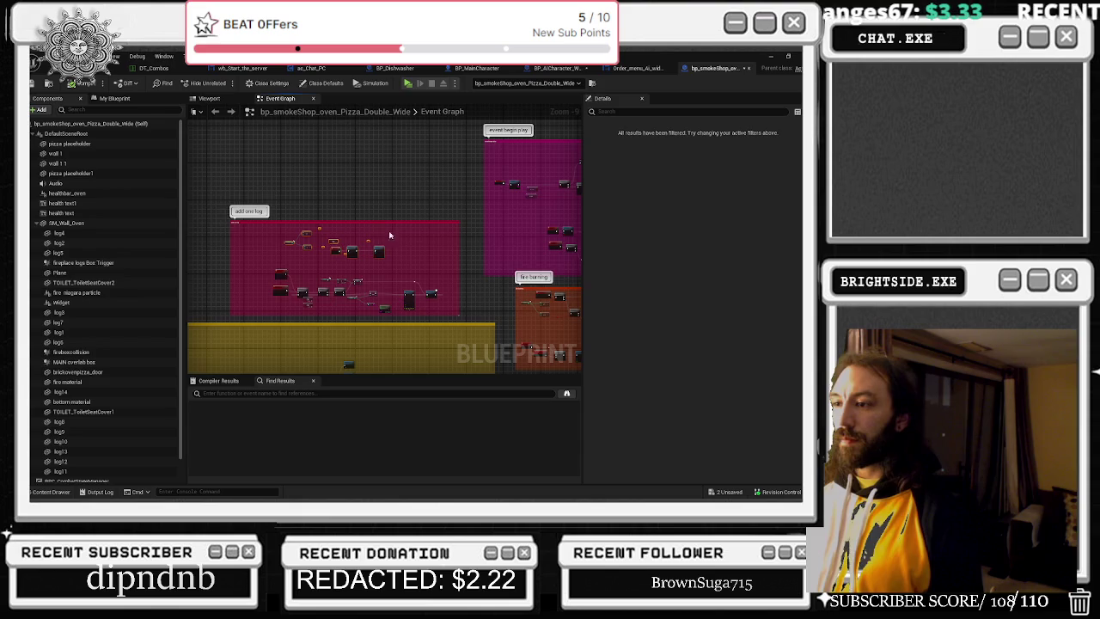
{"action": "mouse_move", "coordinate": [396, 281]}
{"action": "left_mouse_down"}
{"action": "mouse_move", "coordinate": [509, 234]}
{"action": "mouse_move", "coordinate": [233, 284]}
{"action": "mouse_move", "coordinate": [246, 338]}
{"action": "left_mouse_up"}
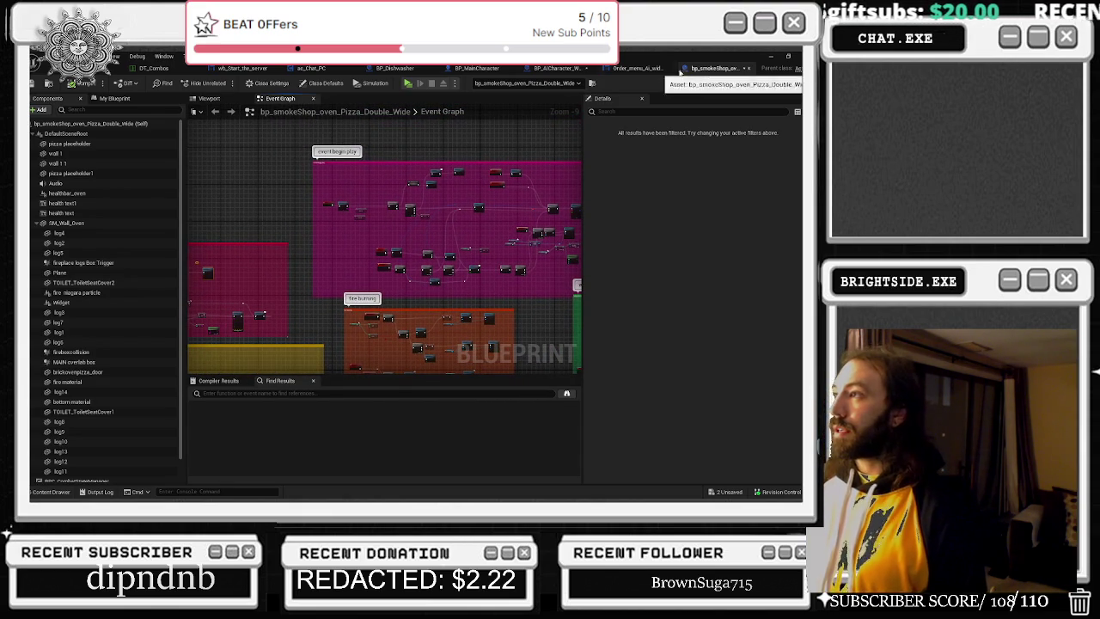
{"action": "left_click", "coordinate": [638, 68]}
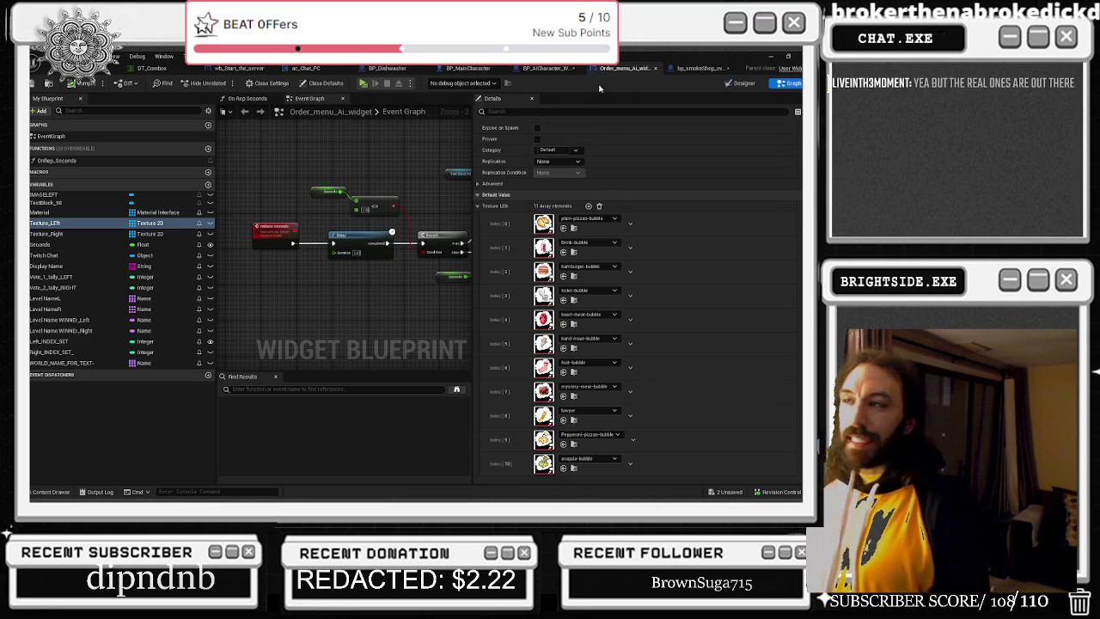
- Close the Order_menu_Ai_widget and BP_AICharacter_Worker_island blueprint tabs
{"action": "left_click", "coordinate": [654, 68]}
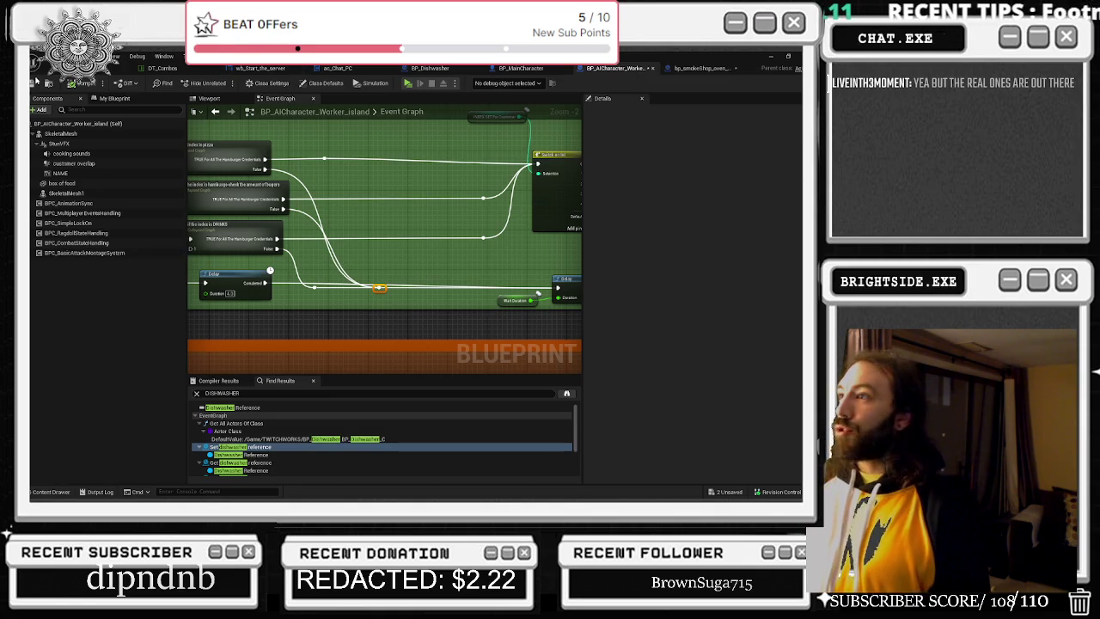
{"action": "left_click", "coordinate": [652, 68]}
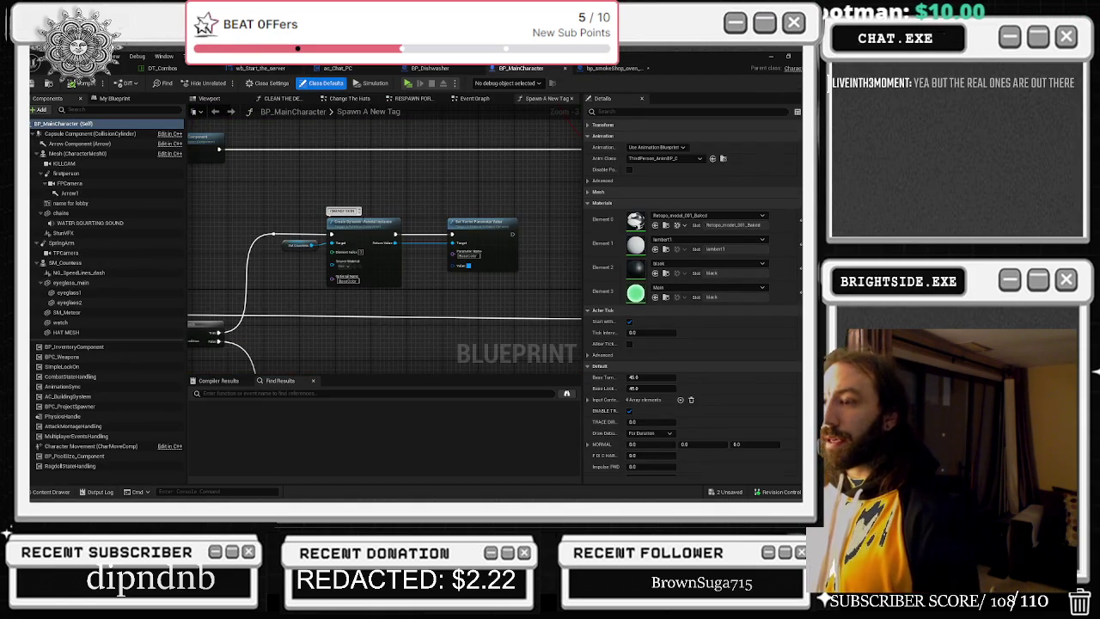
{"action": "left_click", "coordinate": [490, 232]}
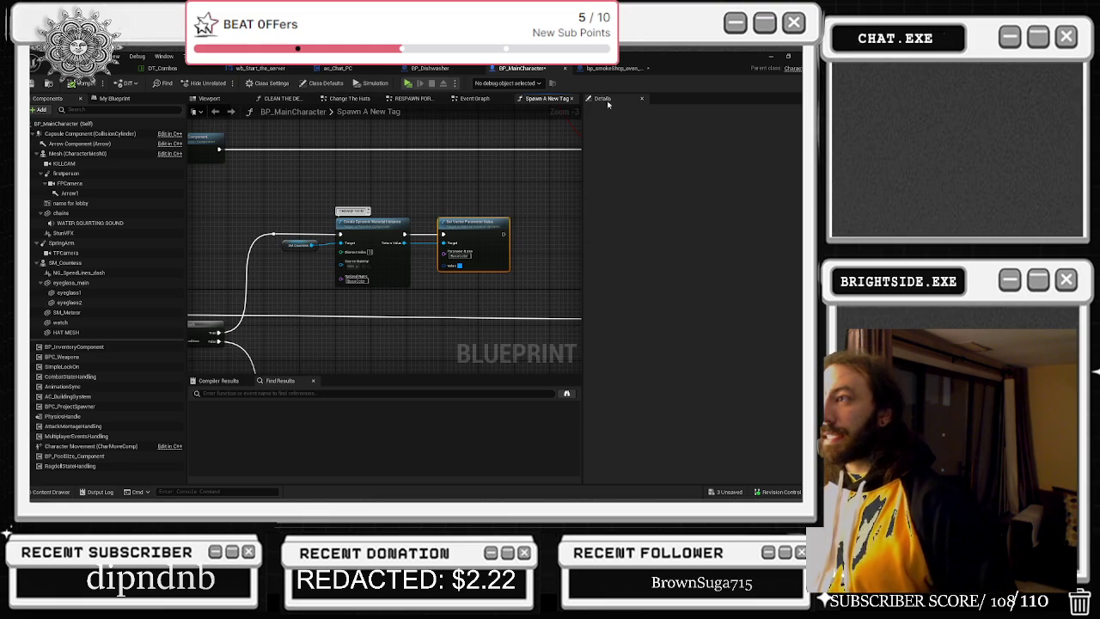
- Open bp_smokeShop_oven and dock its floating window into the main tab bar
{"action": "left_click", "coordinate": [610, 68]}
{"action": "left_click", "coordinate": [665, 71]}
{"action": "left_click_drag", "start_coordinate": [657, 86], "coordinate": [611, 68]}
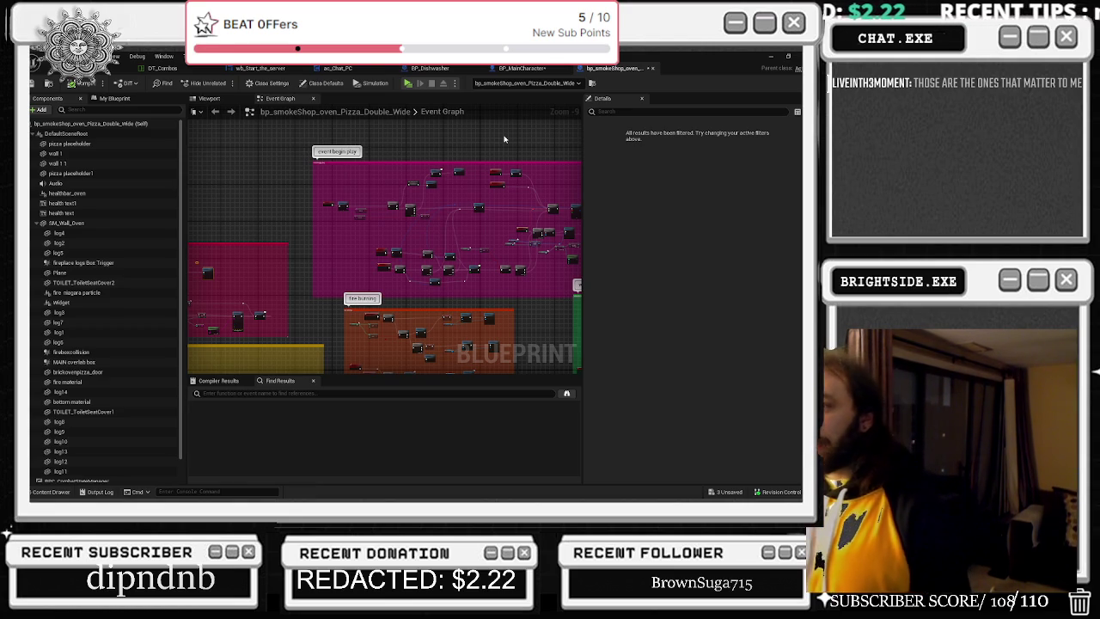
- Move the Fire Burning On/Off node and reposition the nearby reroute point
{"action": "scroll", "coordinate": [401, 199], "scroll_direction": "up", "scroll_amount": 5}
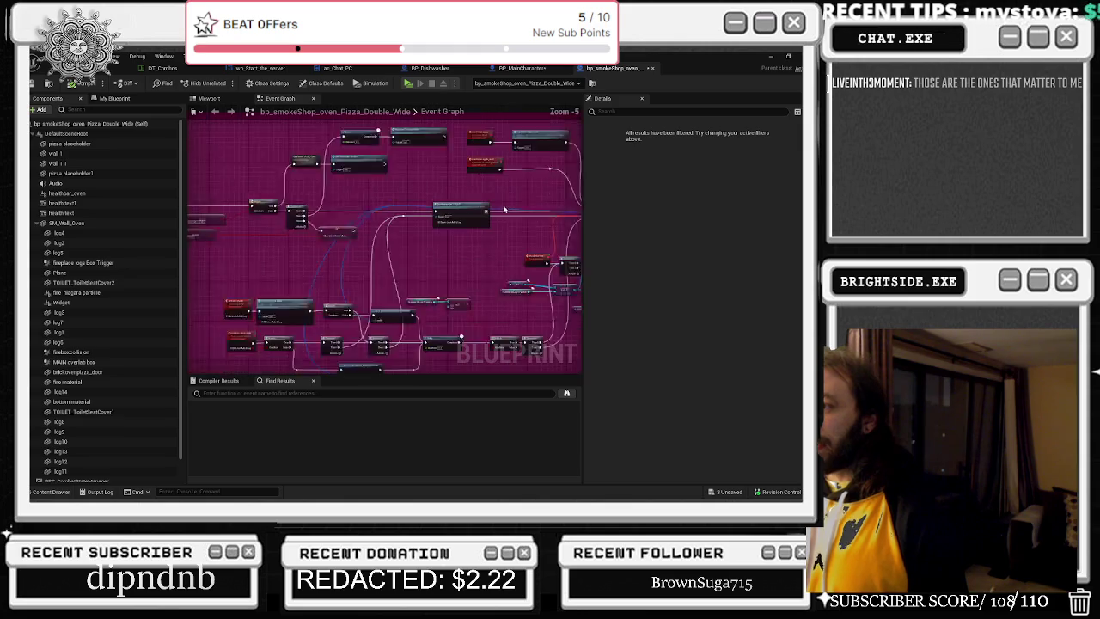
{"action": "mouse_move", "coordinate": [442, 212]}
{"action": "left_mouse_down"}
{"action": "mouse_move", "coordinate": [550, 226]}
{"action": "mouse_move", "coordinate": [523, 212]}
{"action": "mouse_move", "coordinate": [543, 235]}
{"action": "mouse_move", "coordinate": [517, 248]}
{"action": "mouse_move", "coordinate": [537, 262]}
{"action": "mouse_move", "coordinate": [448, 249]}
{"action": "left_mouse_up"}
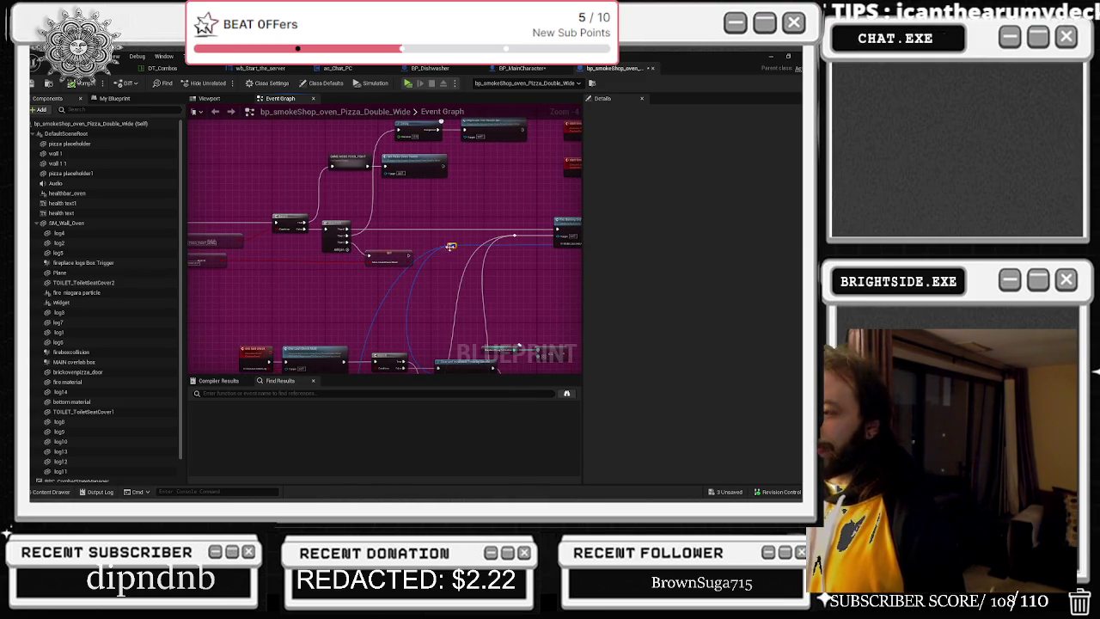
{"action": "mouse_move", "coordinate": [349, 221]}
{"action": "left_mouse_down"}
{"action": "mouse_move", "coordinate": [461, 253]}
{"action": "mouse_move", "coordinate": [399, 230]}
{"action": "left_mouse_up"}
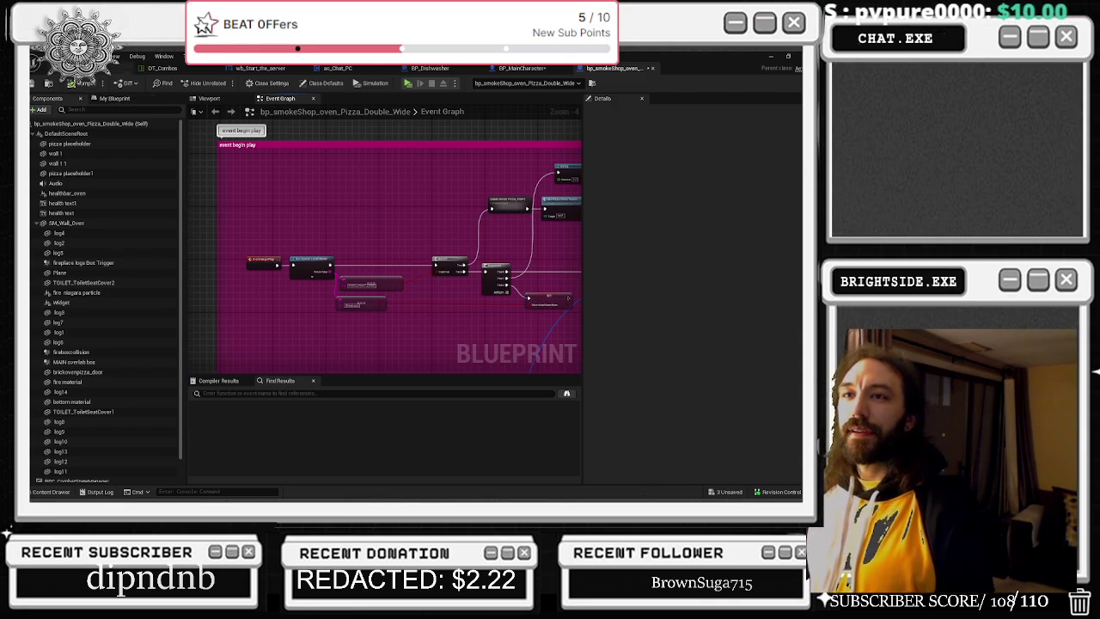
- Check the pizza oven in the level, return to its graph, and open the Content Drawer
{"action": "left_click", "coordinate": [77, 82]}
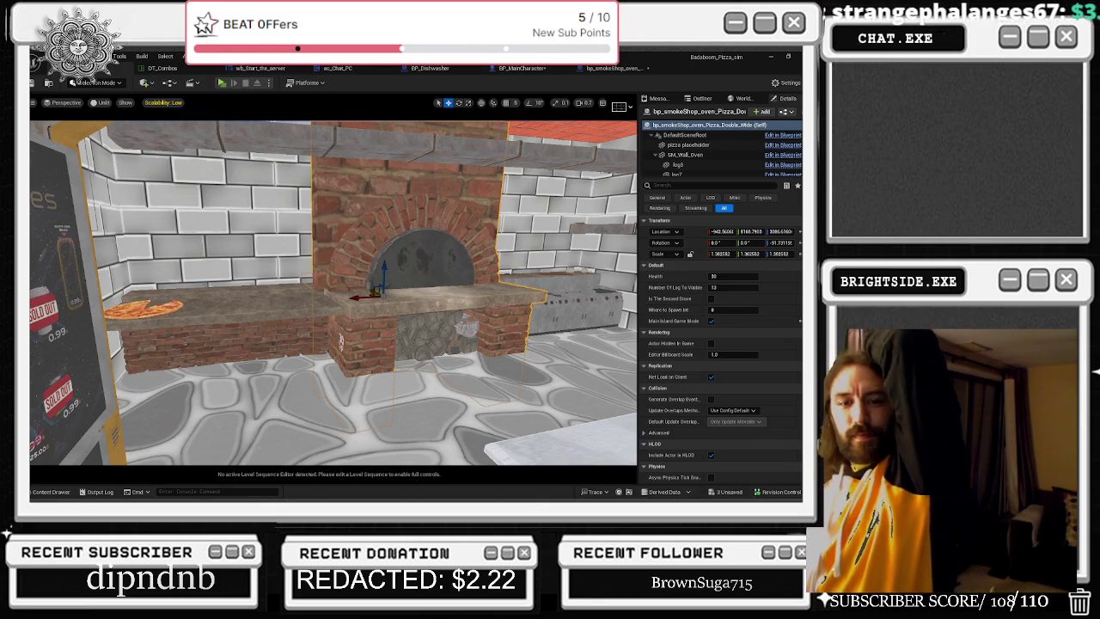
{"action": "left_click", "coordinate": [610, 68]}
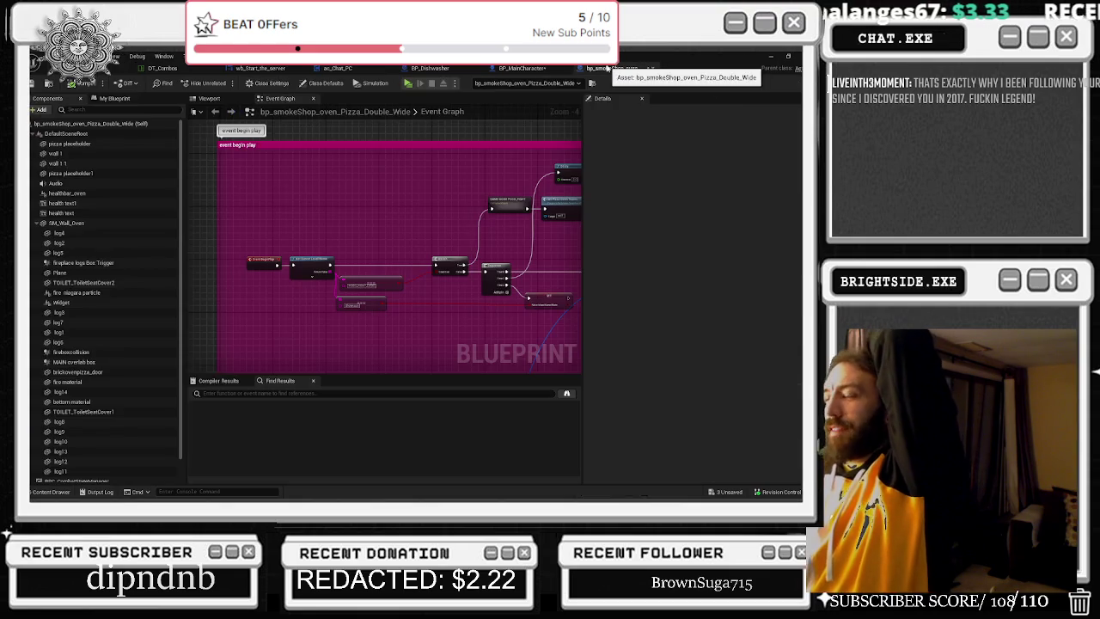
{"action": "scroll", "coordinate": [376, 204], "scroll_direction": "down", "scroll_amount": 1}
{"action": "left_click_drag", "start_coordinate": [542, 255], "coordinate": [430, 216]}
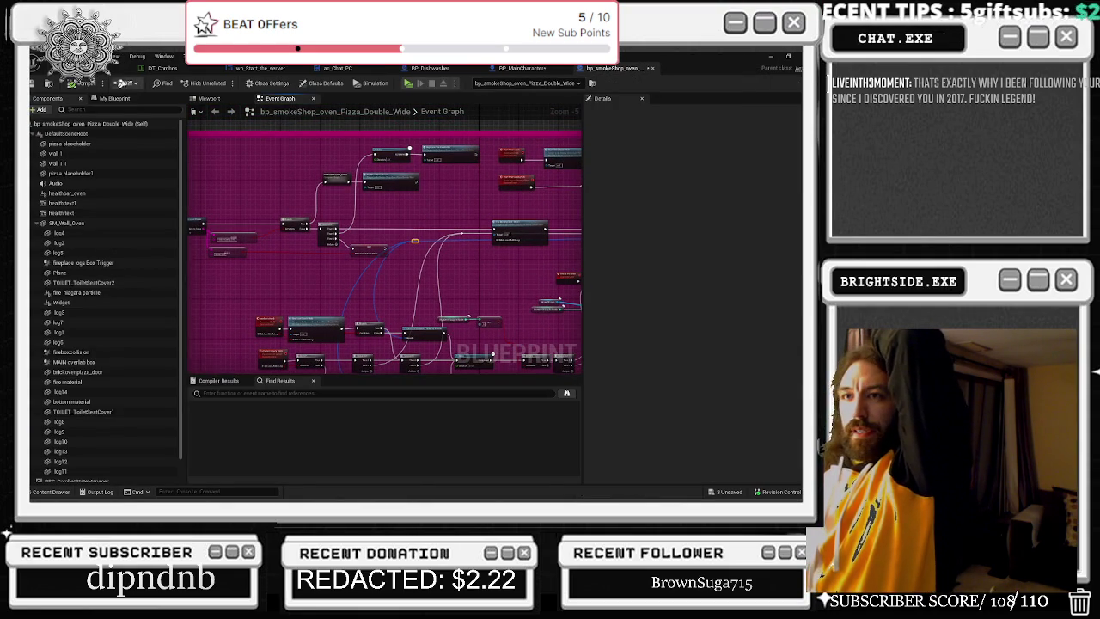
{"action": "left_click", "coordinate": [50, 492]}
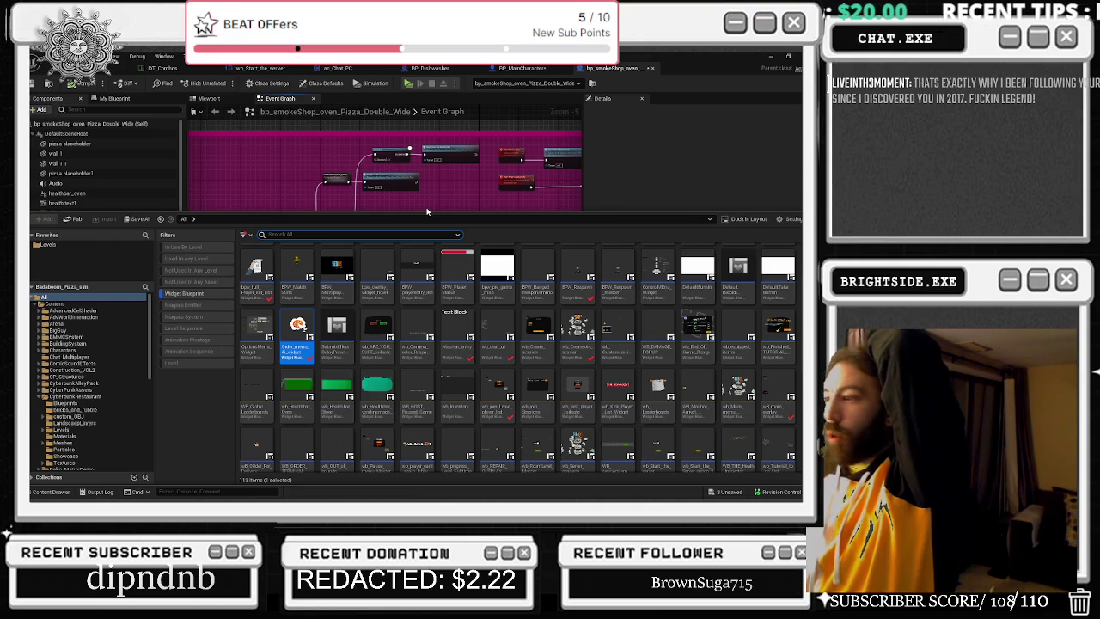
- Untick the Widget Blueprint filter and collapse the CyberpunkRestaurant folder
{"action": "scroll", "coordinate": [558, 301], "scroll_direction": "up", "scroll_amount": 2}
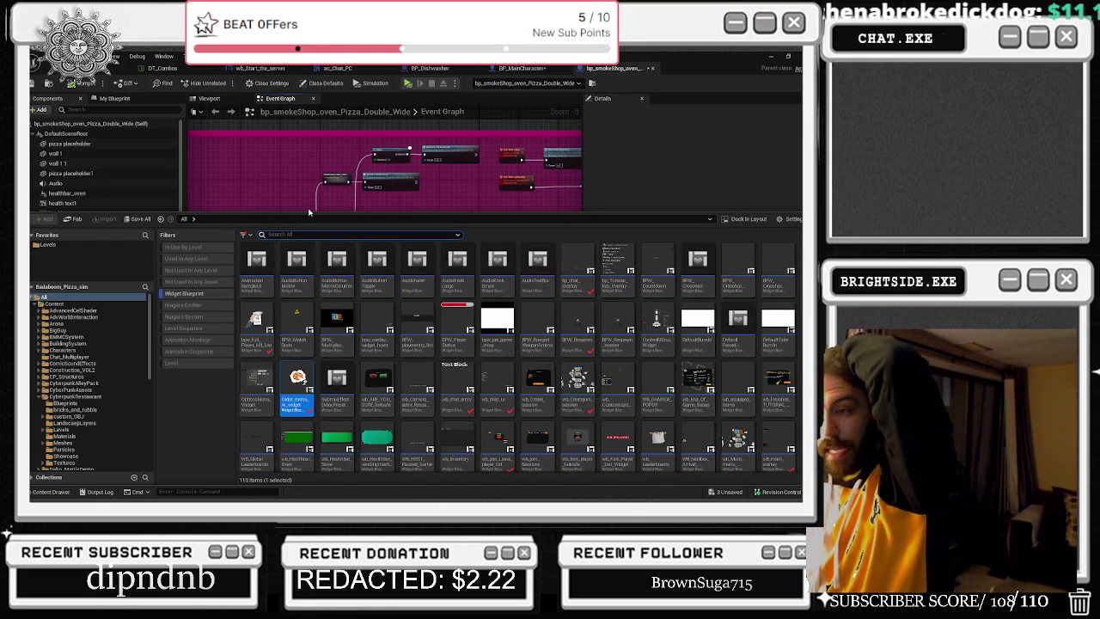
{"action": "left_click", "coordinate": [185, 293]}
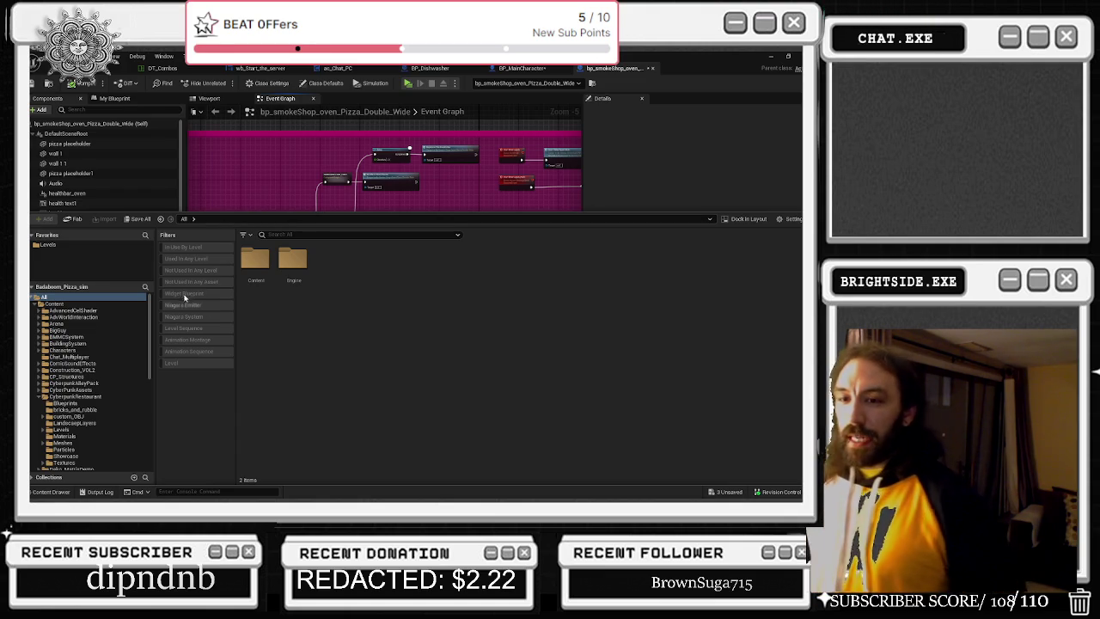
{"action": "left_click", "coordinate": [40, 396]}
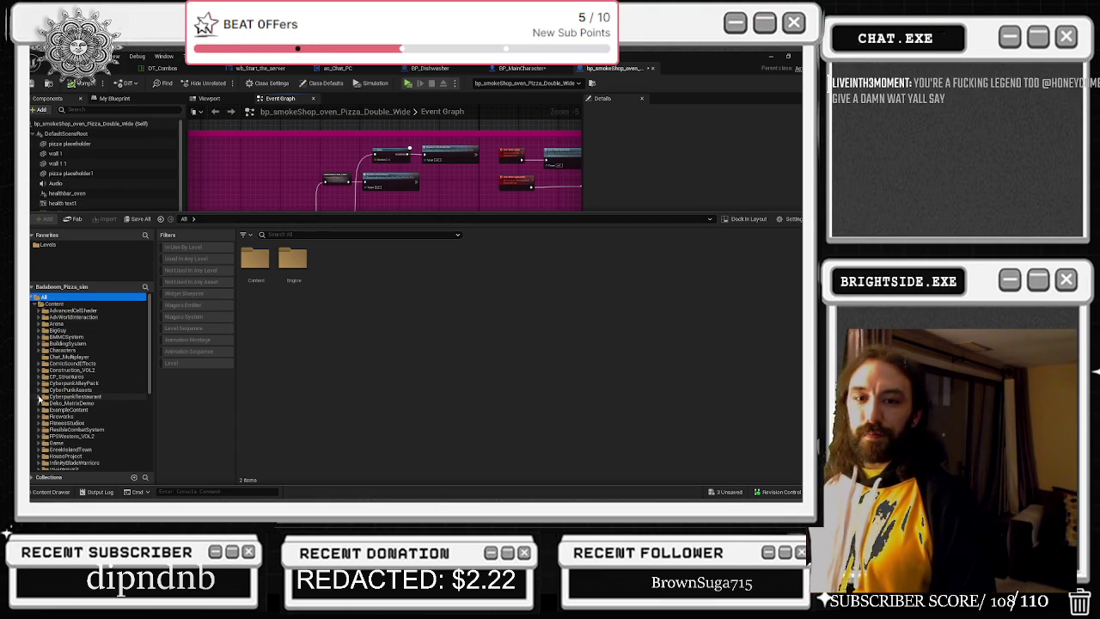
- Close the Content Drawer and nudge BP_MainCharacter's material instance and parameter nodes up-right
{"action": "left_click", "coordinate": [52, 491]}
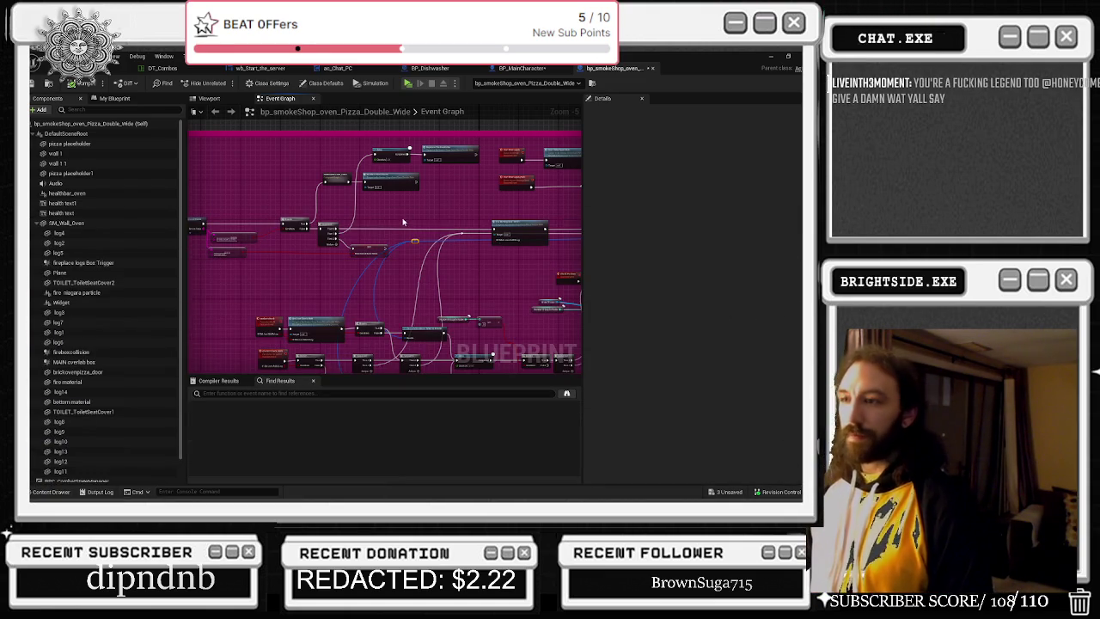
{"action": "left_click", "coordinate": [531, 69]}
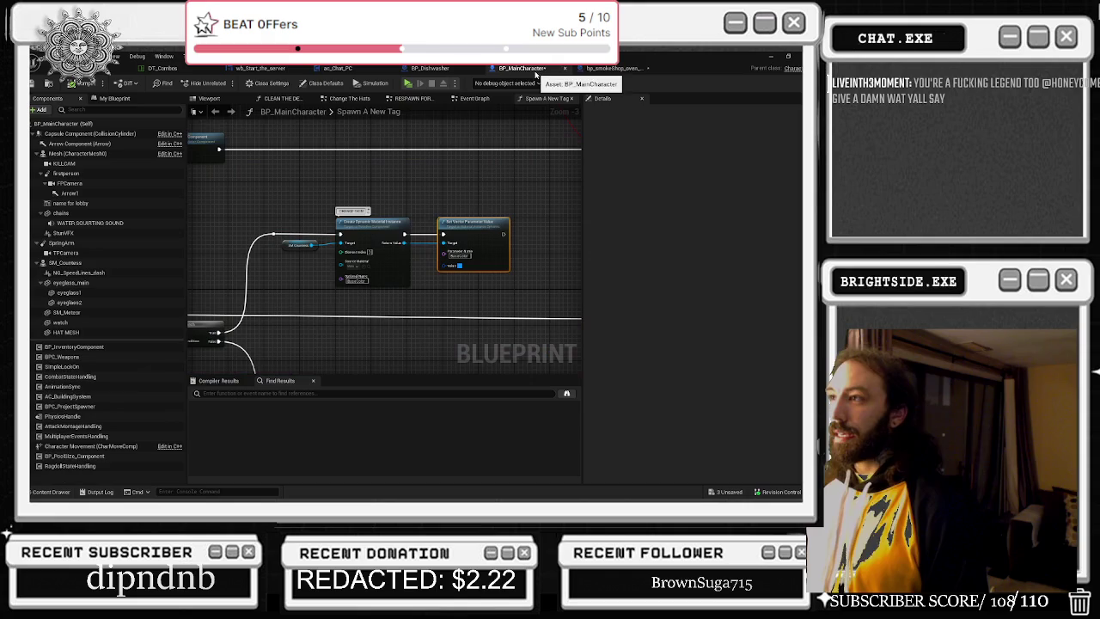
{"action": "left_click_drag", "start_coordinate": [247, 285], "coordinate": [513, 196]}
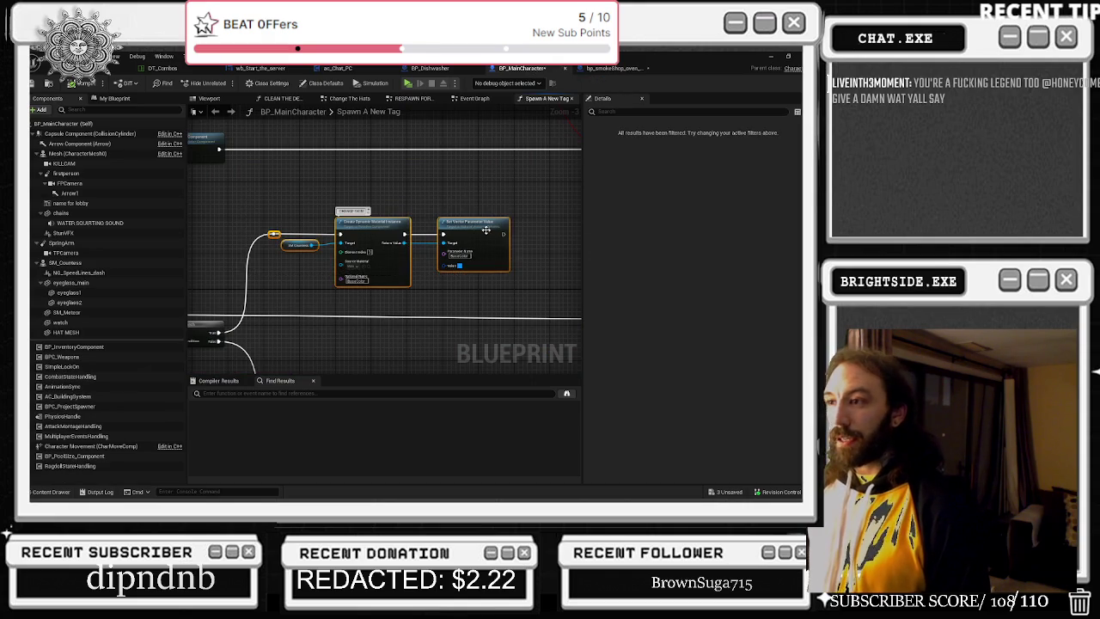
{"action": "left_click_drag", "start_coordinate": [486, 230], "coordinate": [489, 221]}
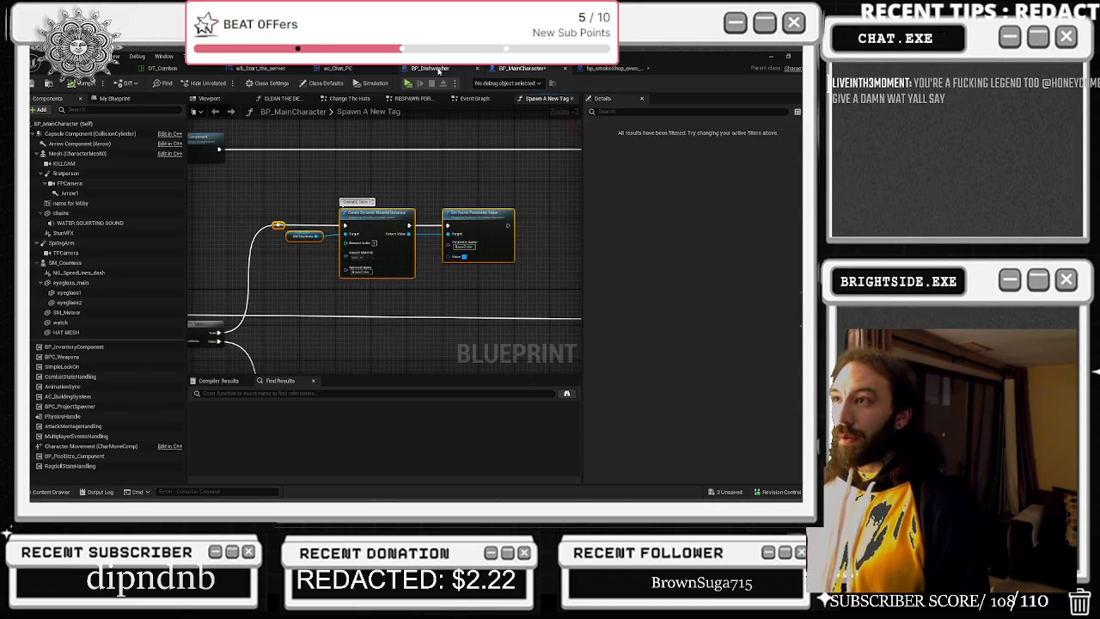
{"action": "left_click", "coordinate": [439, 70]}
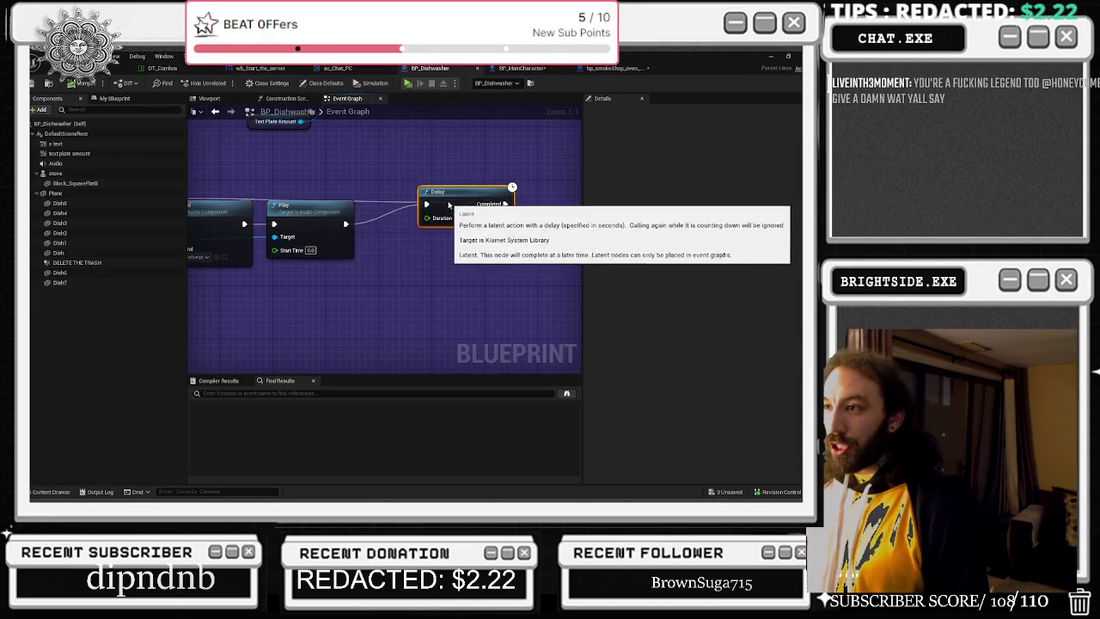
- Nudge the Delay node, shift the middle row of nodes right, and select the bottom pair
{"action": "scroll", "coordinate": [446, 208], "scroll_direction": "down", "scroll_amount": 3}
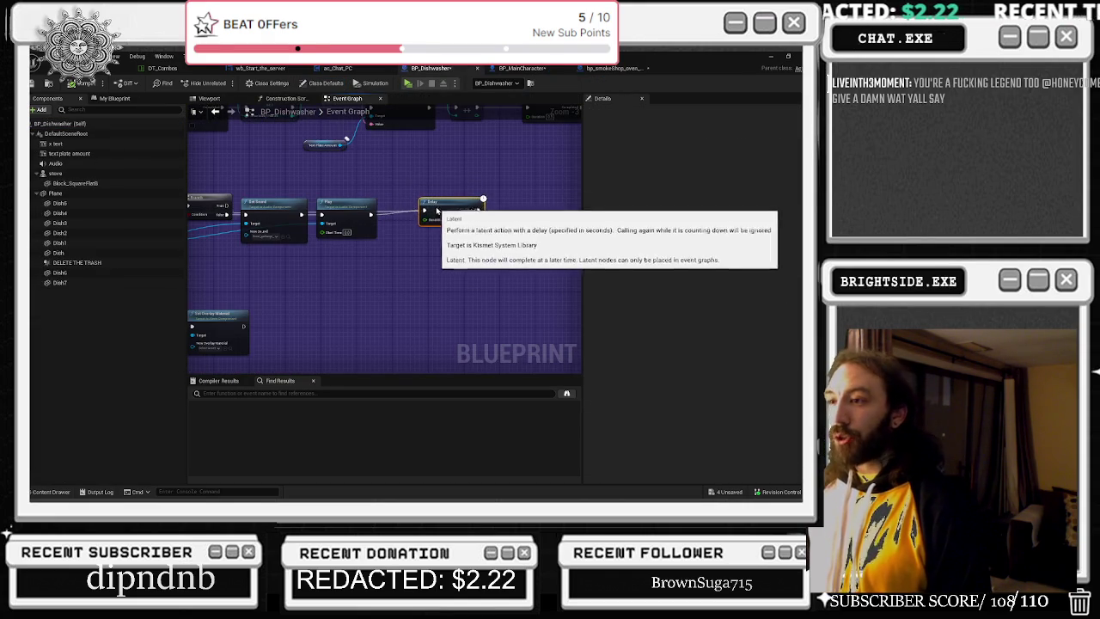
{"action": "mouse_move", "coordinate": [436, 208]}
{"action": "left_mouse_down"}
{"action": "mouse_move", "coordinate": [431, 216]}
{"action": "mouse_move", "coordinate": [482, 215]}
{"action": "left_mouse_up"}
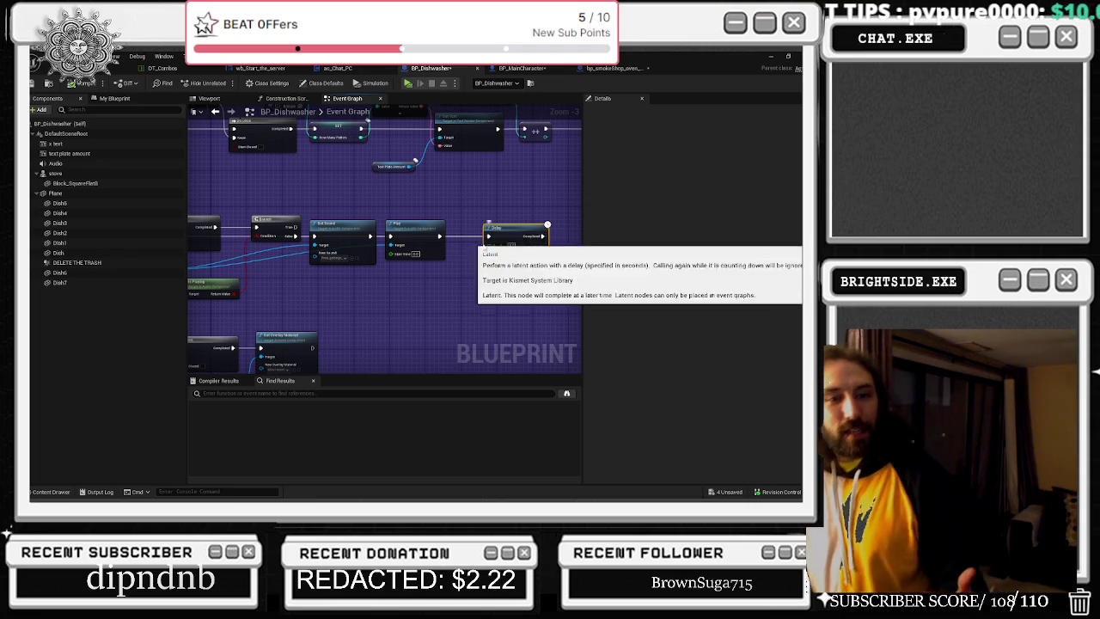
{"action": "scroll", "coordinate": [358, 175], "scroll_direction": "down", "scroll_amount": 2}
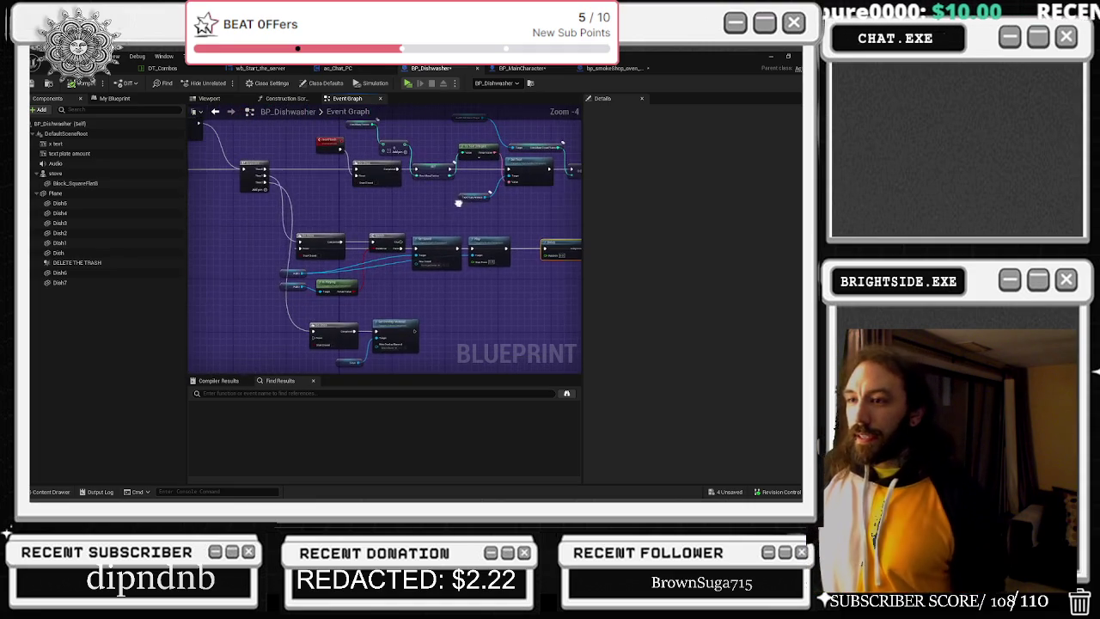
{"action": "scroll", "coordinate": [283, 209], "scroll_direction": "up", "scroll_amount": 1}
{"action": "mouse_move", "coordinate": [240, 199]}
{"action": "left_mouse_down"}
{"action": "mouse_move", "coordinate": [361, 273]}
{"action": "mouse_move", "coordinate": [499, 275]}
{"action": "left_mouse_up"}
{"action": "left_click_drag", "start_coordinate": [491, 231], "coordinate": [502, 234]}
{"action": "left_click_drag", "start_coordinate": [331, 219], "coordinate": [375, 232]}
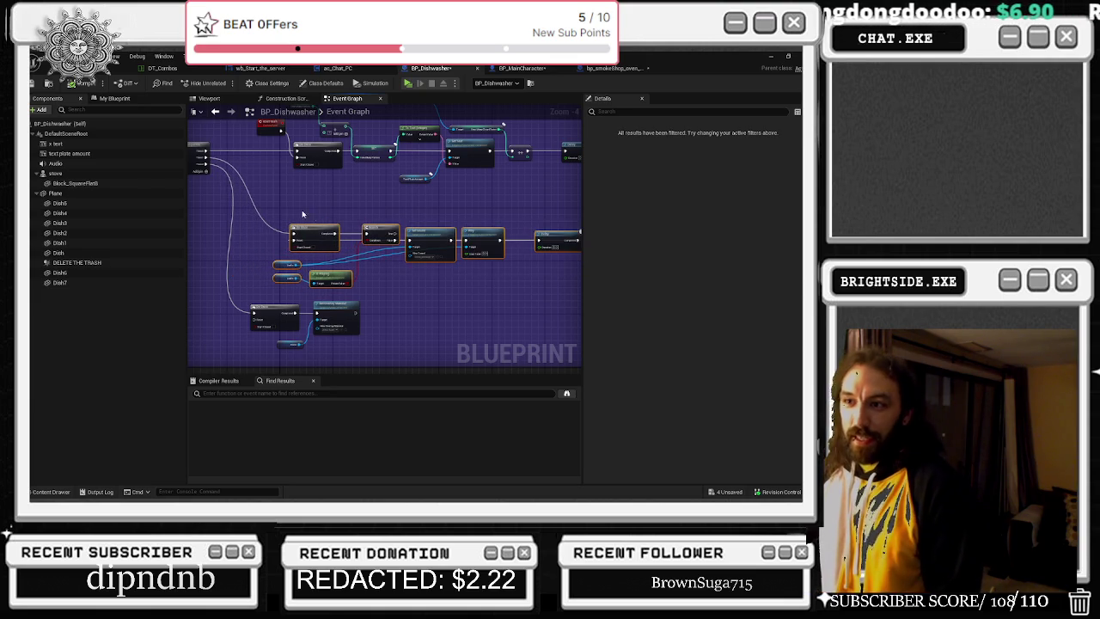
{"action": "left_click_drag", "start_coordinate": [228, 307], "coordinate": [390, 353]}
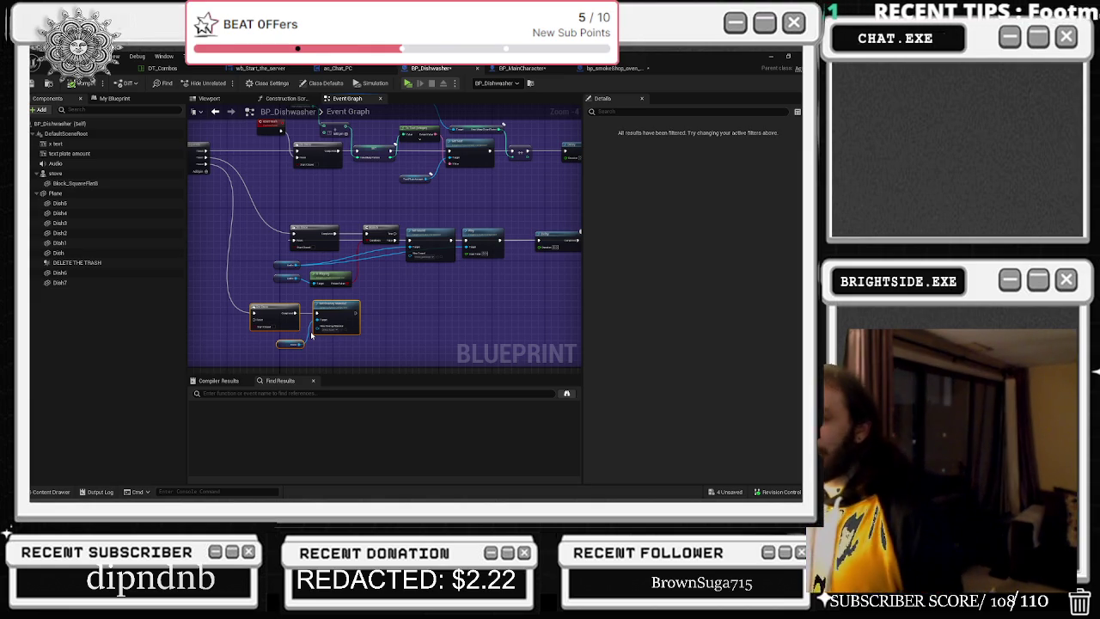
- Stretch the comment box down over the lower nodes and select the Do Once, Branch, Set Sound, Play nodes
{"action": "scroll", "coordinate": [337, 283], "scroll_direction": "down", "scroll_amount": 4}
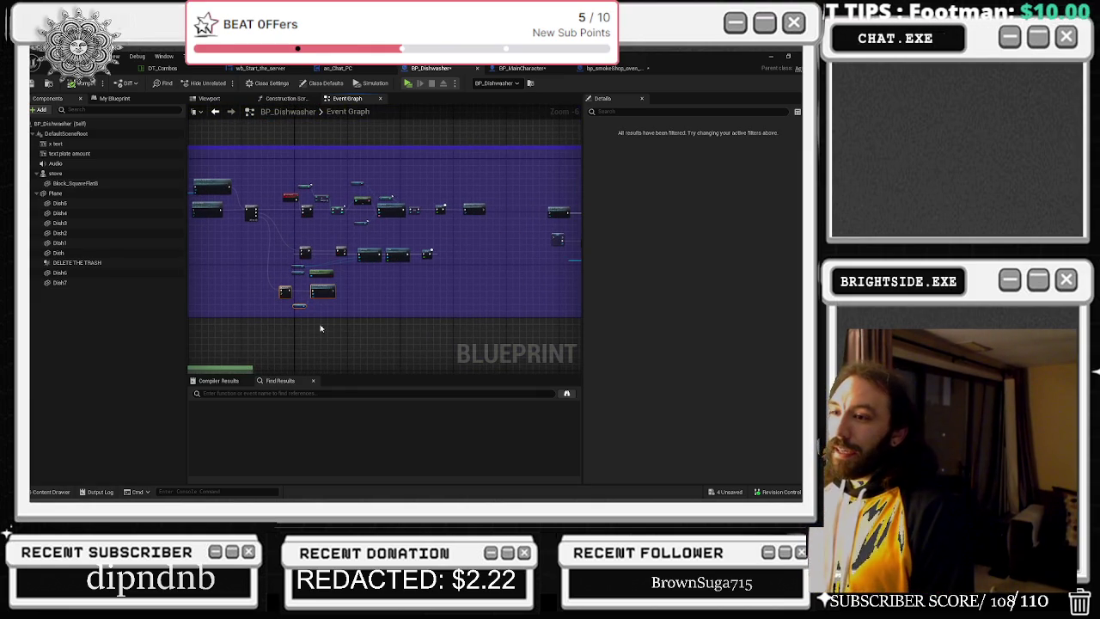
{"action": "left_click", "coordinate": [314, 318]}
{"action": "mouse_move", "coordinate": [315, 320]}
{"action": "left_mouse_down"}
{"action": "mouse_move", "coordinate": [316, 335]}
{"action": "mouse_move", "coordinate": [267, 283]}
{"action": "left_mouse_up"}
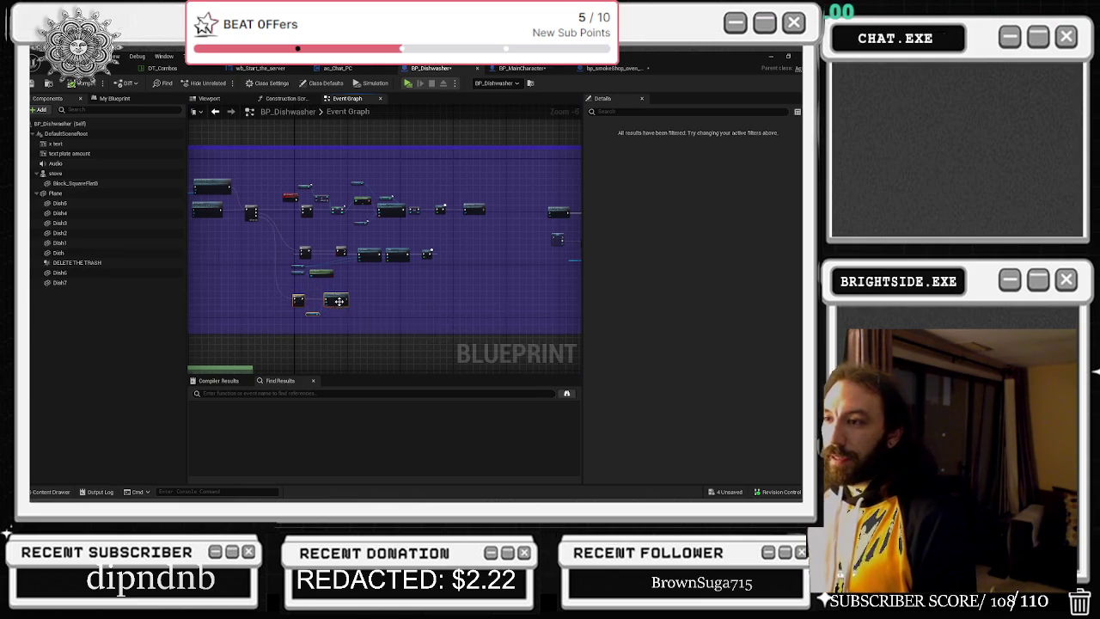
{"action": "scroll", "coordinate": [320, 293], "scroll_direction": "up", "scroll_amount": 3}
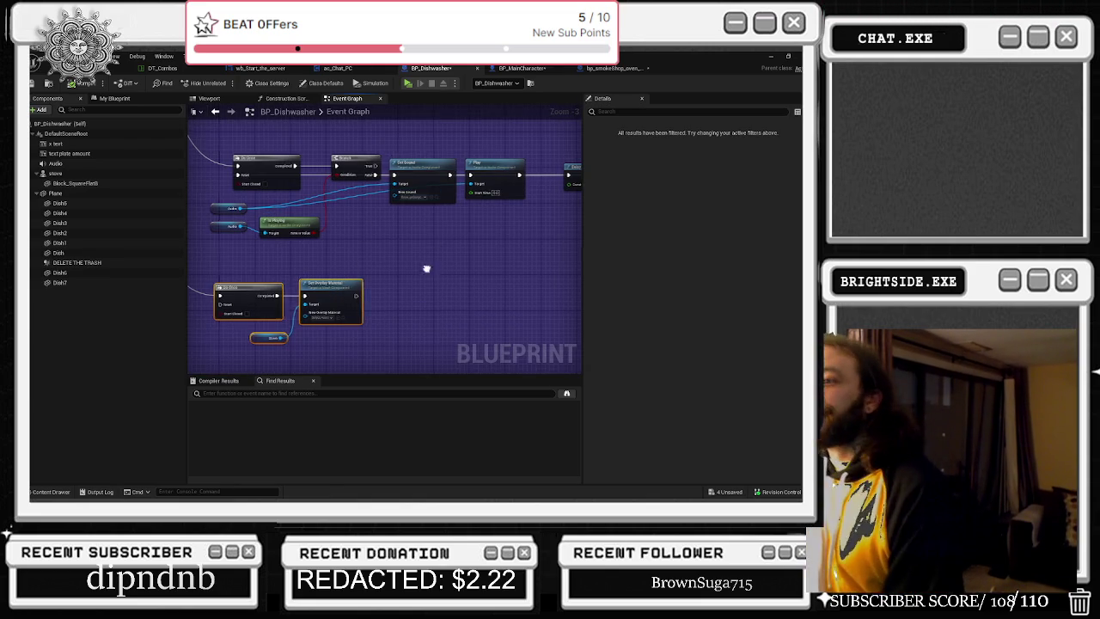
{"action": "left_click_drag", "start_coordinate": [425, 268], "coordinate": [471, 289]}
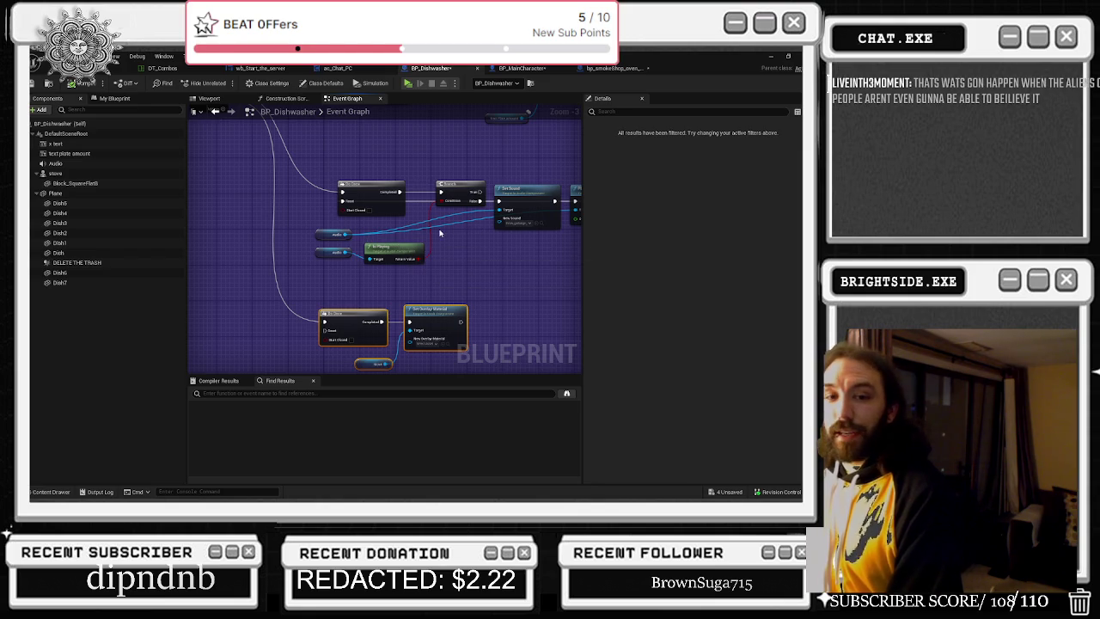
{"action": "mouse_move", "coordinate": [509, 229]}
{"action": "left_mouse_down"}
{"action": "mouse_move", "coordinate": [235, 232]}
{"action": "mouse_move", "coordinate": [420, 166]}
{"action": "mouse_move", "coordinate": [312, 200]}
{"action": "mouse_move", "coordinate": [507, 236]}
{"action": "left_mouse_up"}
{"action": "left_click_drag", "start_coordinate": [530, 199], "coordinate": [478, 198]}
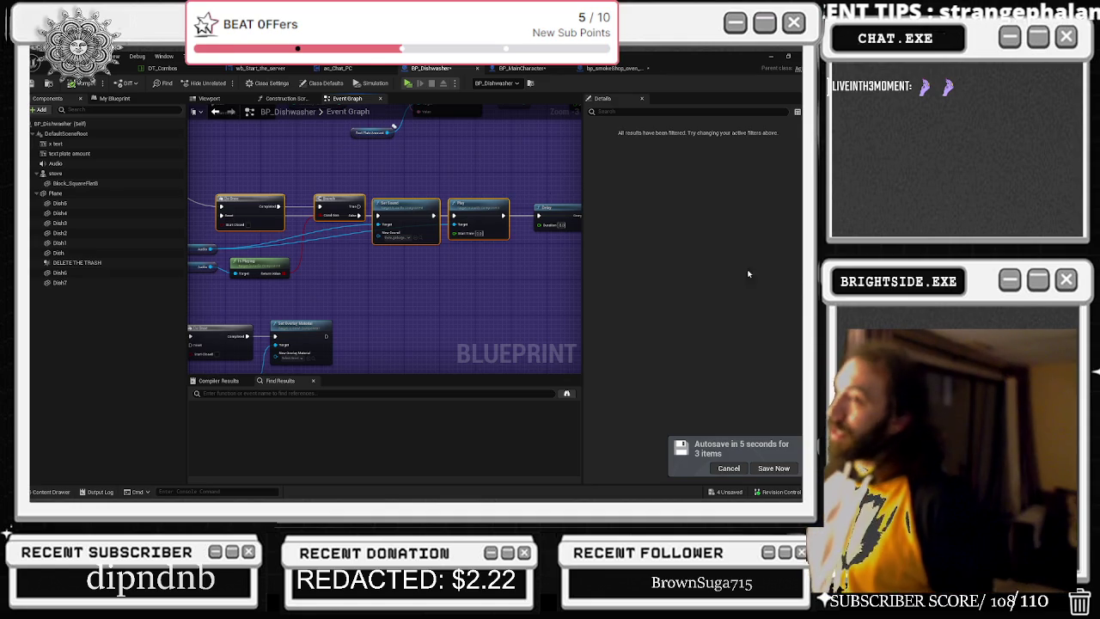
- Postpone the autosave and pan to the Set Overlay Material node, zooming back in
{"action": "left_click", "coordinate": [743, 471]}
{"action": "left_click_drag", "start_coordinate": [326, 298], "coordinate": [415, 258]}
{"action": "left_click_drag", "start_coordinate": [412, 344], "coordinate": [405, 238]}
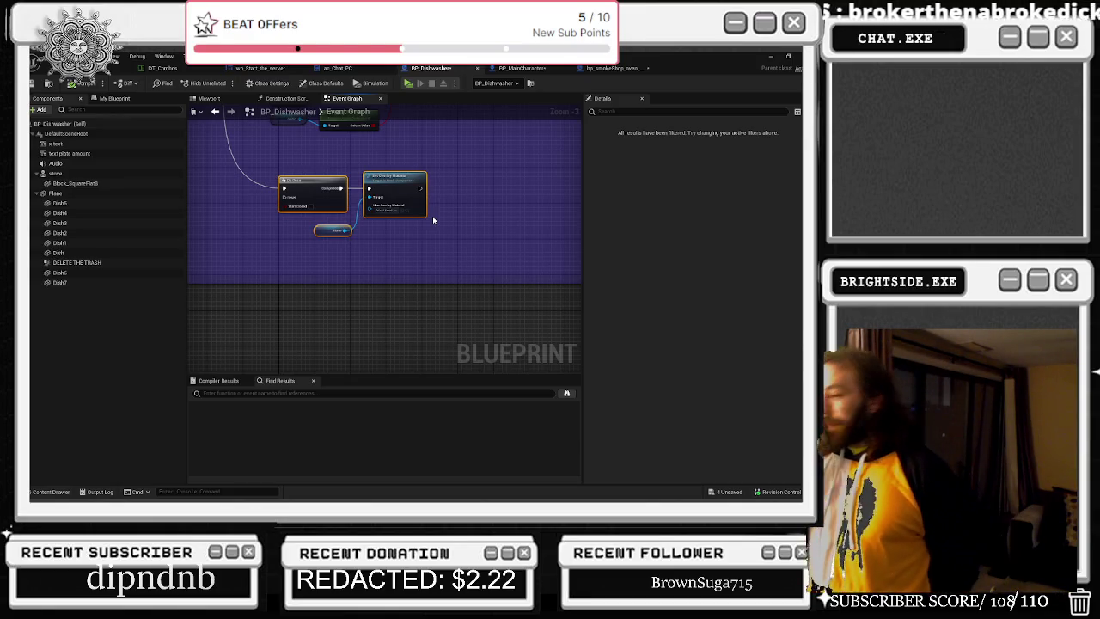
{"action": "scroll", "coordinate": [433, 187], "scroll_direction": "down", "scroll_amount": 1}
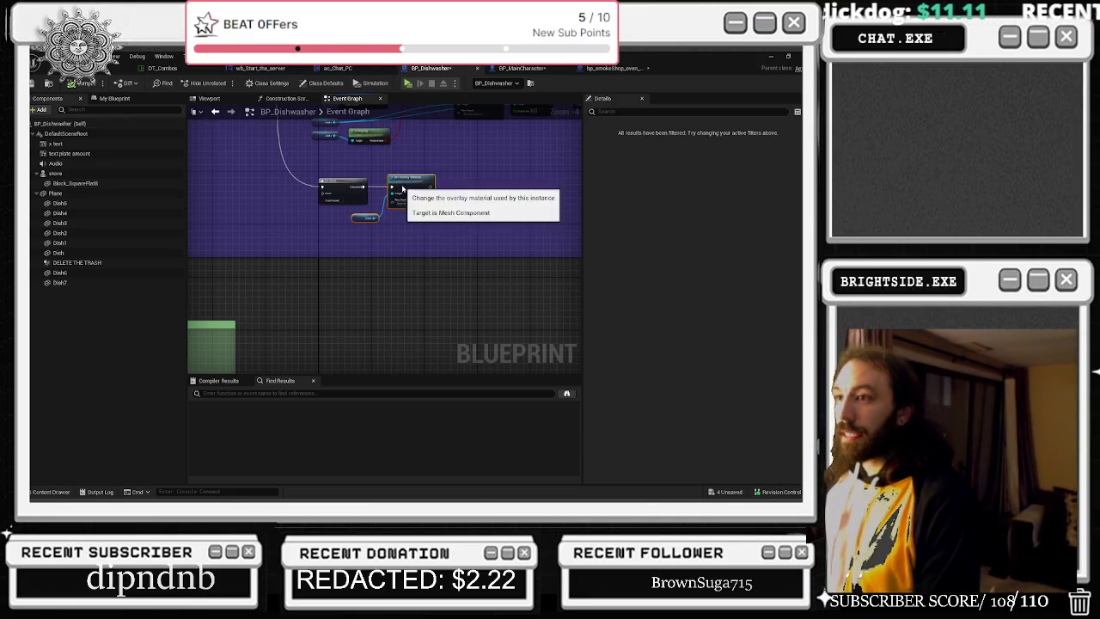
{"action": "left_click_drag", "start_coordinate": [416, 171], "coordinate": [423, 218]}
{"action": "scroll", "coordinate": [414, 210], "scroll_direction": "up", "scroll_amount": 1}
{"action": "scroll", "coordinate": [408, 207], "scroll_direction": "up", "scroll_amount": 1}
- Add a second reroute knot on the Audio wire, reposition both knots, and shift the Audio getter right
{"action": "mouse_move", "coordinate": [418, 183]}
{"action": "left_mouse_down"}
{"action": "mouse_move", "coordinate": [420, 223]}
{"action": "mouse_move", "coordinate": [429, 211]}
{"action": "left_mouse_up"}
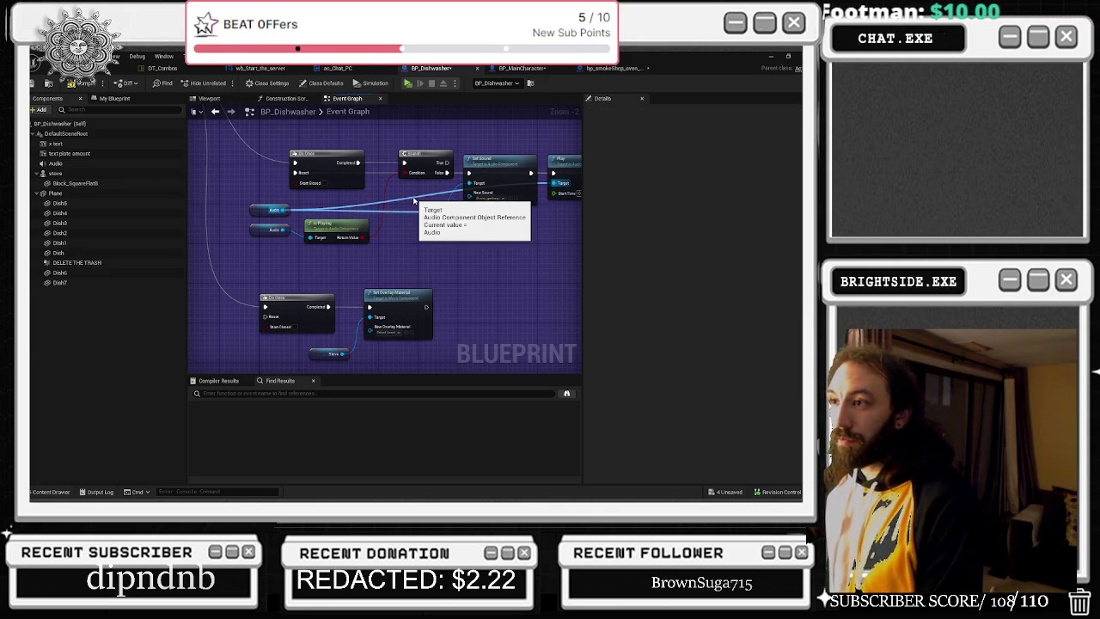
{"action": "double_click", "coordinate": [406, 192]}
{"action": "left_click_drag", "start_coordinate": [405, 192], "coordinate": [390, 186]}
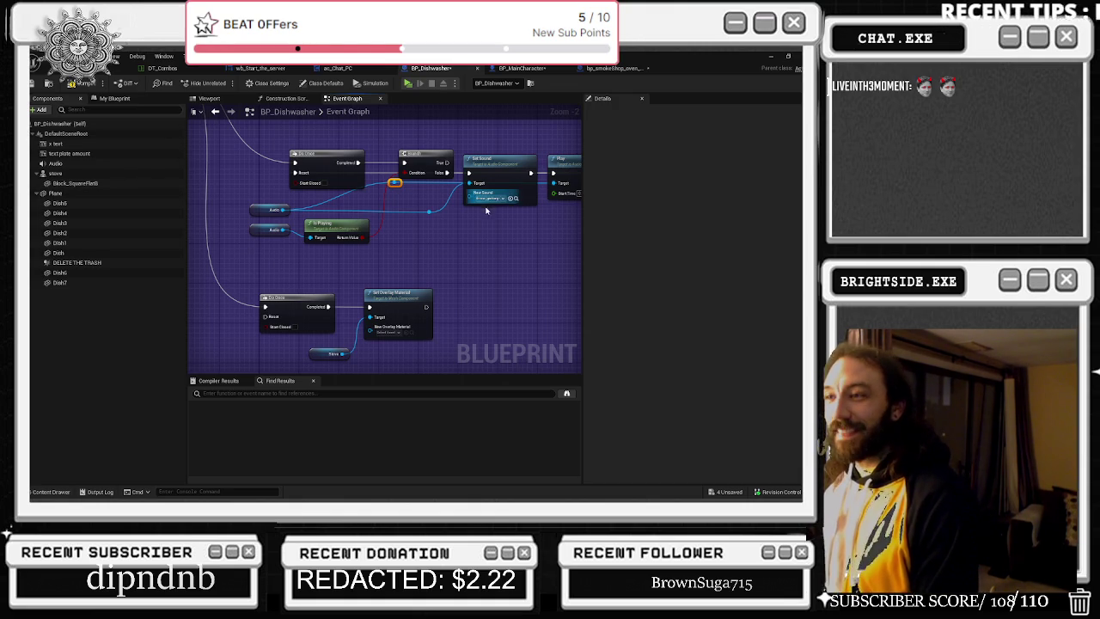
{"action": "left_click_drag", "start_coordinate": [473, 222], "coordinate": [396, 266]}
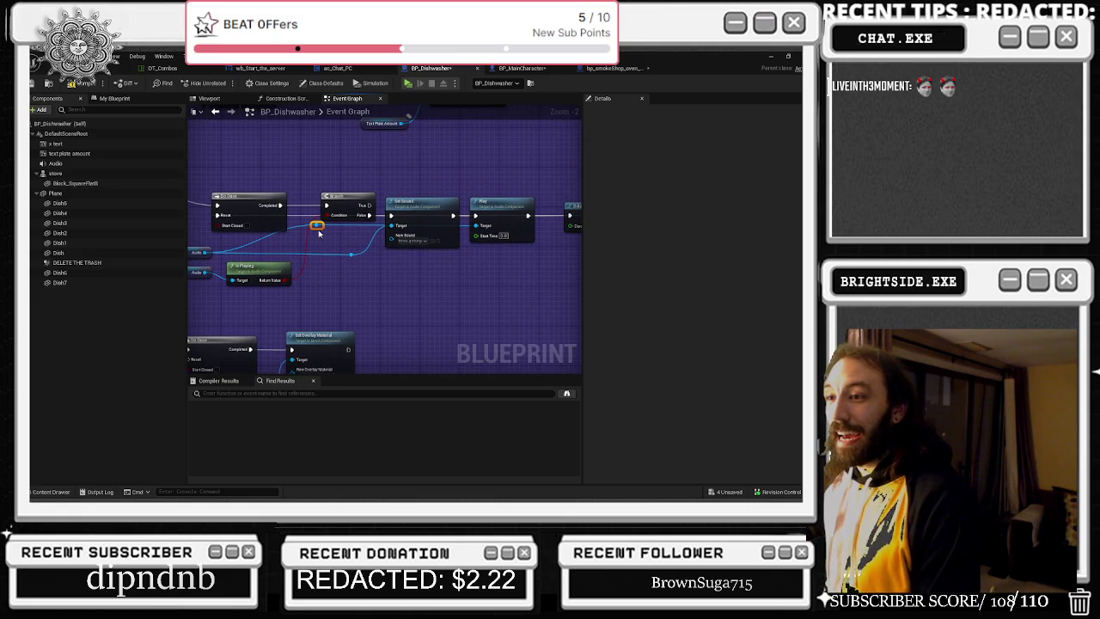
{"action": "left_click_drag", "start_coordinate": [286, 194], "coordinate": [339, 209]}
{"action": "mouse_move", "coordinate": [366, 246]}
{"action": "left_mouse_down"}
{"action": "mouse_move", "coordinate": [390, 247]}
{"action": "mouse_move", "coordinate": [362, 246]}
{"action": "left_mouse_up"}
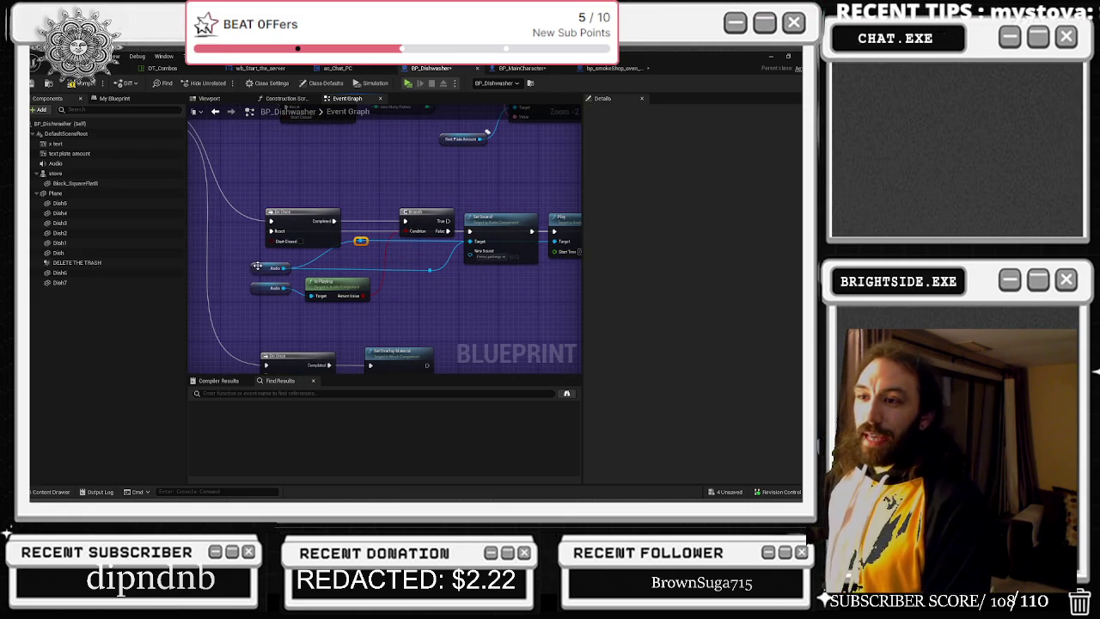
{"action": "left_click_drag", "start_coordinate": [257, 267], "coordinate": [295, 266]}
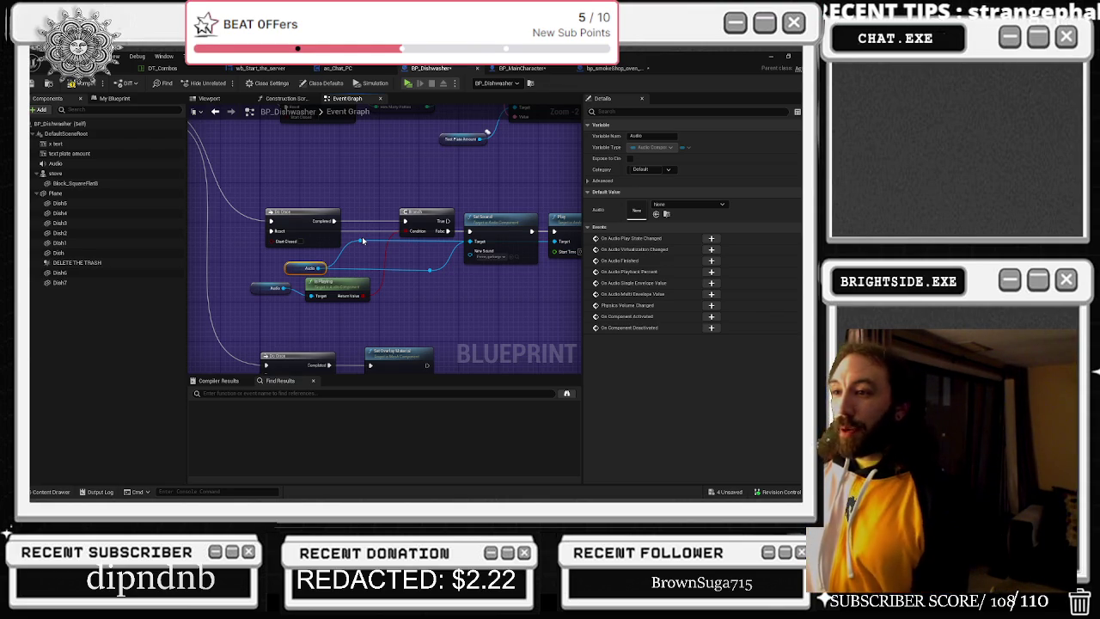
- Nudge the Audio getter right and shift the Audio and Is Playing nodes down-right
{"action": "left_click", "coordinate": [354, 240]}
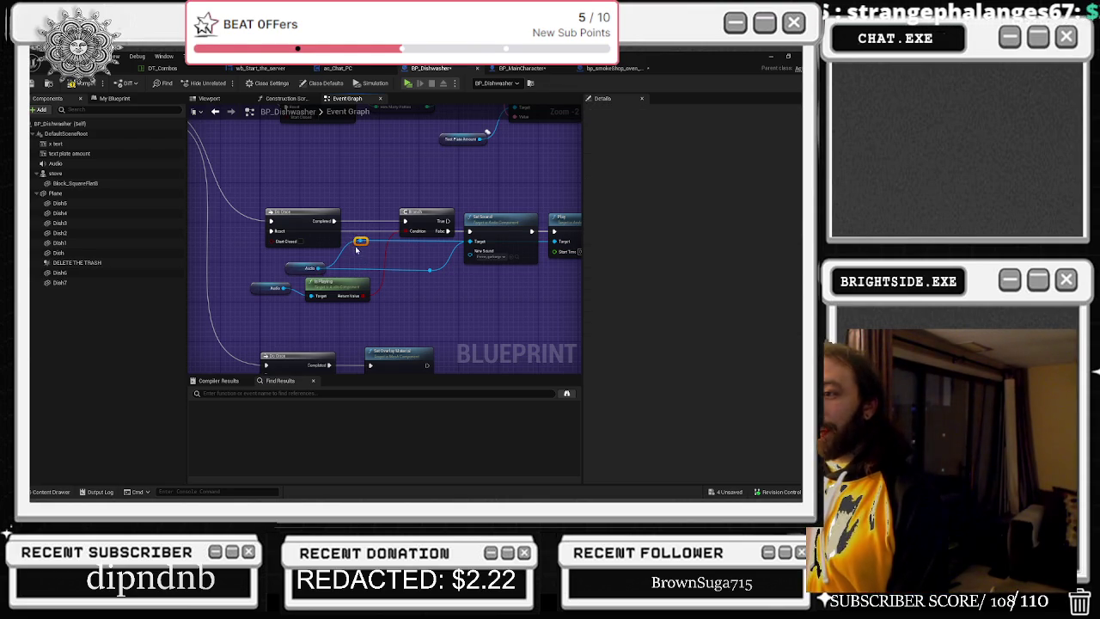
{"action": "left_click_drag", "start_coordinate": [291, 269], "coordinate": [314, 268]}
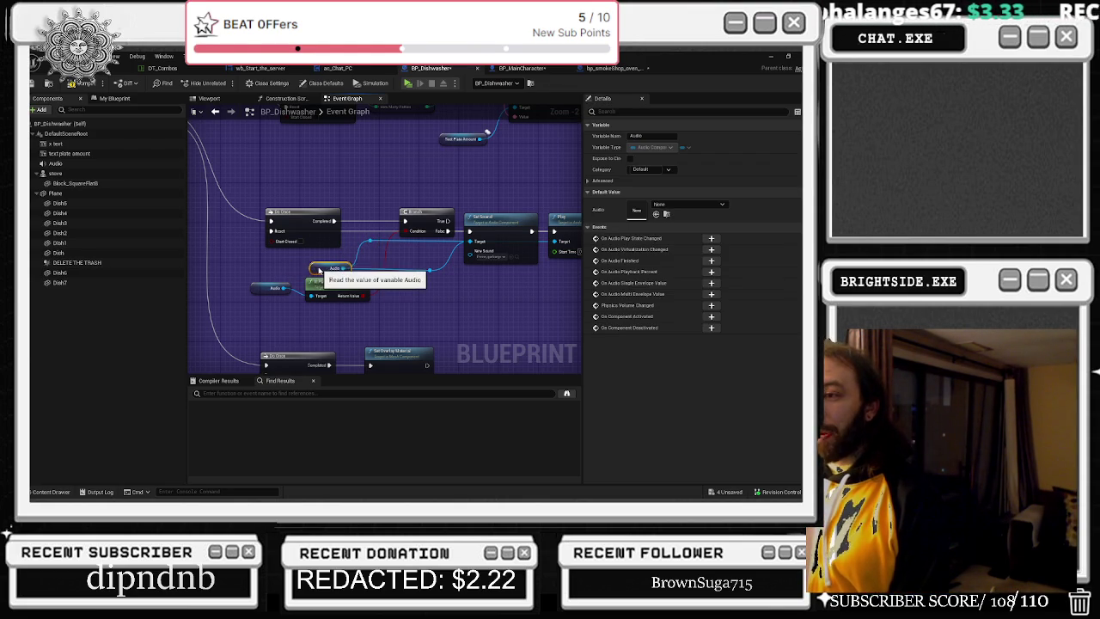
{"action": "scroll", "coordinate": [430, 262], "scroll_direction": "down", "scroll_amount": 2}
{"action": "left_click_drag", "start_coordinate": [378, 281], "coordinate": [384, 286]}
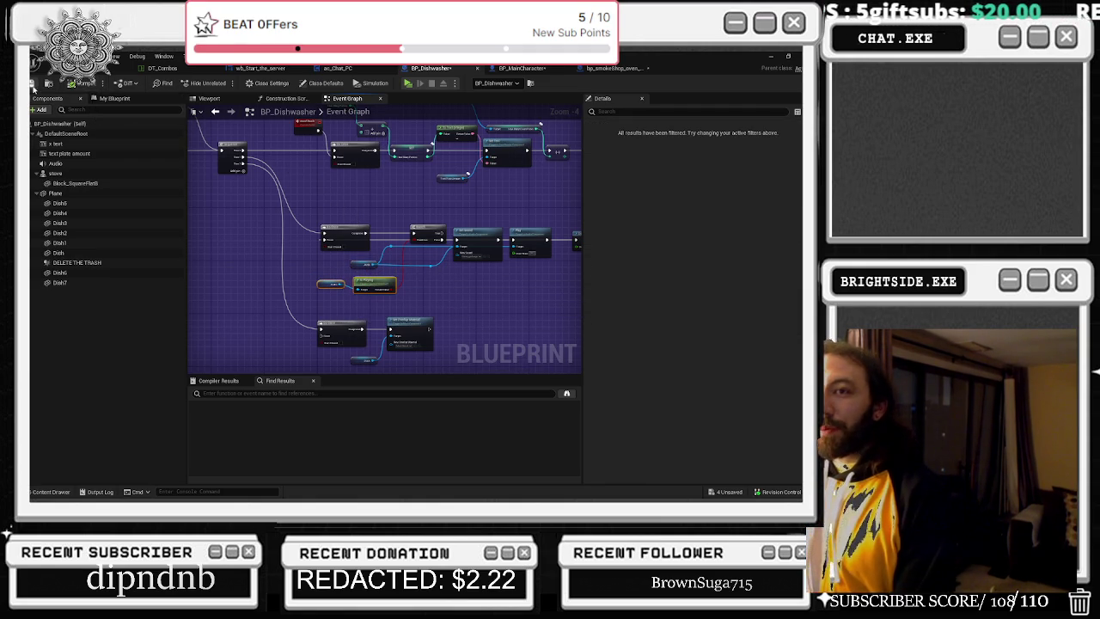
- Save the three unsaved assets from the Unsaved list with Save Selected
{"action": "left_click", "coordinate": [716, 489]}
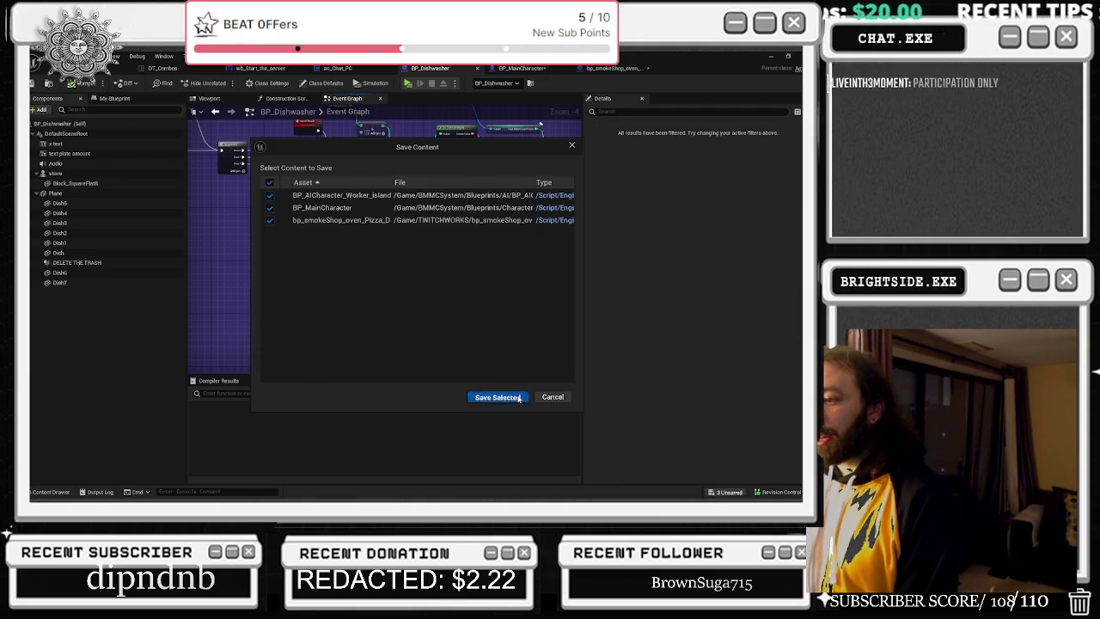
{"action": "left_click", "coordinate": [499, 395]}
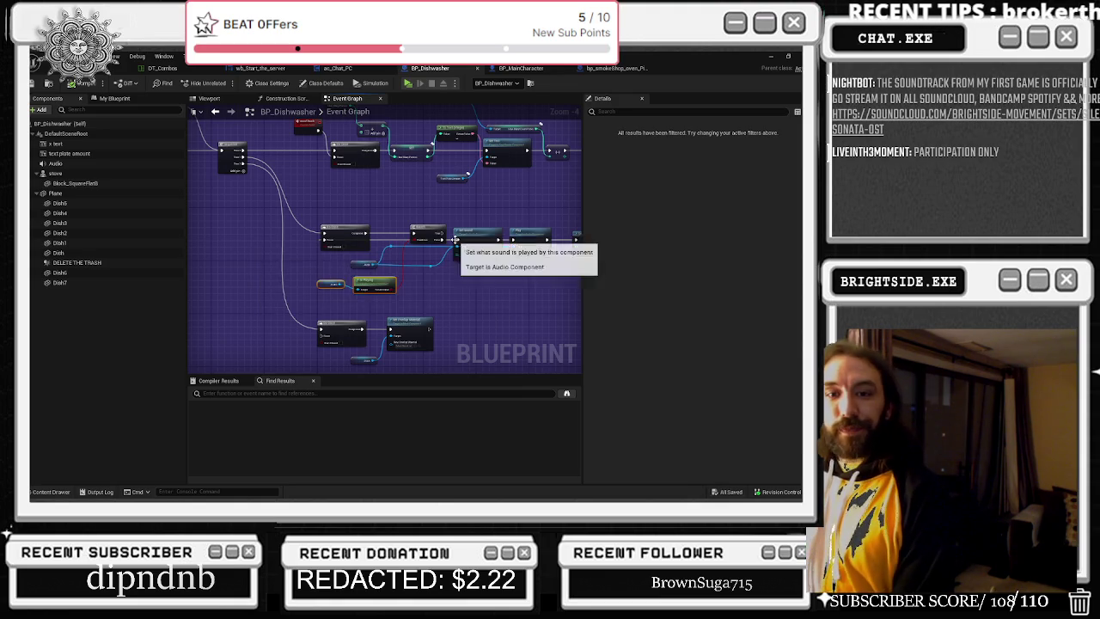
{"action": "scroll", "coordinate": [473, 218], "scroll_direction": "up", "scroll_amount": 3}
{"action": "left_click", "coordinate": [411, 271]}
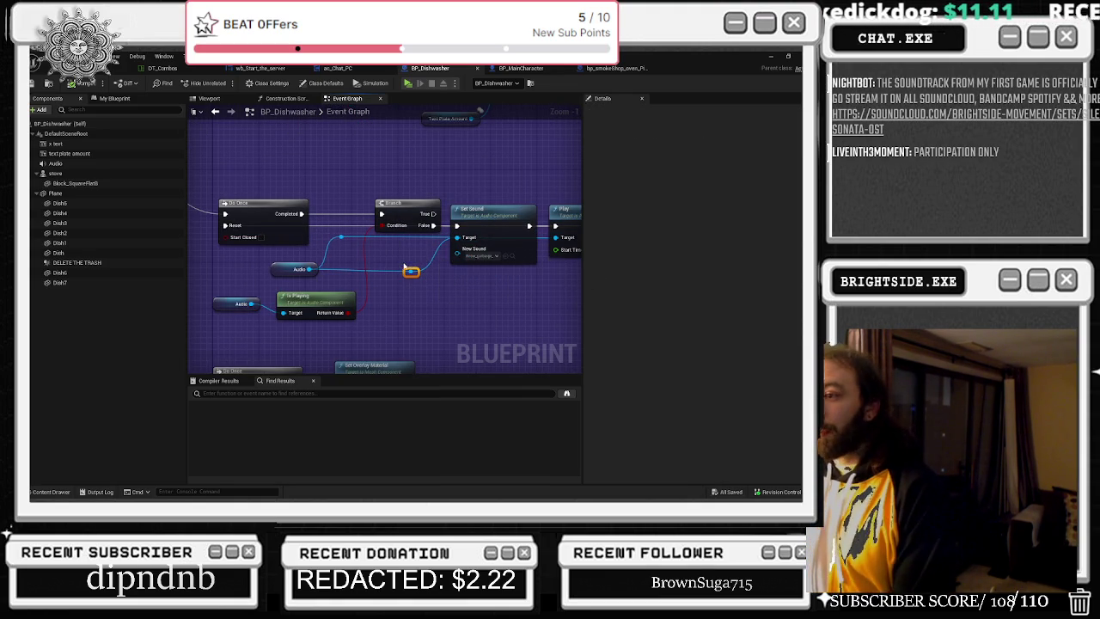
- Focus the pizza oven in the level and open bp_smokeShop_oven_Pizza_Double_Wide's Event Graph with Ctrl+E
{"action": "left_click", "coordinate": [81, 69]}
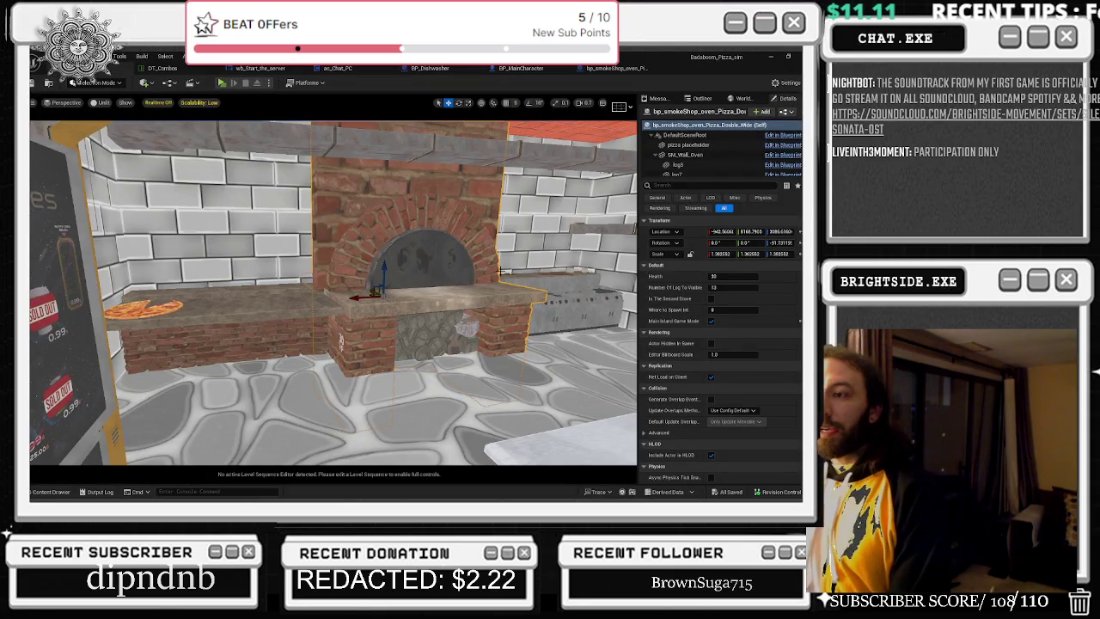
{"action": "left_click_drag", "start_coordinate": [436, 212], "coordinate": [551, 204]}
{"action": "double_click", "coordinate": [551, 204]}
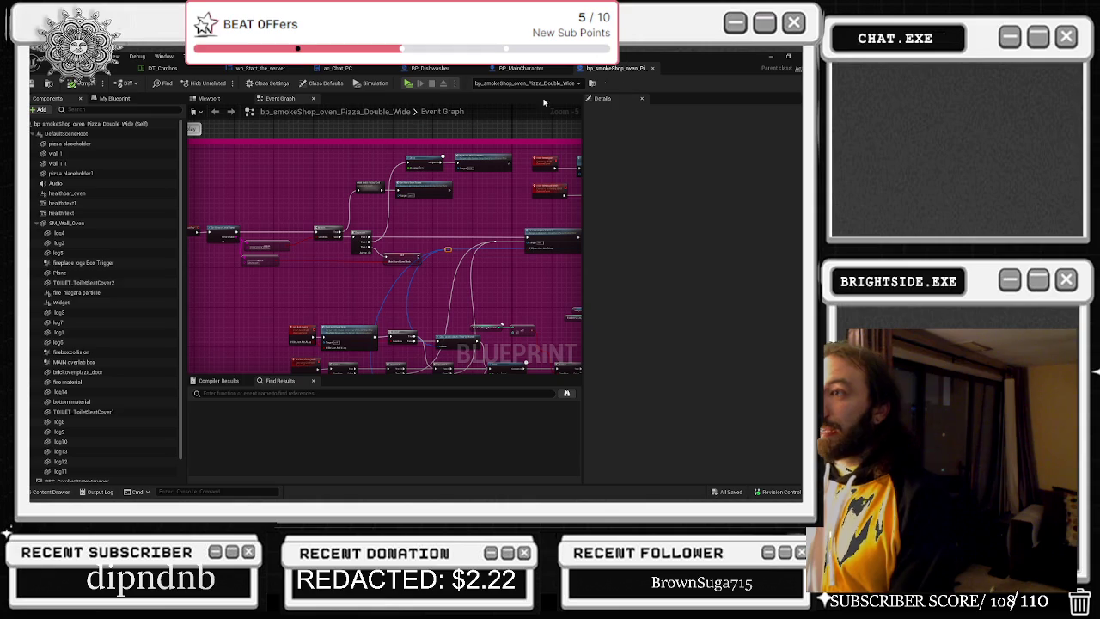
{"action": "left_click", "coordinate": [120, 69]}
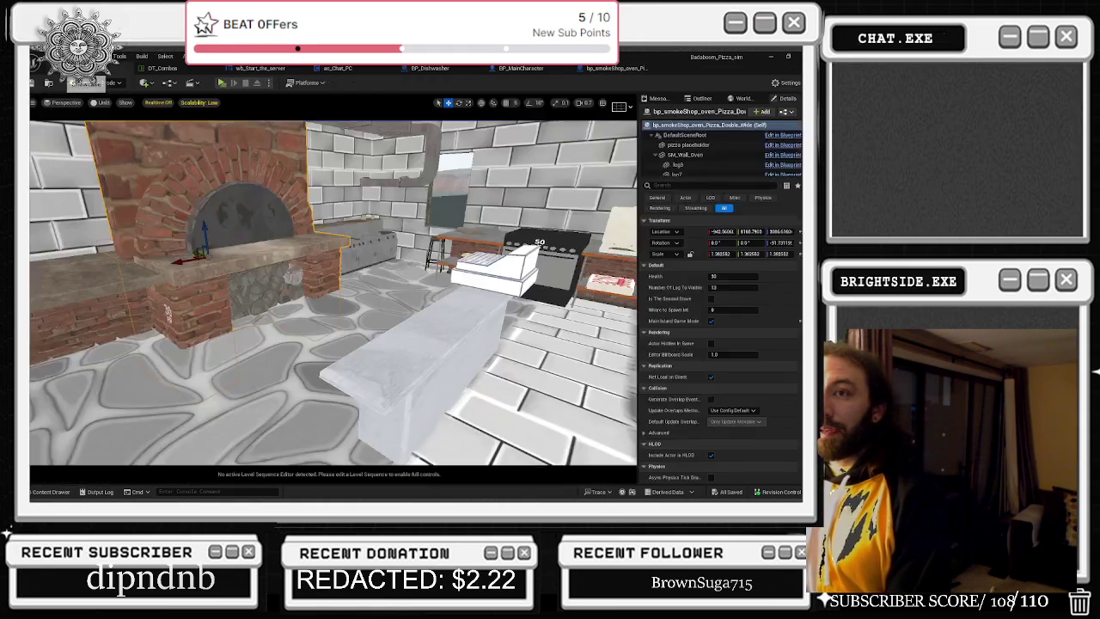
{"action": "key", "text": "f"}
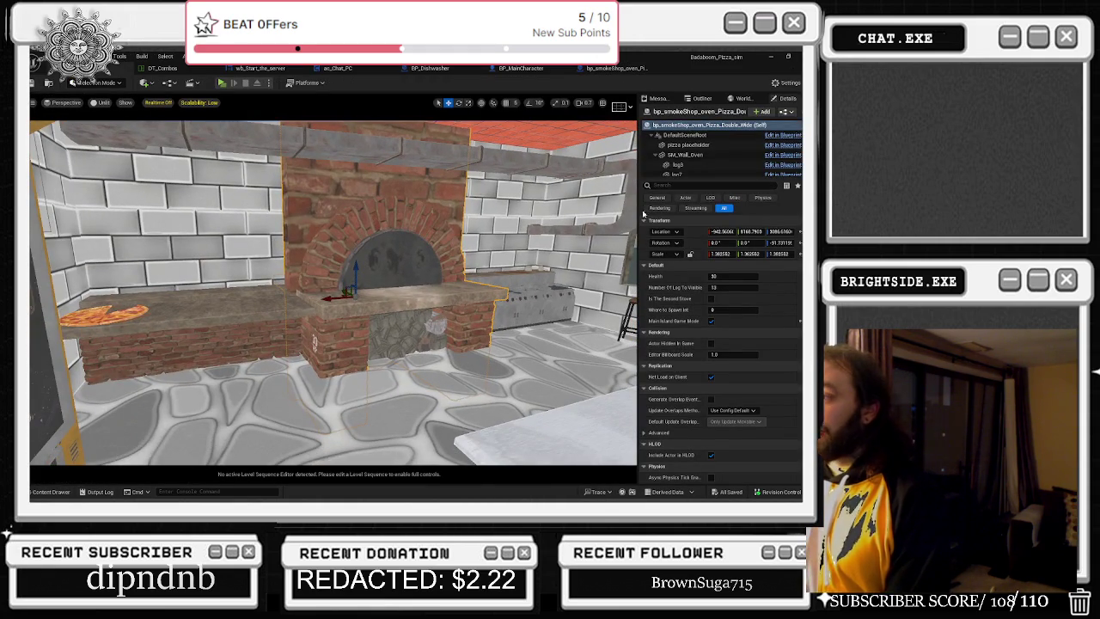
{"action": "key", "text": "ctrl+e"}
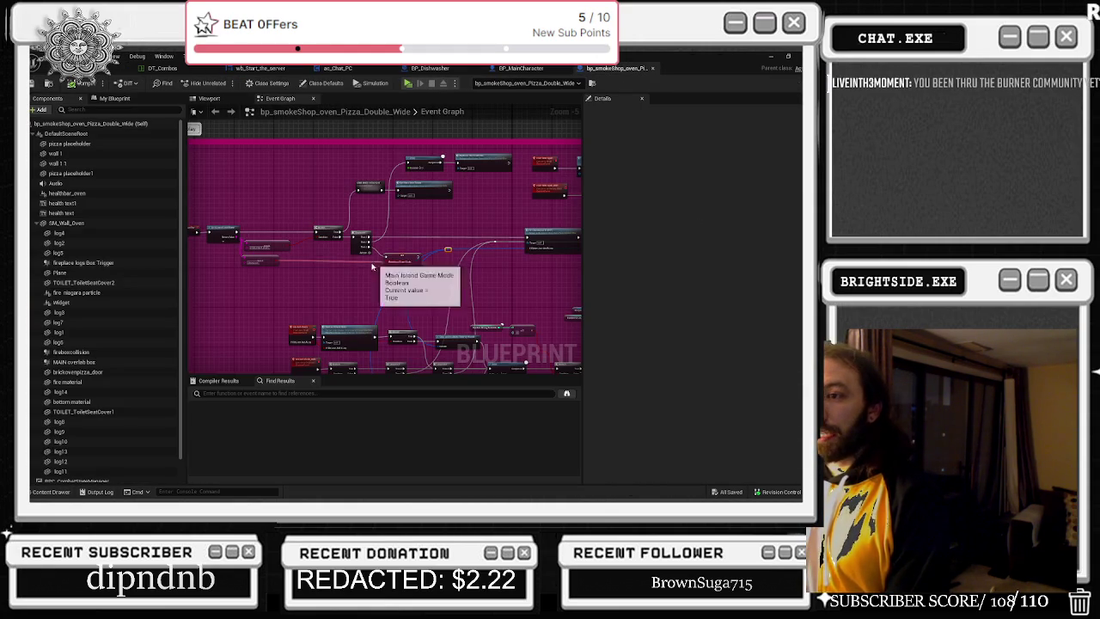
{"action": "scroll", "coordinate": [410, 280], "scroll_direction": "up", "scroll_amount": 2}
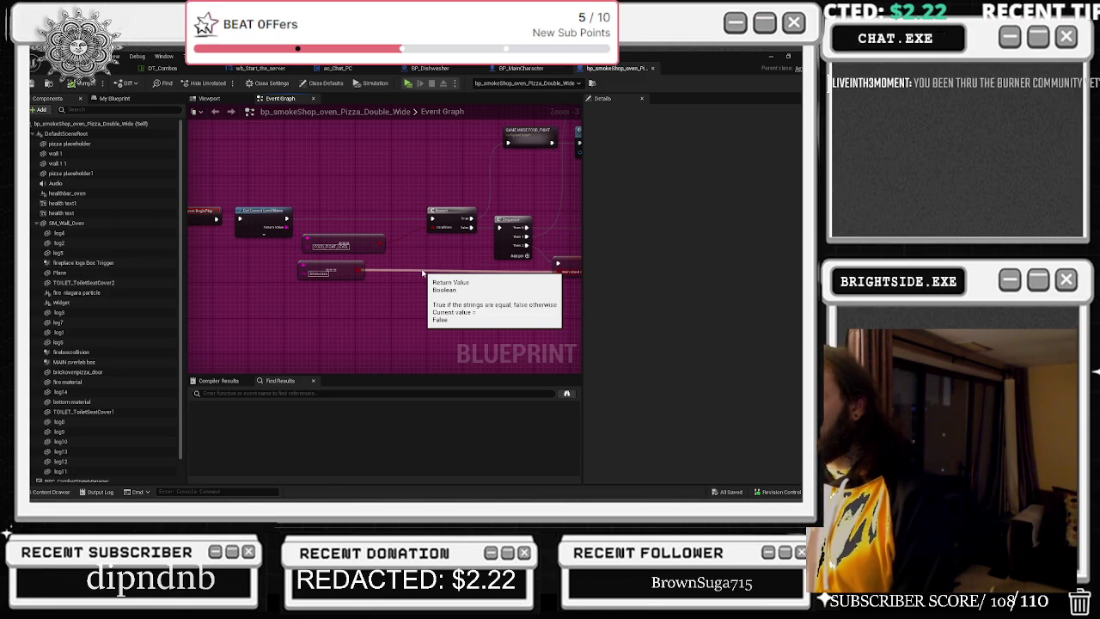
{"action": "mouse_move", "coordinate": [384, 186]}
{"action": "left_mouse_down"}
{"action": "mouse_move", "coordinate": [386, 155]}
{"action": "mouse_move", "coordinate": [520, 206]}
{"action": "mouse_move", "coordinate": [436, 218]}
{"action": "mouse_move", "coordinate": [447, 201]}
{"action": "mouse_move", "coordinate": [339, 137]}
{"action": "mouse_move", "coordinate": [249, 107]}
{"action": "mouse_move", "coordinate": [206, 155]}
{"action": "mouse_move", "coordinate": [427, 167]}
{"action": "mouse_move", "coordinate": [324, 156]}
{"action": "mouse_move", "coordinate": [283, 207]}
{"action": "left_mouse_up"}
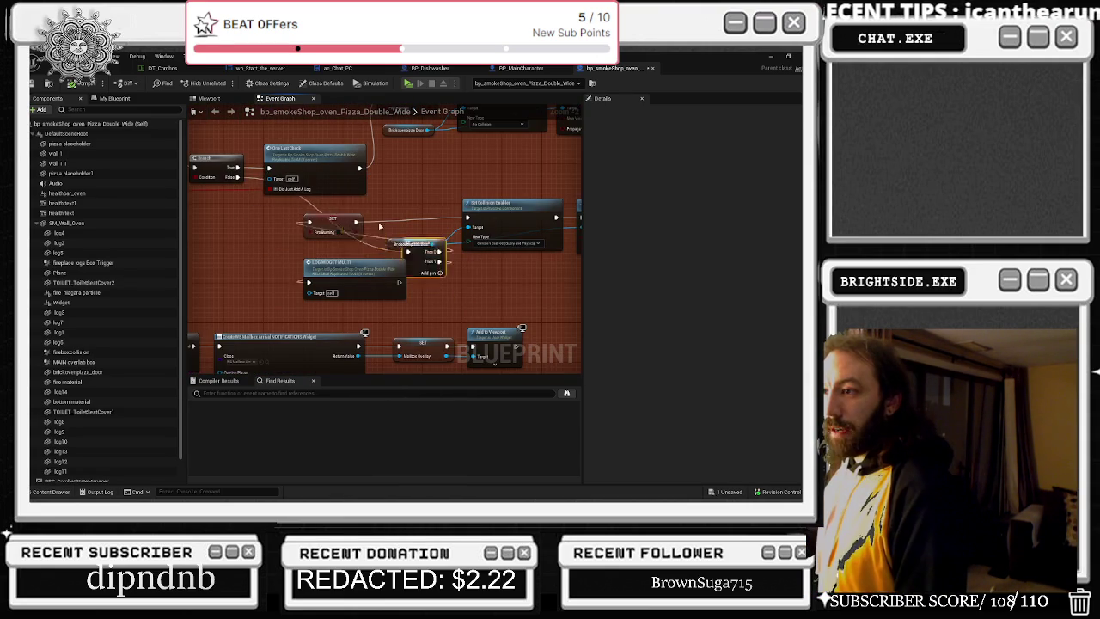
- Select the Sequence node, then select the SET Fire Burning node and centre it in the graph
{"action": "left_click", "coordinate": [258, 214]}
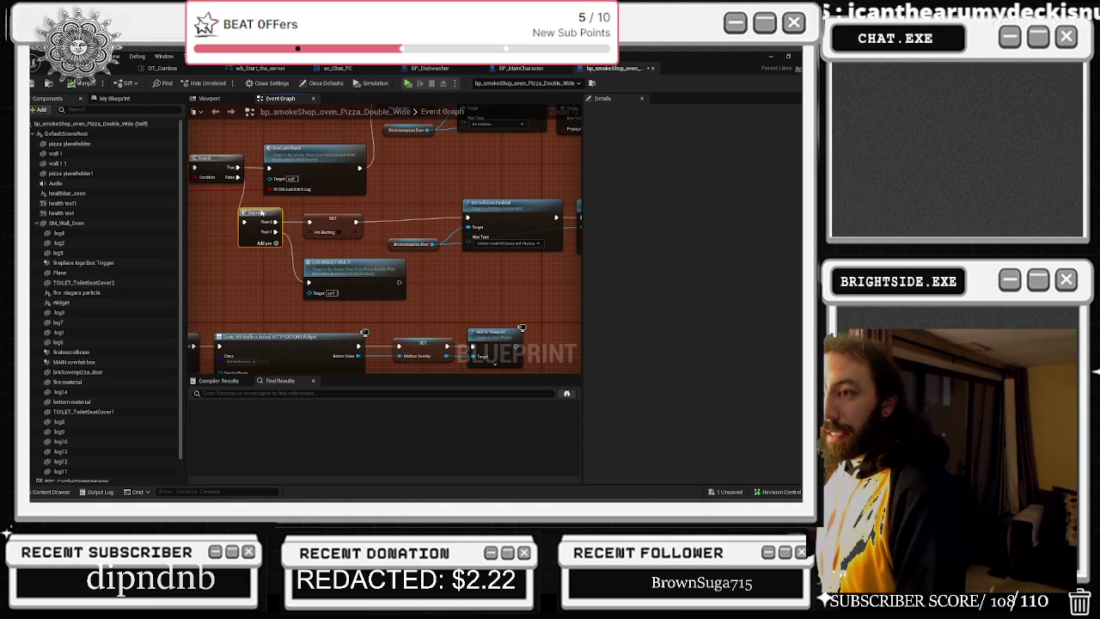
{"action": "left_click_drag", "start_coordinate": [232, 189], "coordinate": [330, 219]}
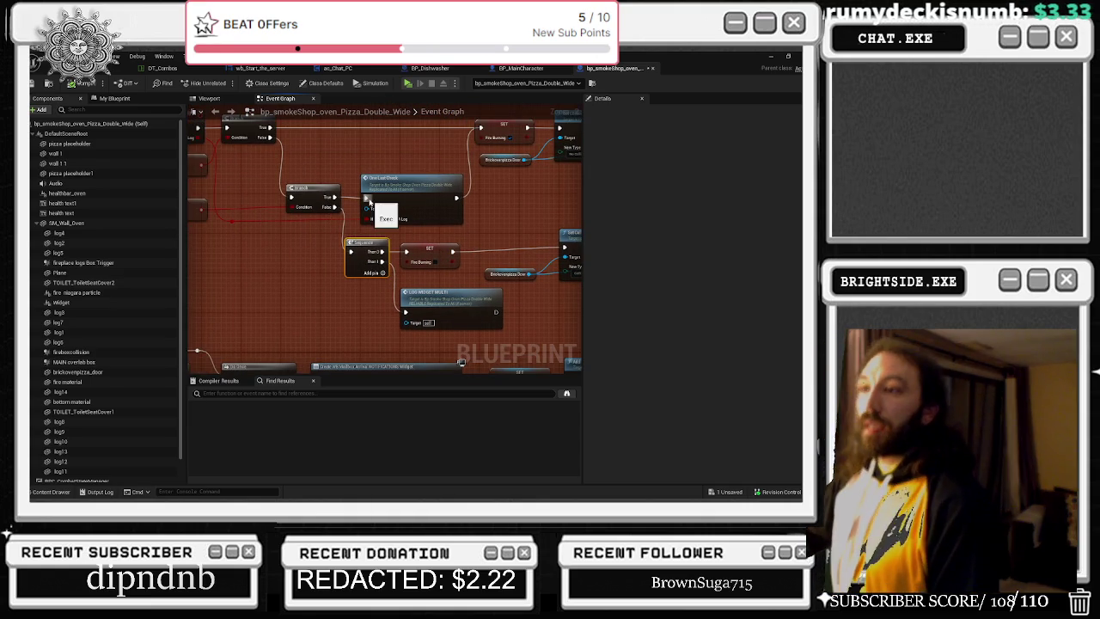
{"action": "left_click", "coordinate": [447, 257]}
{"action": "left_click_drag", "start_coordinate": [447, 257], "coordinate": [290, 254]}
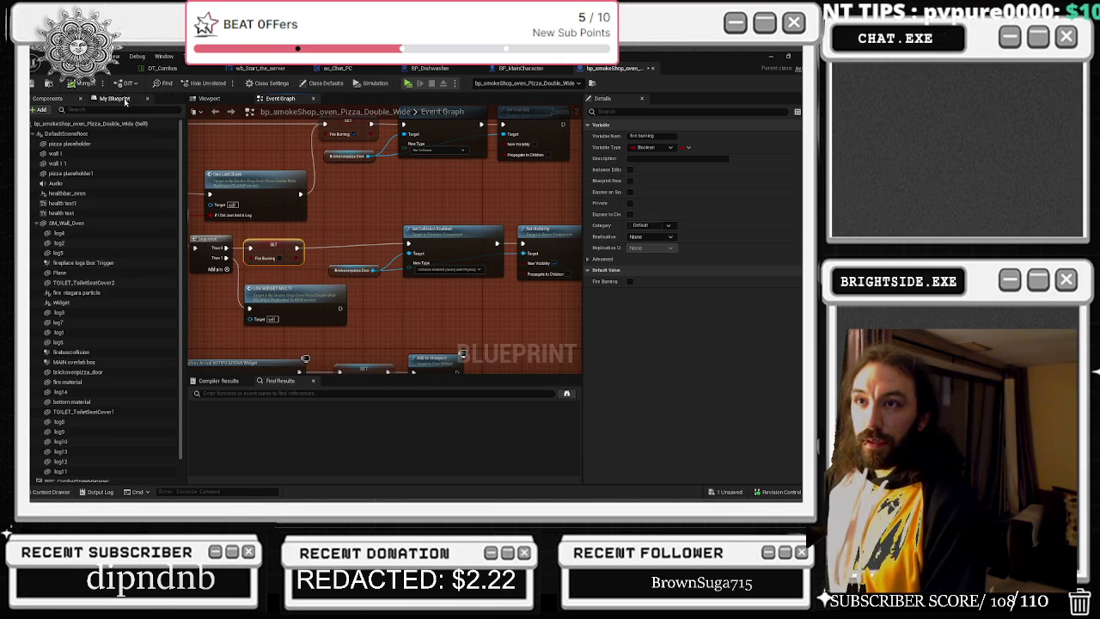
- In My Blueprint, review the health, fire burning, logs, overlap, Looping and second-stove variables
{"action": "left_click", "coordinate": [124, 100]}
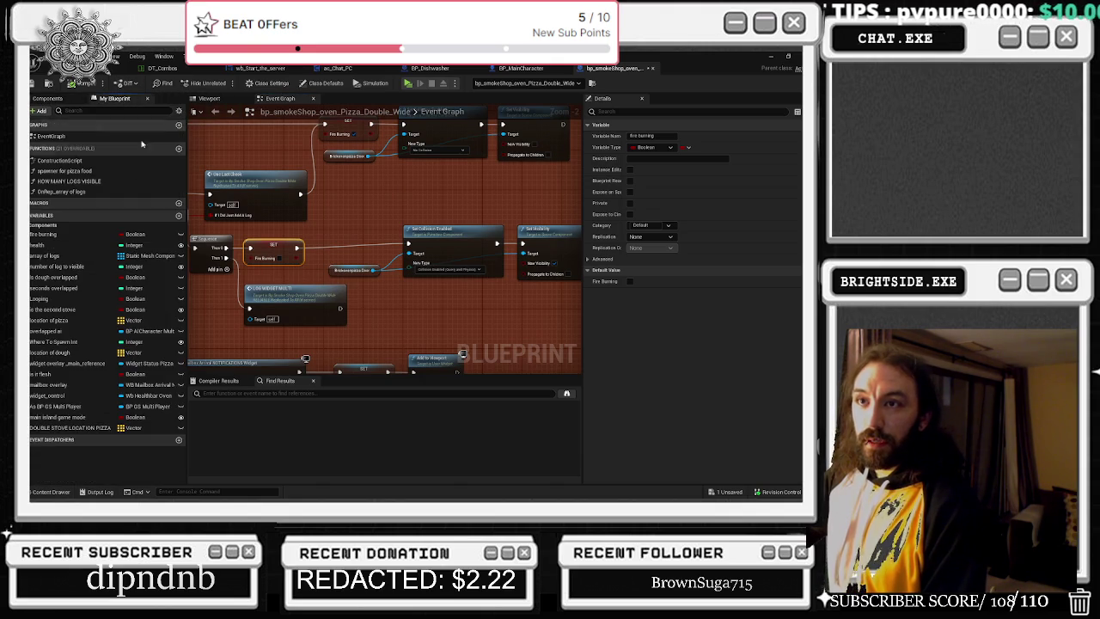
{"action": "left_click", "coordinate": [65, 246]}
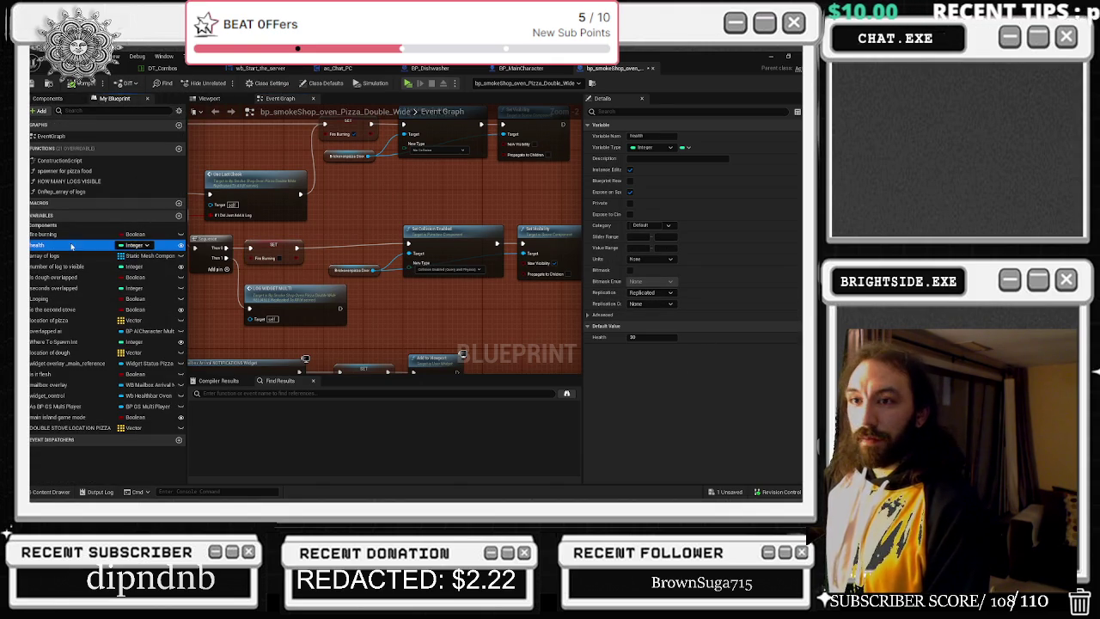
{"action": "key", "text": "Up"}
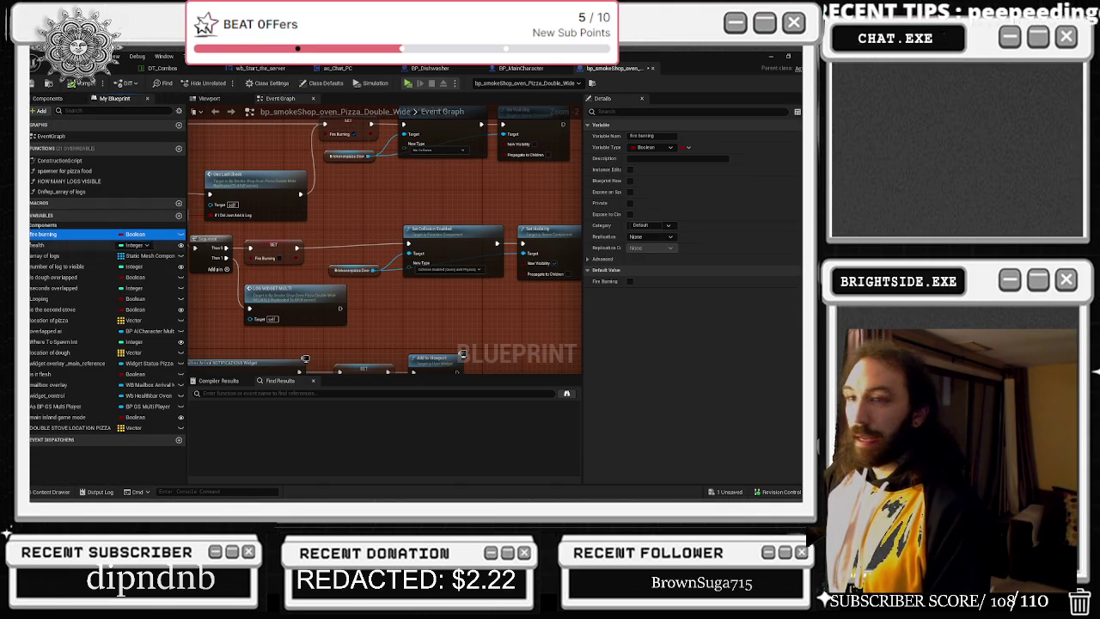
{"action": "left_click", "coordinate": [58, 255]}
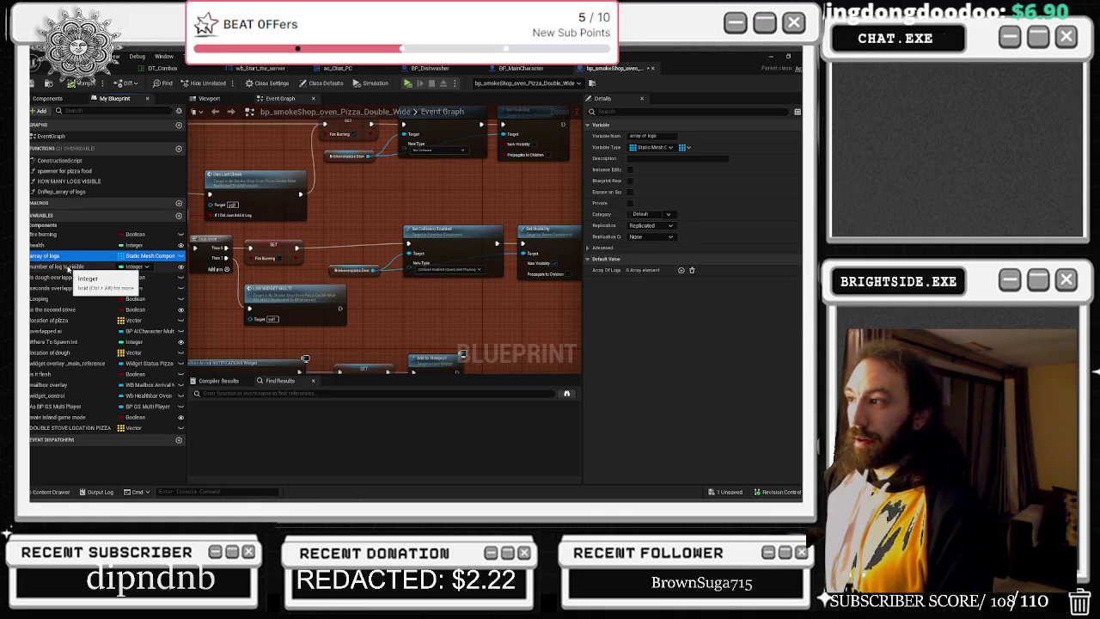
{"action": "left_click", "coordinate": [69, 268]}
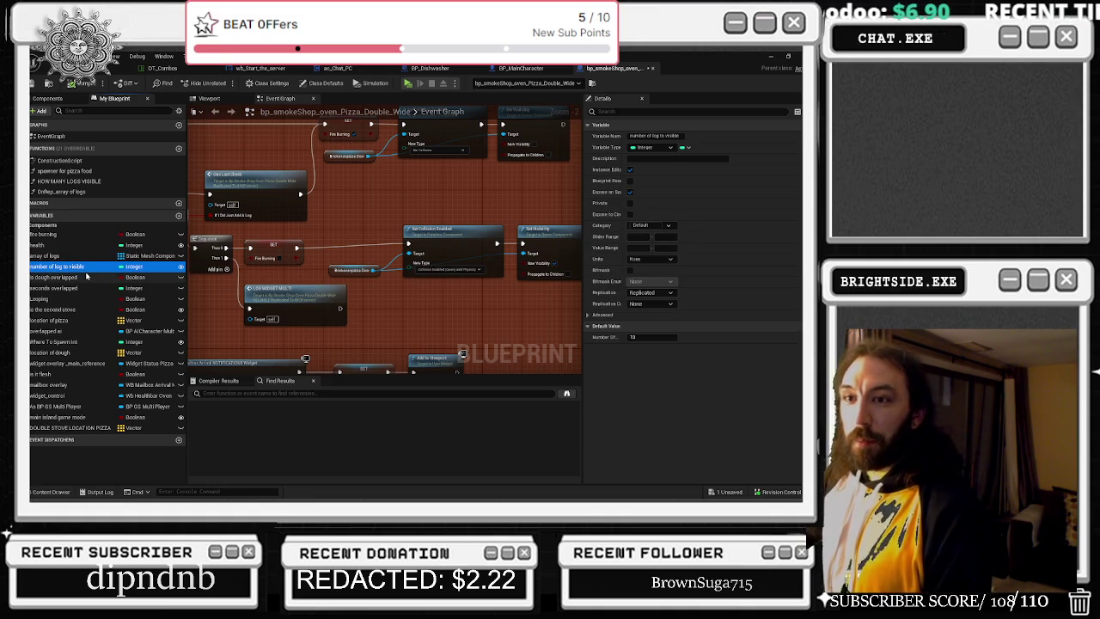
{"action": "left_click", "coordinate": [86, 277]}
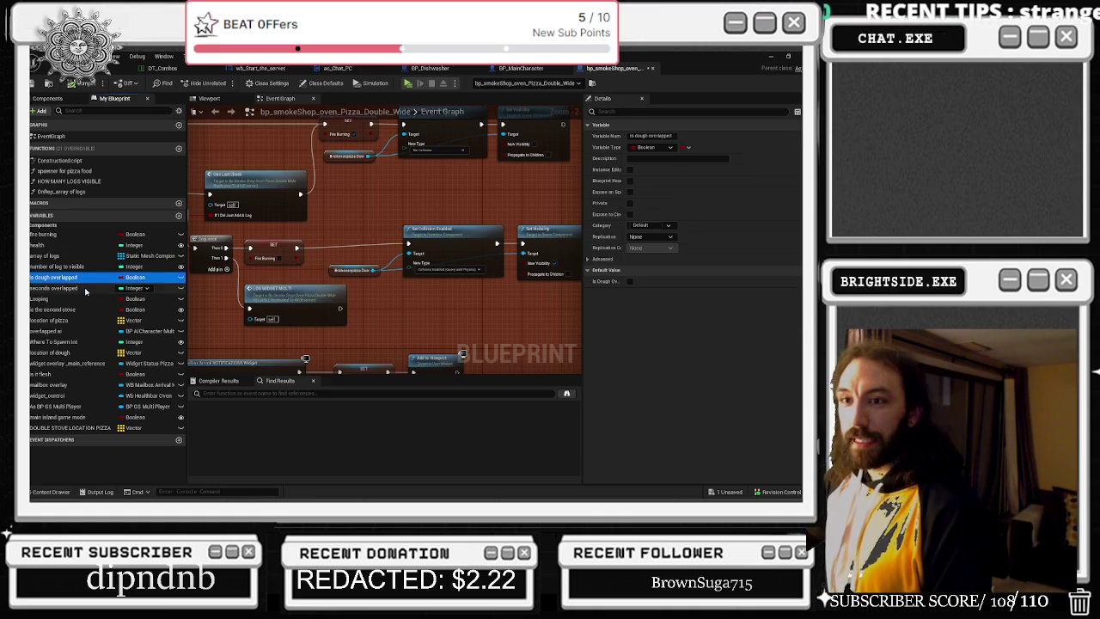
{"action": "left_click", "coordinate": [85, 290]}
{"action": "left_click", "coordinate": [85, 299]}
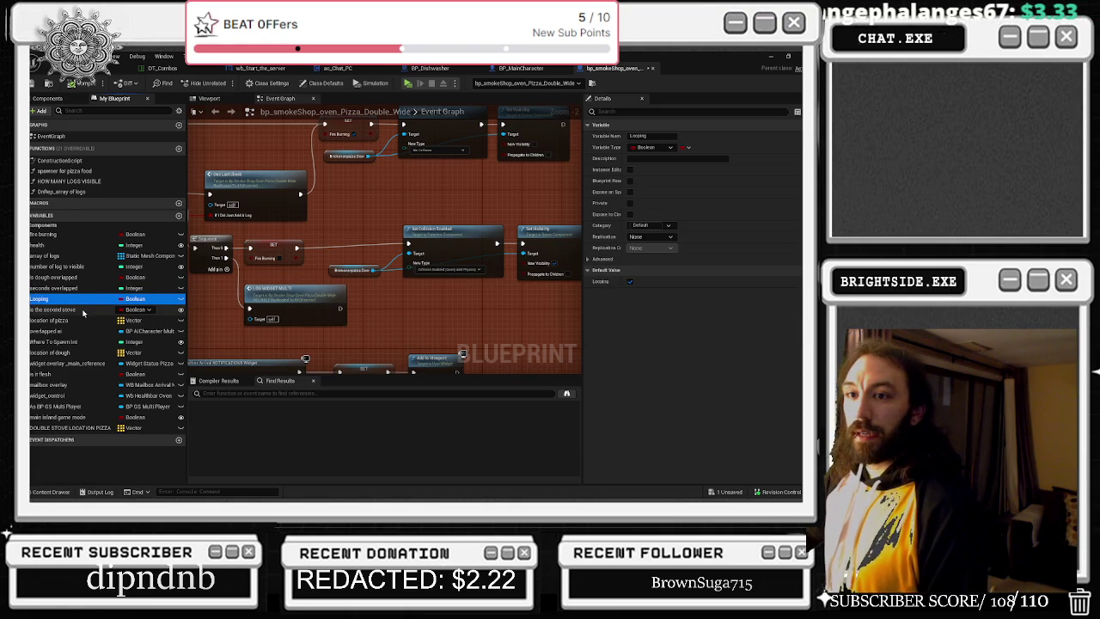
{"action": "left_click", "coordinate": [83, 310]}
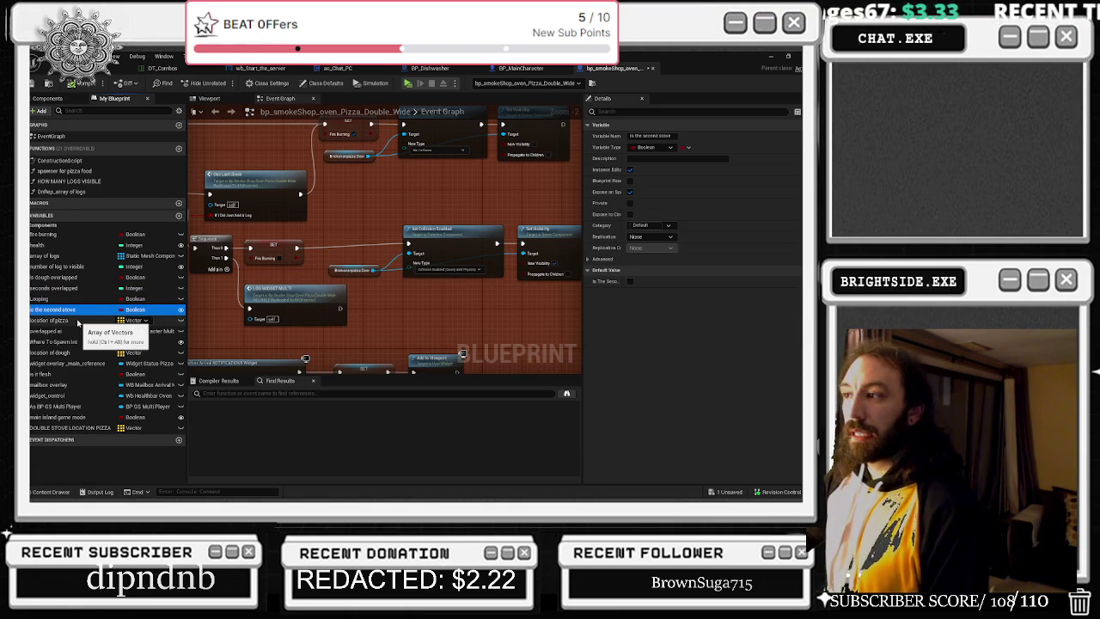
- Review the remaining variables through DOUBLE STOVE LOCATION PIZZA, then reselect the SET Fire Burning node
{"action": "left_click", "coordinate": [76, 321]}
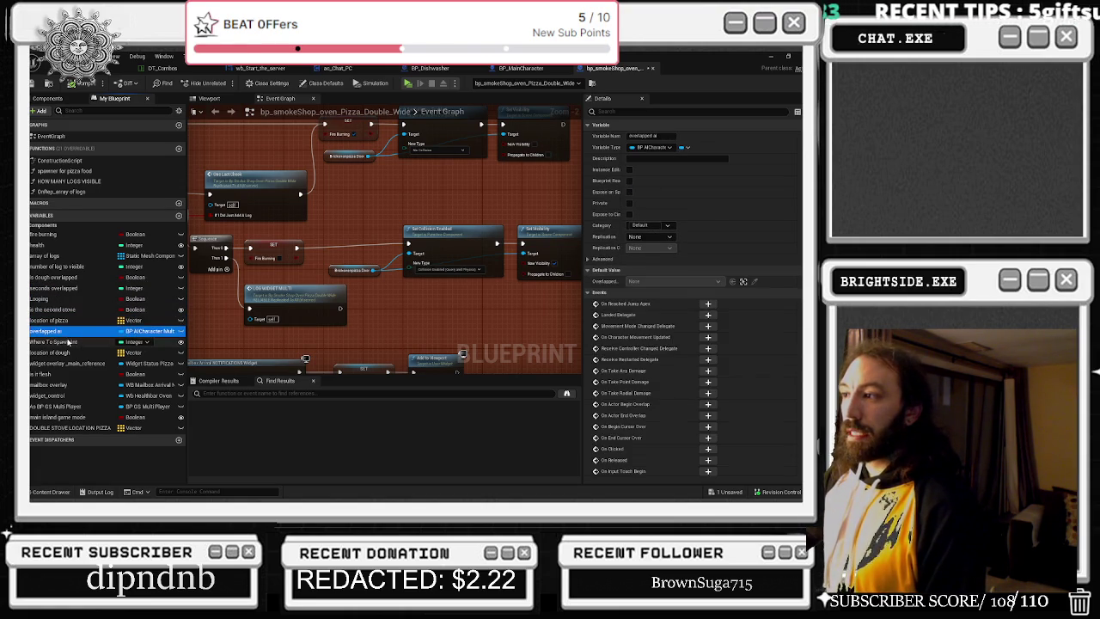
{"action": "left_click", "coordinate": [68, 341]}
{"action": "left_click", "coordinate": [69, 352]}
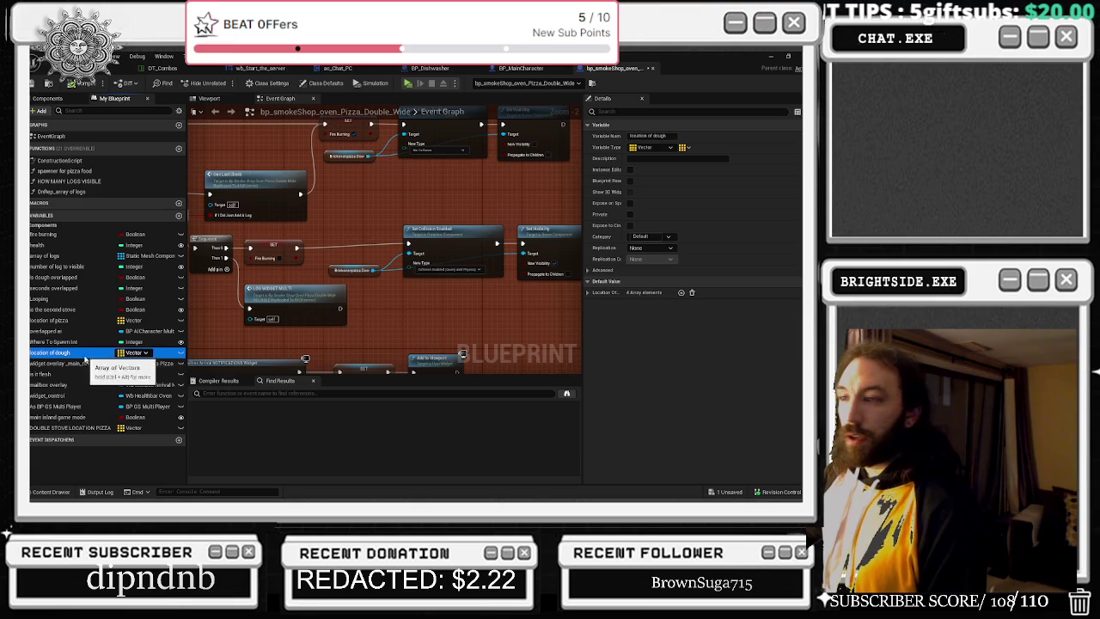
{"action": "left_click", "coordinate": [81, 364]}
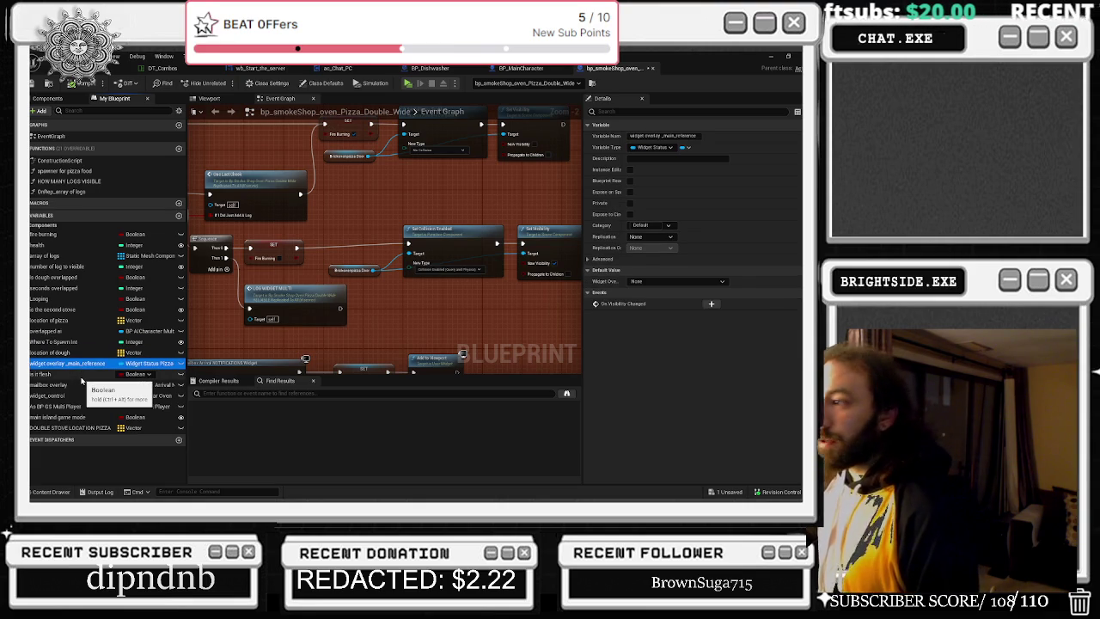
{"action": "left_click", "coordinate": [77, 374]}
{"action": "left_click", "coordinate": [77, 385]}
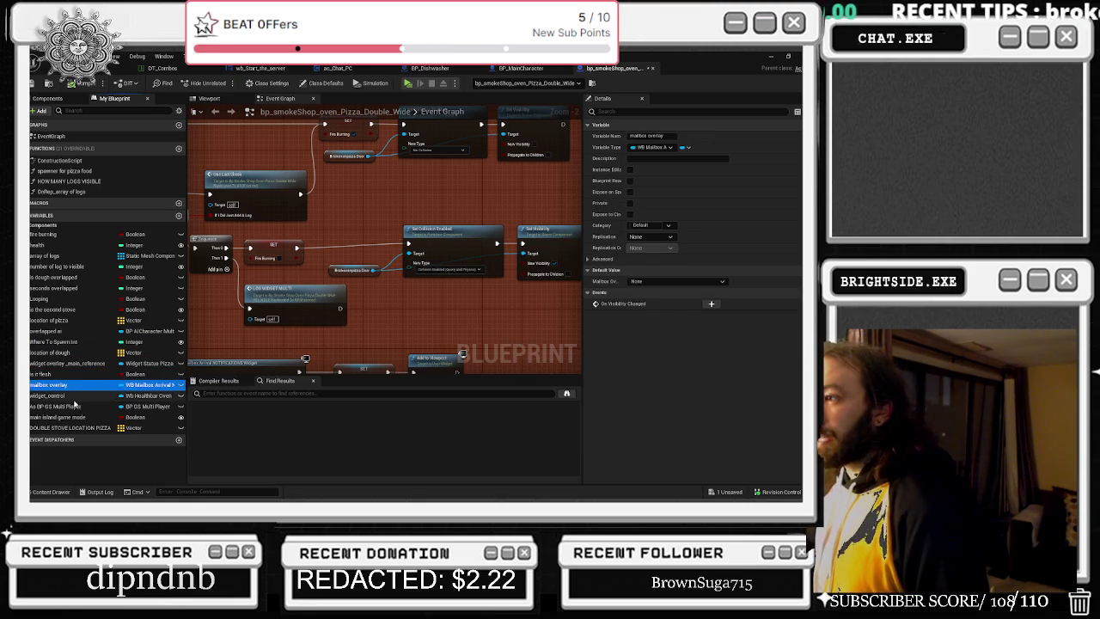
{"action": "left_click", "coordinate": [73, 396]}
{"action": "left_click", "coordinate": [68, 405]}
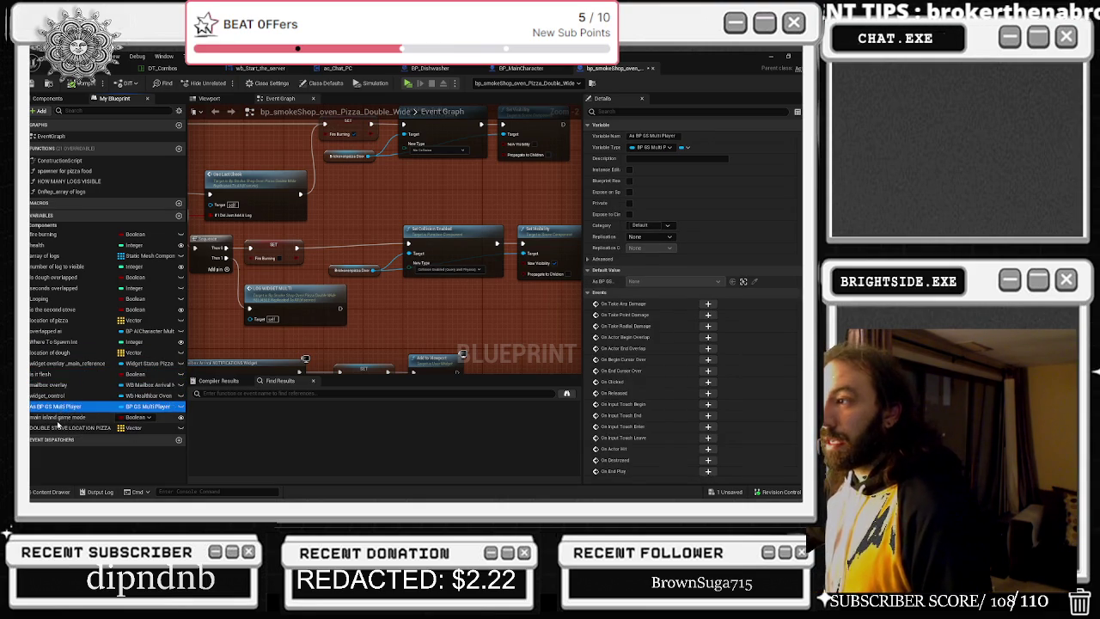
{"action": "left_click", "coordinate": [64, 417]}
{"action": "left_click", "coordinate": [54, 427]}
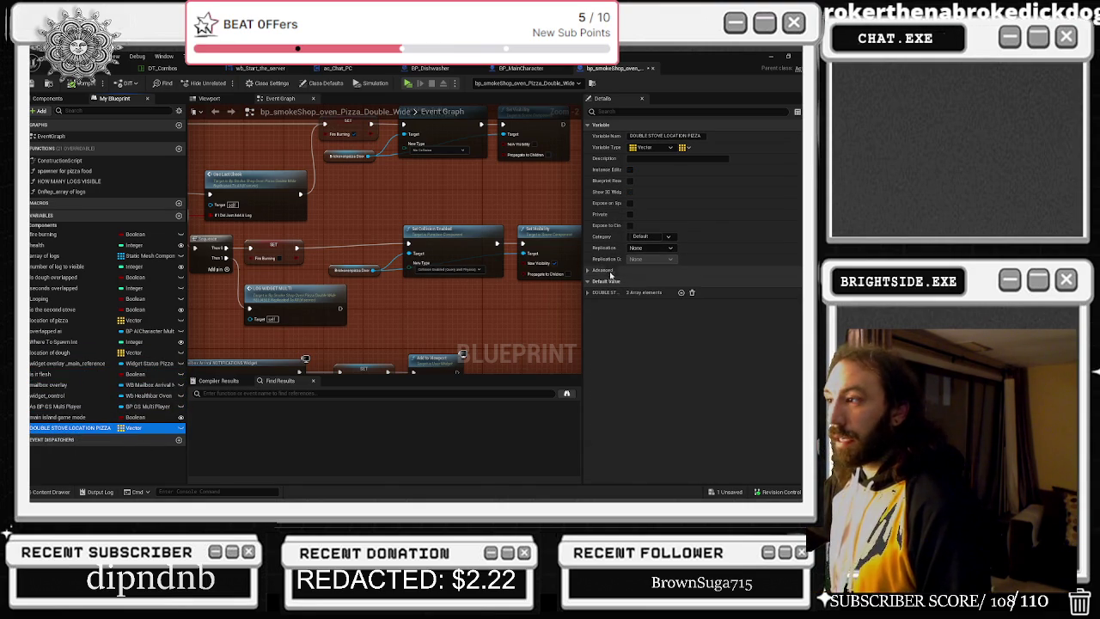
{"action": "left_click", "coordinate": [268, 250]}
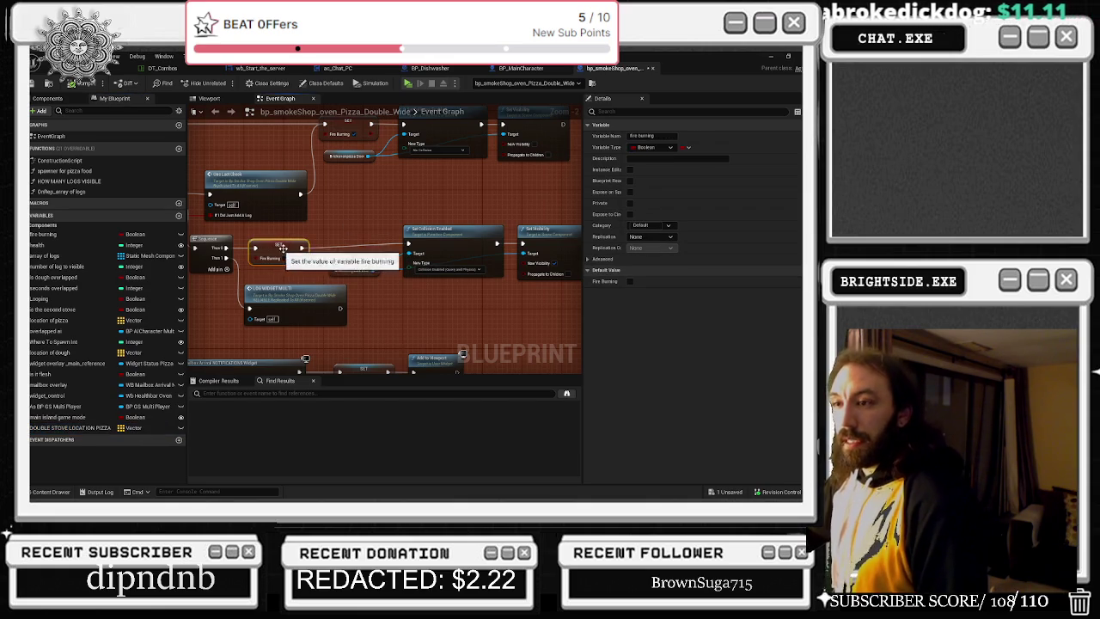
- Set Fire Burning's Replication to Replicated and compile the oven blueprint
{"action": "left_click", "coordinate": [429, 236]}
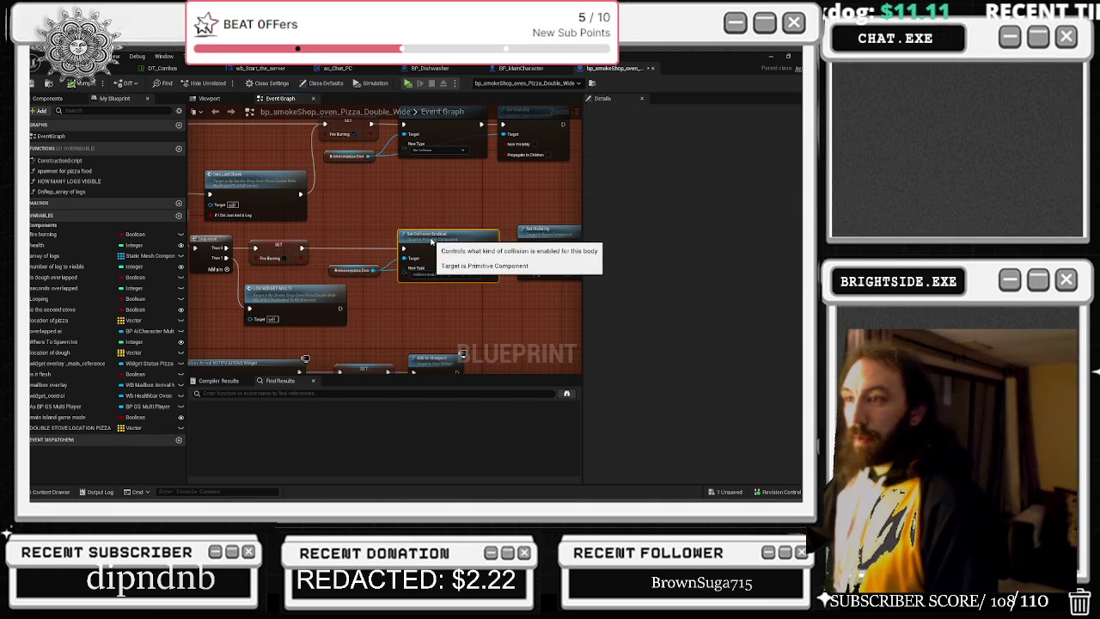
{"action": "left_click", "coordinate": [314, 276]}
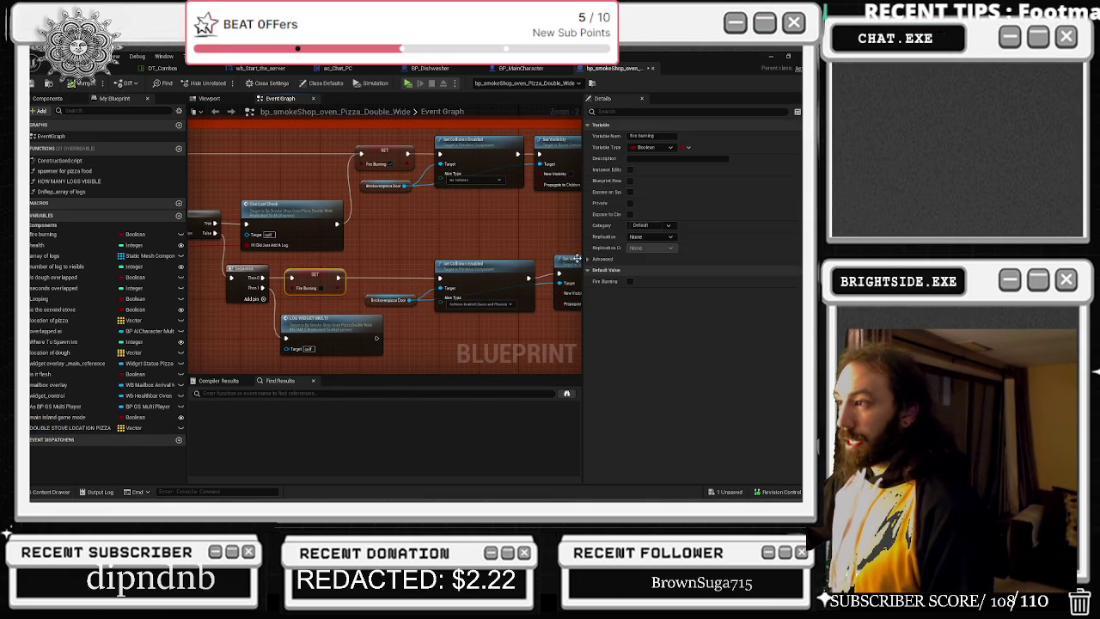
{"action": "left_click", "coordinate": [650, 236]}
{"action": "left_click", "coordinate": [631, 264]}
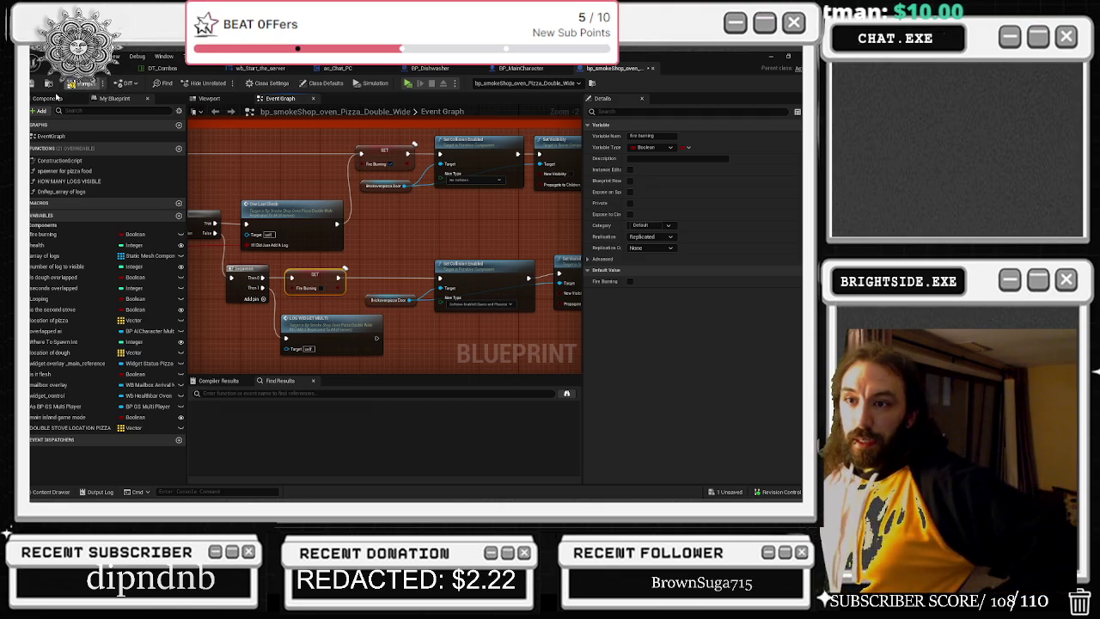
{"action": "left_click", "coordinate": [74, 84]}
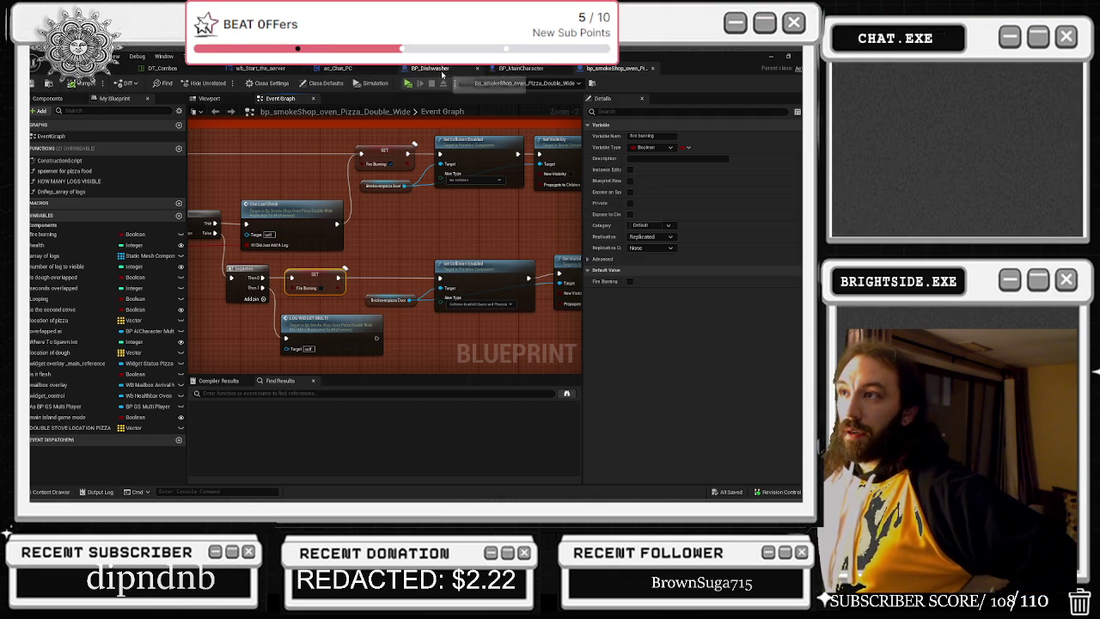
- Bring up the File menu's Recent Blueprint Assets list
{"action": "left_click", "coordinate": [113, 58]}
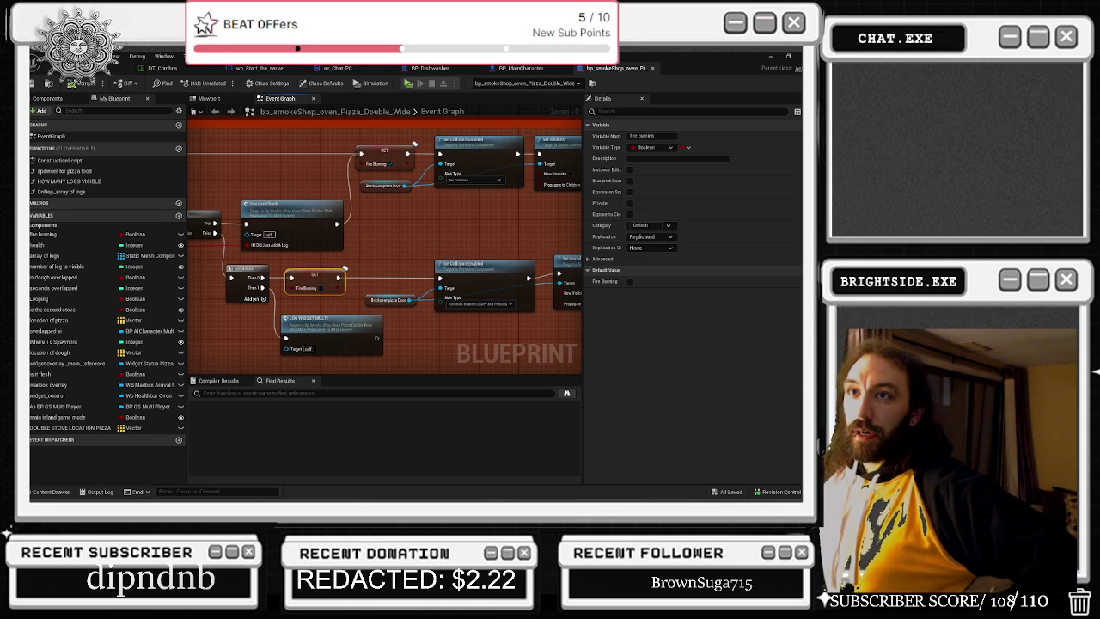
{"action": "mouse_move", "coordinate": [82, 56]}
{"action": "mouse_move", "coordinate": [129, 108]}
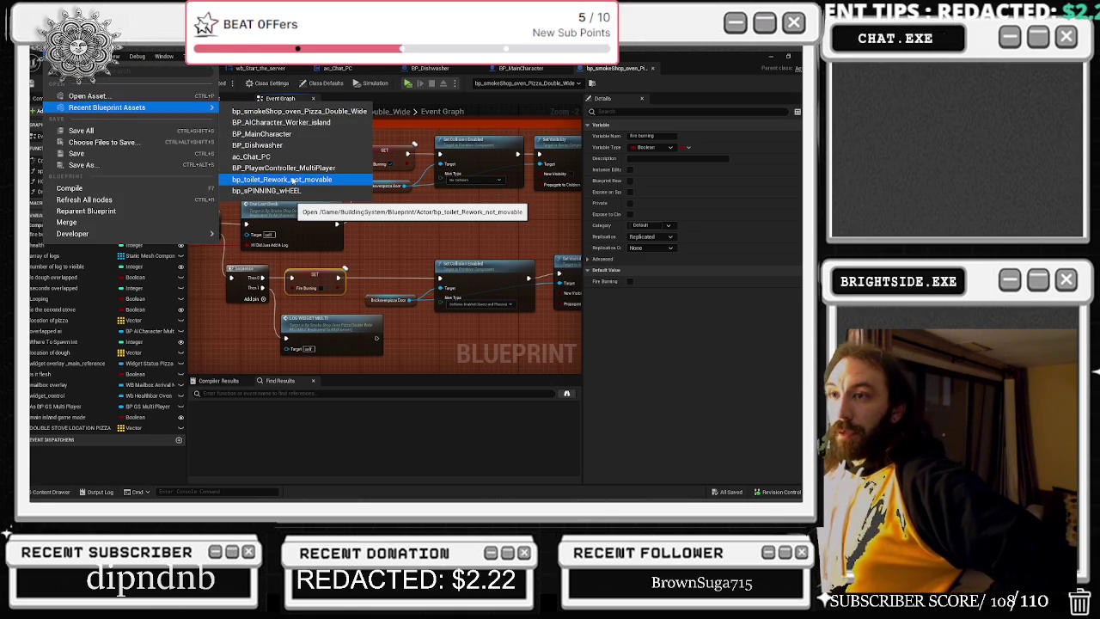
- Open BP_AICharacter_Worker_island and pan across its customer-order nodes to the Branch
{"action": "left_click", "coordinate": [299, 130]}
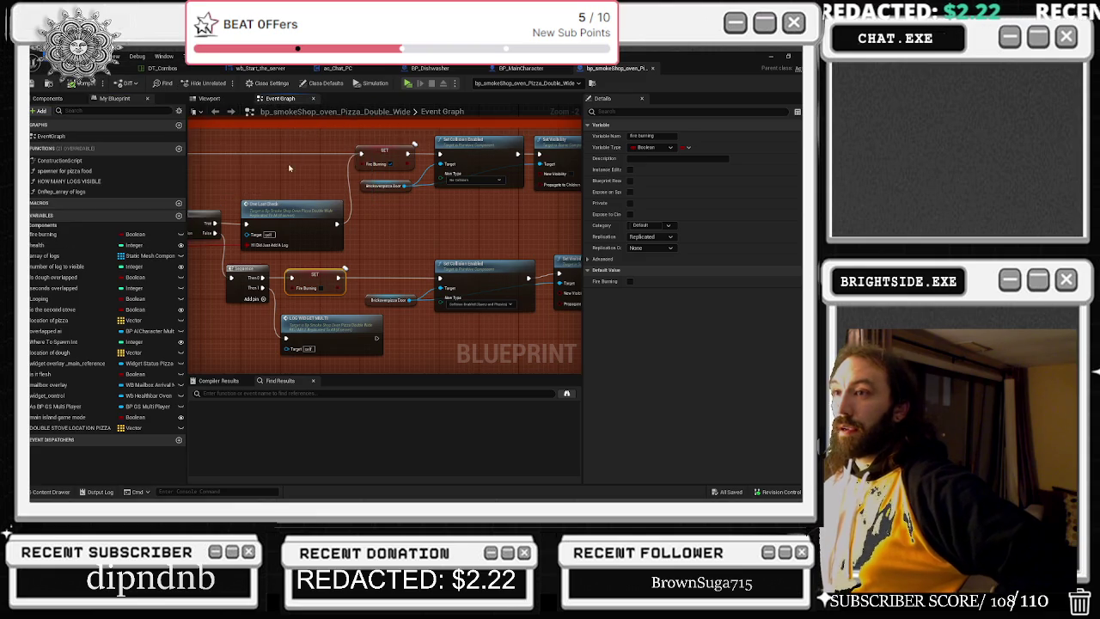
{"action": "scroll", "coordinate": [347, 180], "scroll_direction": "down", "scroll_amount": 3}
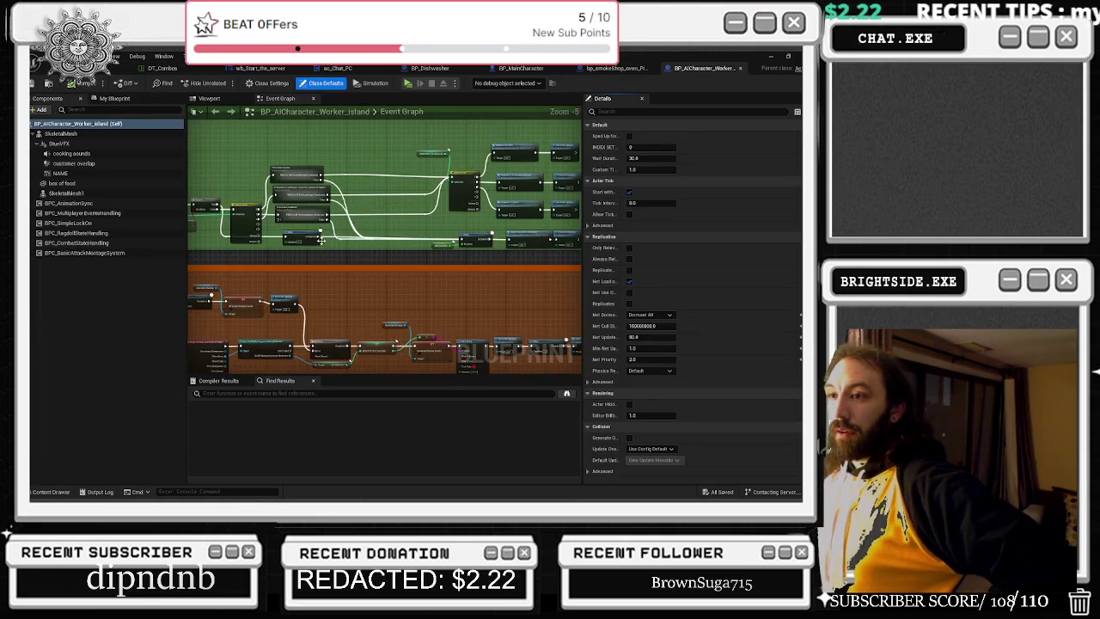
{"action": "scroll", "coordinate": [318, 241], "scroll_direction": "up", "scroll_amount": 3}
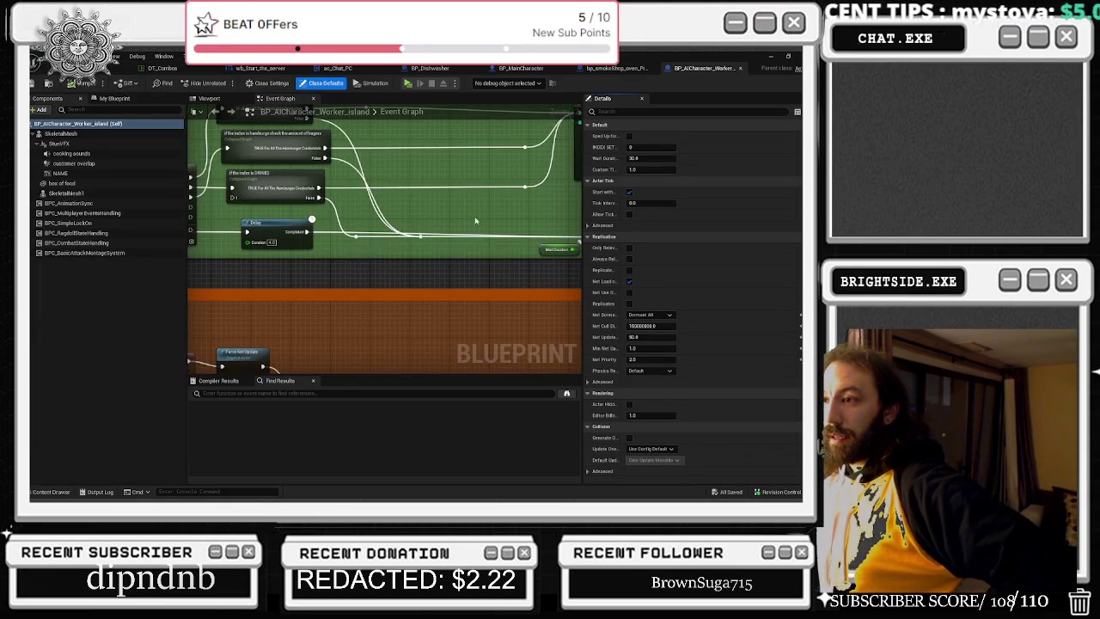
{"action": "left_click_drag", "start_coordinate": [468, 225], "coordinate": [254, 222]}
{"action": "scroll", "coordinate": [413, 227], "scroll_direction": "down", "scroll_amount": 2}
{"action": "left_click_drag", "start_coordinate": [383, 214], "coordinate": [562, 241]}
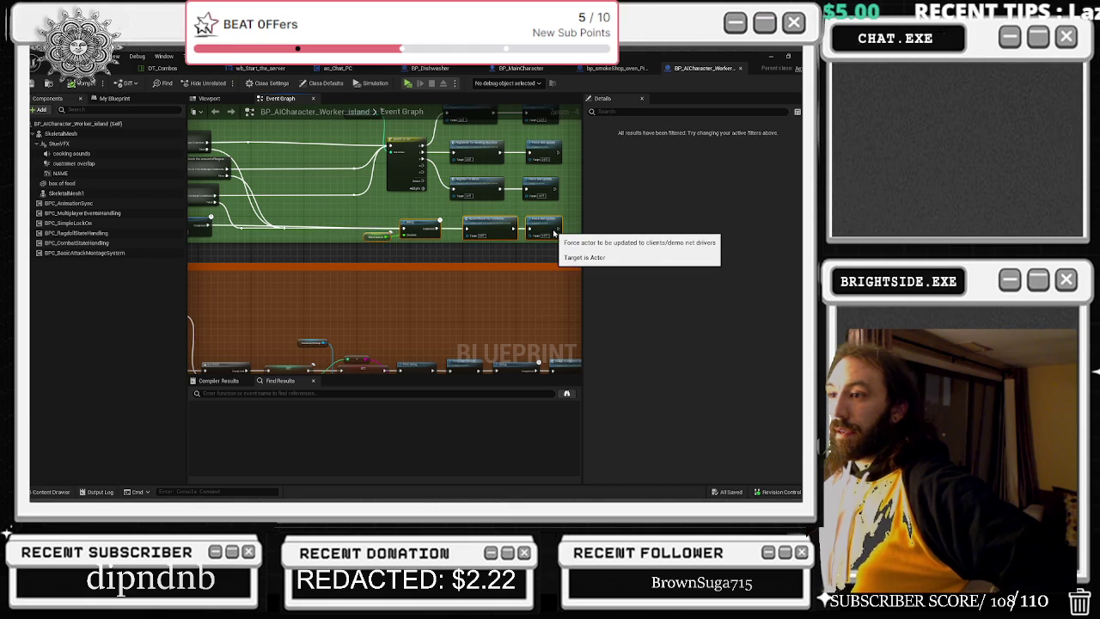
{"action": "scroll", "coordinate": [439, 256], "scroll_direction": "up", "scroll_amount": 1}
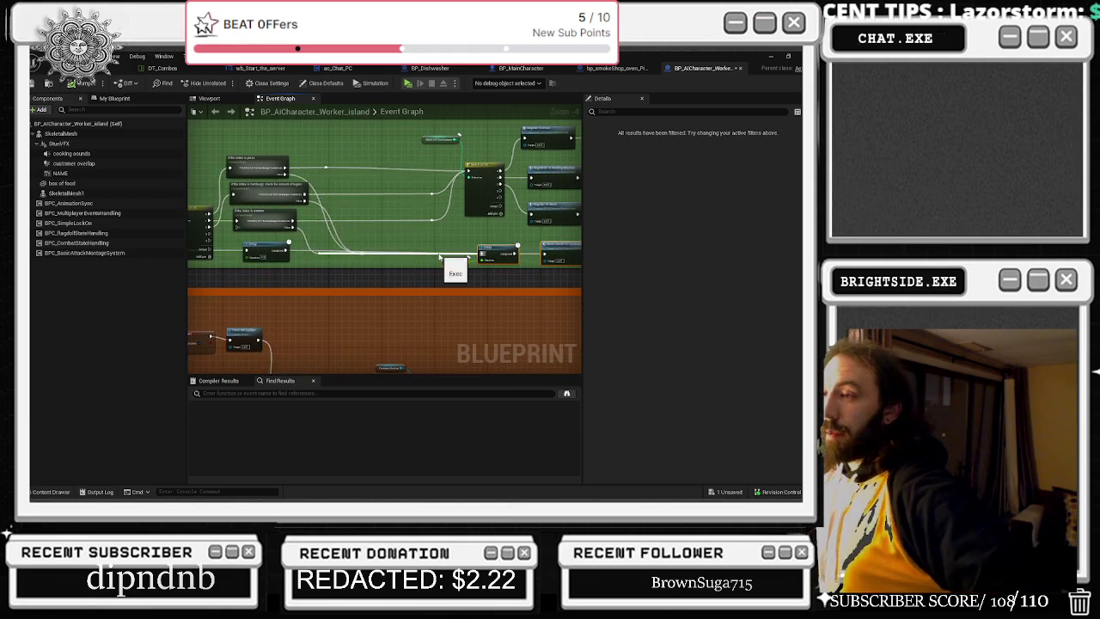
{"action": "left_click_drag", "start_coordinate": [439, 256], "coordinate": [490, 259]}
{"action": "mouse_move", "coordinate": [387, 234]}
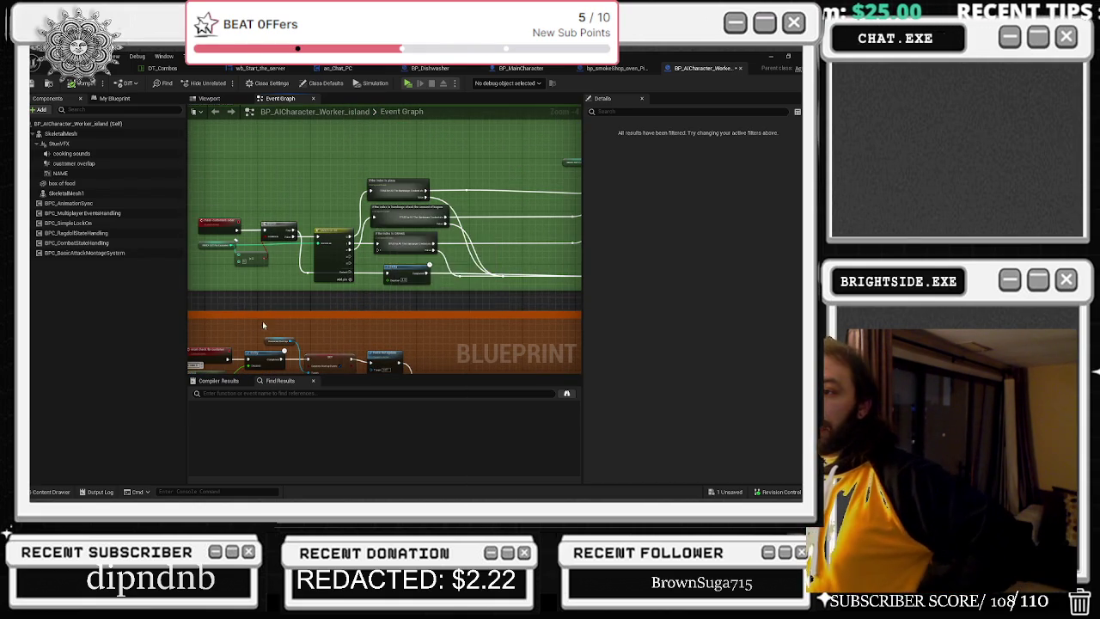
{"action": "scroll", "coordinate": [347, 183], "scroll_direction": "up", "scroll_amount": 4}
{"action": "left_click_drag", "start_coordinate": [347, 183], "coordinate": [444, 186]}
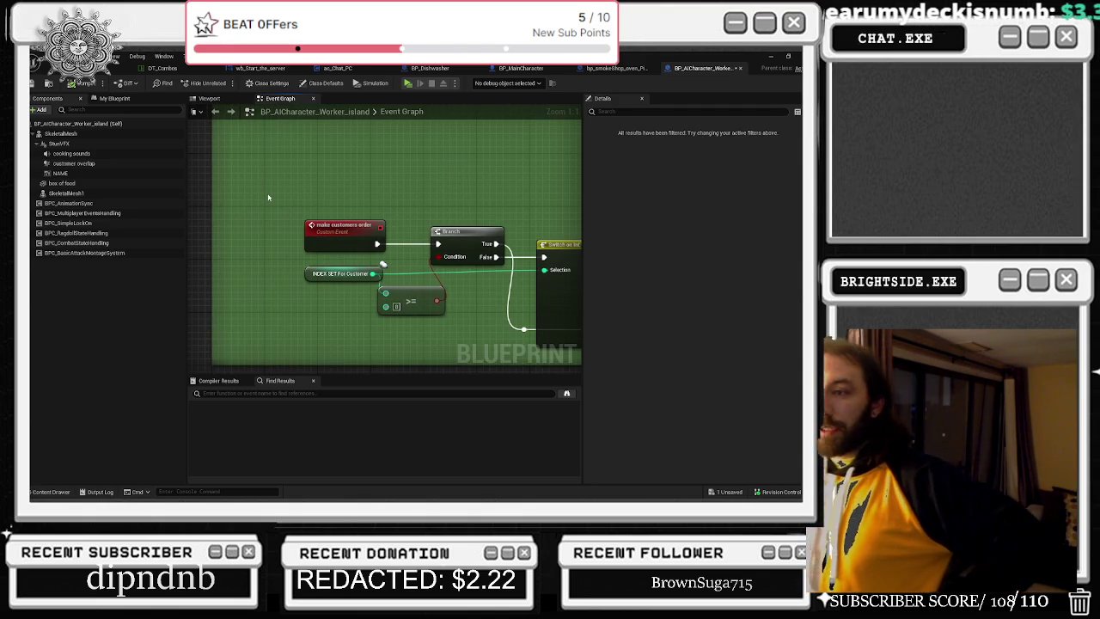
- Box-select the Branch and Switch order nodes and move them to the left
{"action": "mouse_move", "coordinate": [304, 197]}
{"action": "left_mouse_down"}
{"action": "mouse_move", "coordinate": [510, 320]}
{"action": "mouse_move", "coordinate": [491, 328]}
{"action": "left_mouse_up"}
{"action": "left_click_drag", "start_coordinate": [483, 232], "coordinate": [409, 231]}
{"action": "left_click_drag", "start_coordinate": [431, 329], "coordinate": [390, 305]}
{"action": "left_click", "coordinate": [479, 307]}
{"action": "left_click_drag", "start_coordinate": [479, 308], "coordinate": [472, 309]}
{"action": "key", "text": "Escape"}
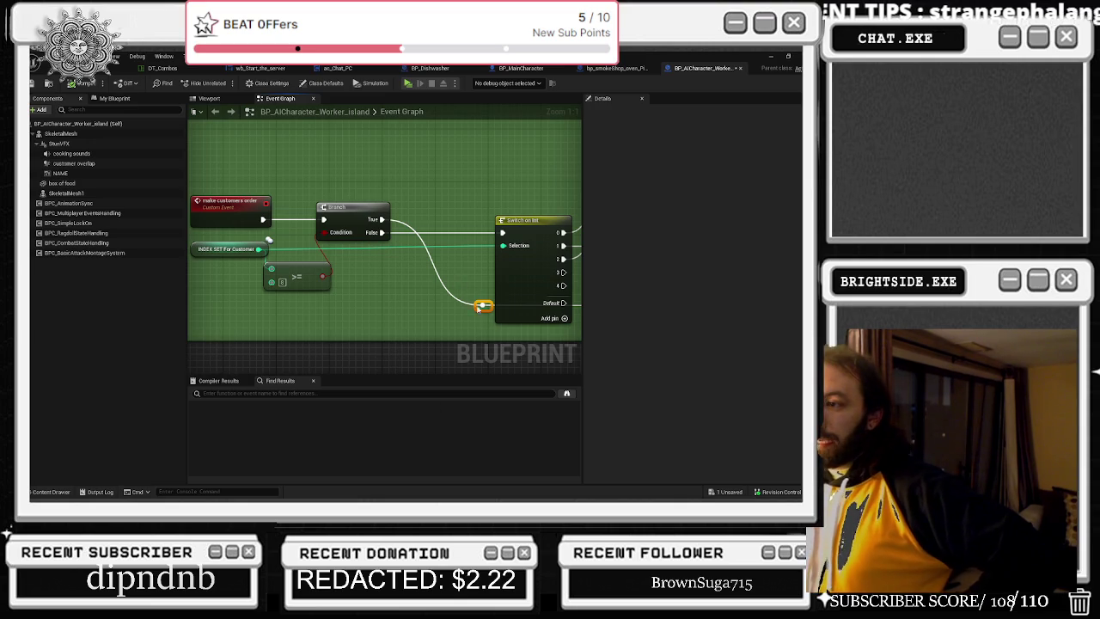
- Move the reroute and Switch on Int left, nudge the pizza graph right, and the Delay left
{"action": "left_click_drag", "start_coordinate": [478, 310], "coordinate": [412, 311]}
{"action": "left_click_drag", "start_coordinate": [456, 261], "coordinate": [308, 290]}
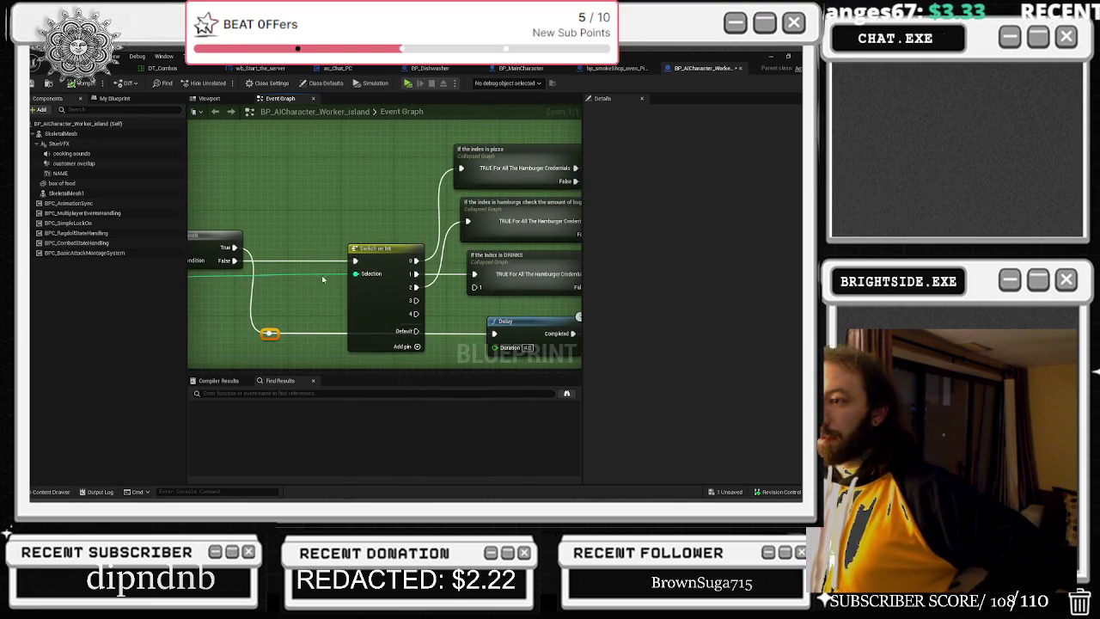
{"action": "mouse_move", "coordinate": [355, 245]}
{"action": "left_mouse_down"}
{"action": "mouse_move", "coordinate": [342, 245]}
{"action": "mouse_move", "coordinate": [394, 247]}
{"action": "mouse_move", "coordinate": [246, 258]}
{"action": "left_mouse_up"}
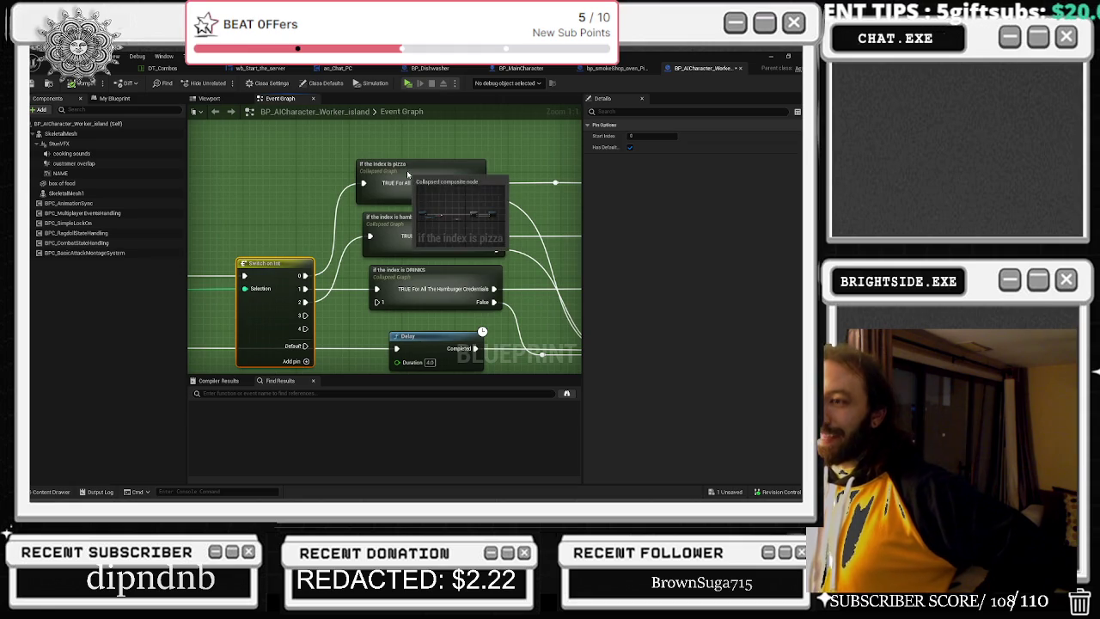
{"action": "left_click_drag", "start_coordinate": [407, 175], "coordinate": [414, 175]}
{"action": "left_click", "coordinate": [423, 271]}
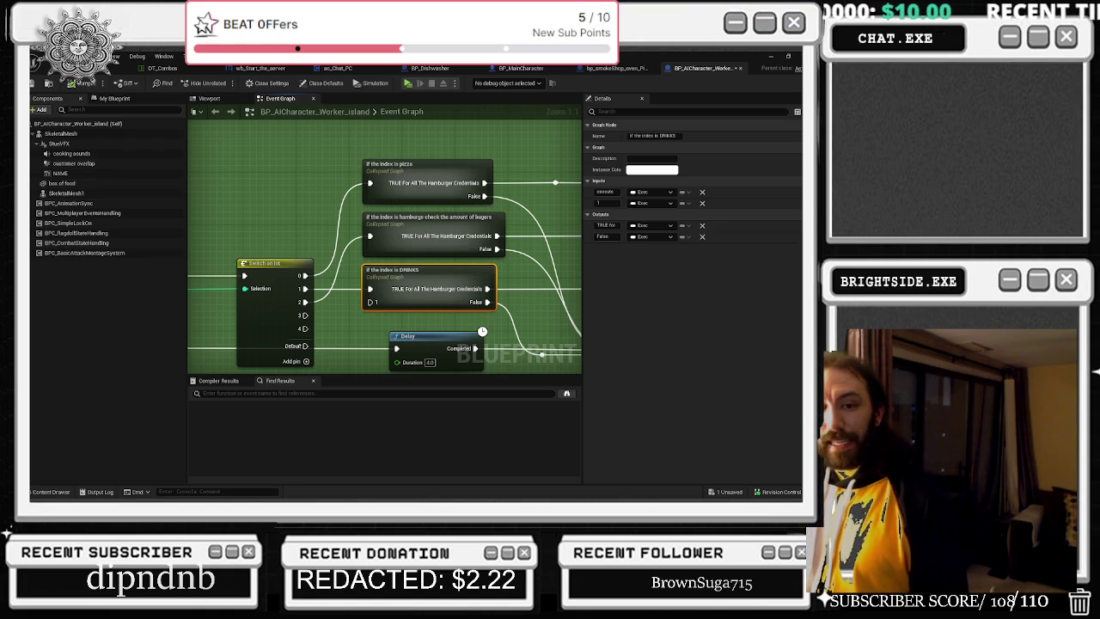
{"action": "left_click_drag", "start_coordinate": [438, 341], "coordinate": [418, 340]}
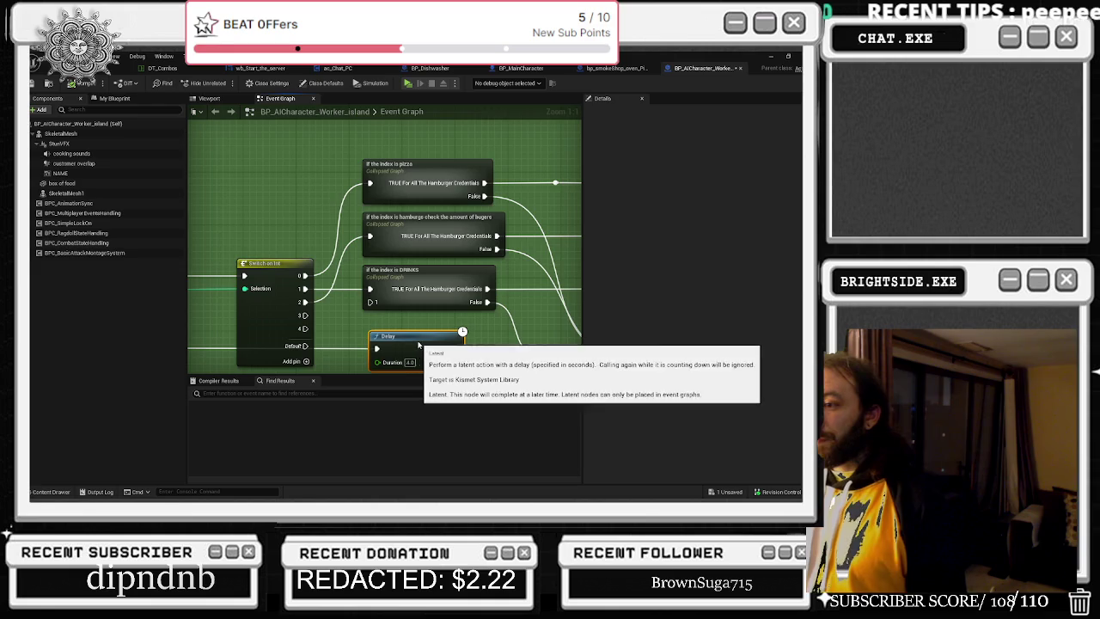
- Zoom out and drag the Switch on Int node a few pixels to the left
{"action": "scroll", "coordinate": [479, 326], "scroll_direction": "down", "scroll_amount": 2}
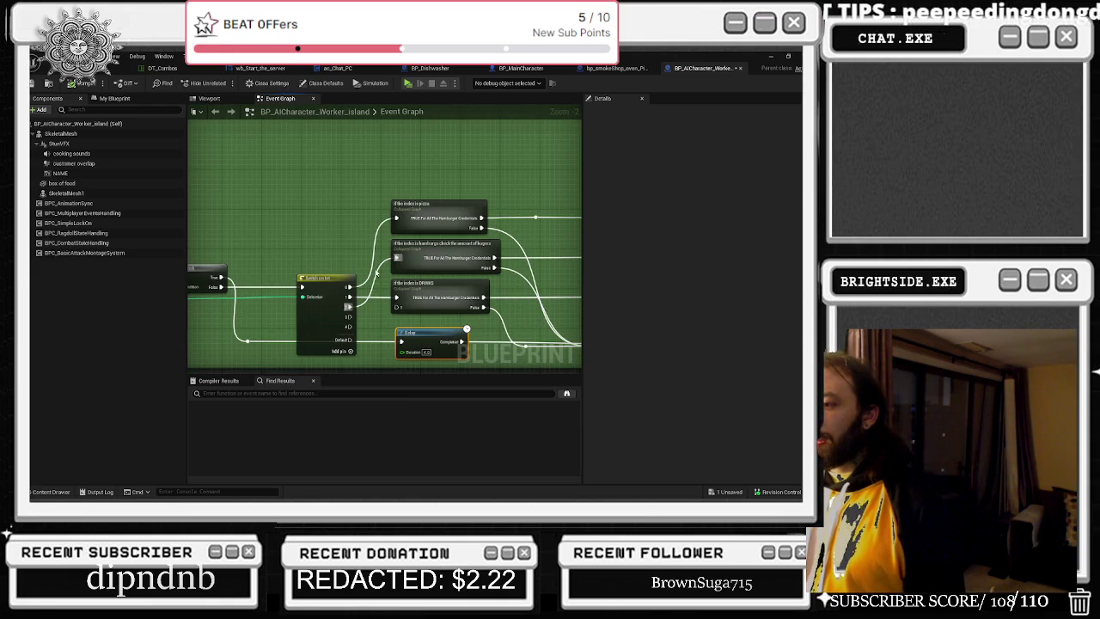
{"action": "left_click_drag", "start_coordinate": [342, 277], "coordinate": [328, 277]}
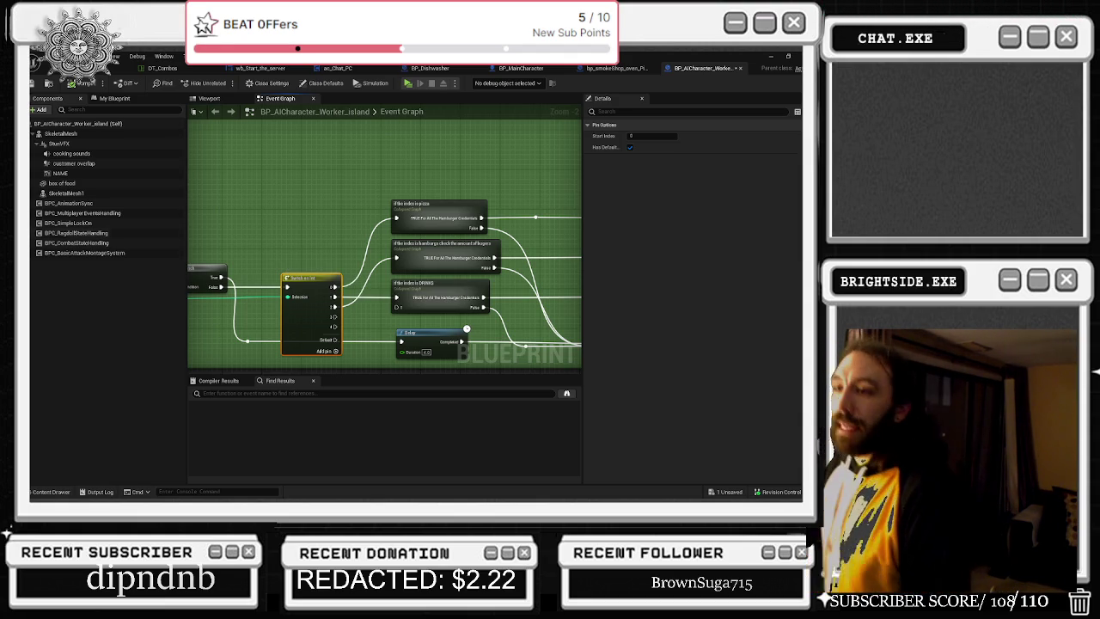
{"action": "scroll", "coordinate": [434, 226], "scroll_direction": "down", "scroll_amount": 2}
- Nudge INDEX SET for customer up-left and shift the Branch node right
{"action": "scroll", "coordinate": [435, 226], "scroll_direction": "up", "scroll_amount": 5}
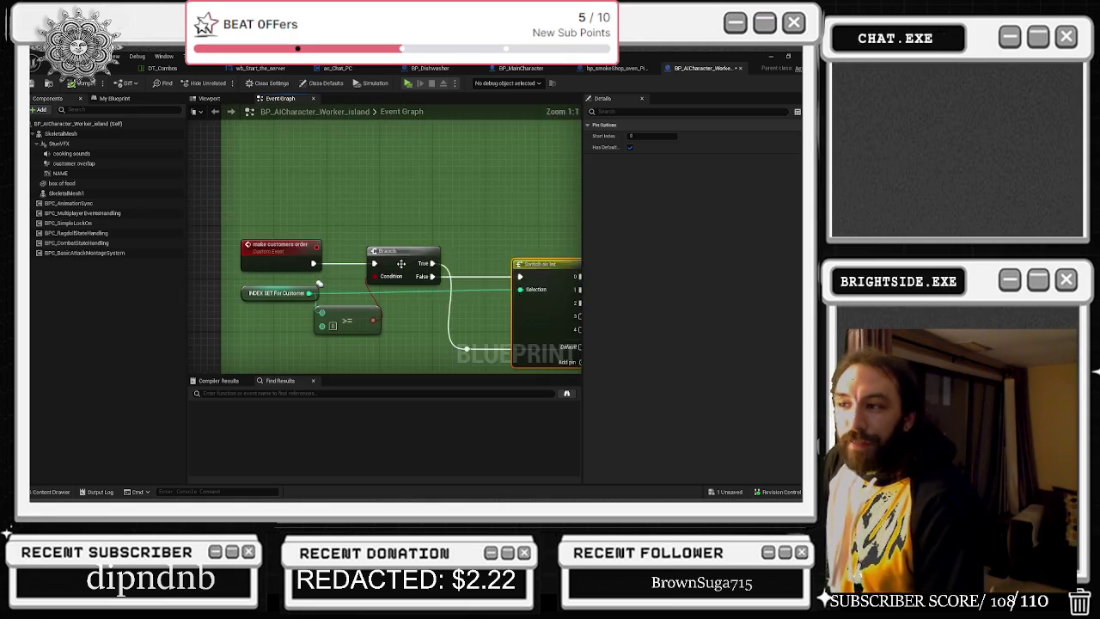
{"action": "left_click_drag", "start_coordinate": [473, 225], "coordinate": [551, 214]}
{"action": "left_click_drag", "start_coordinate": [240, 251], "coordinate": [230, 244]}
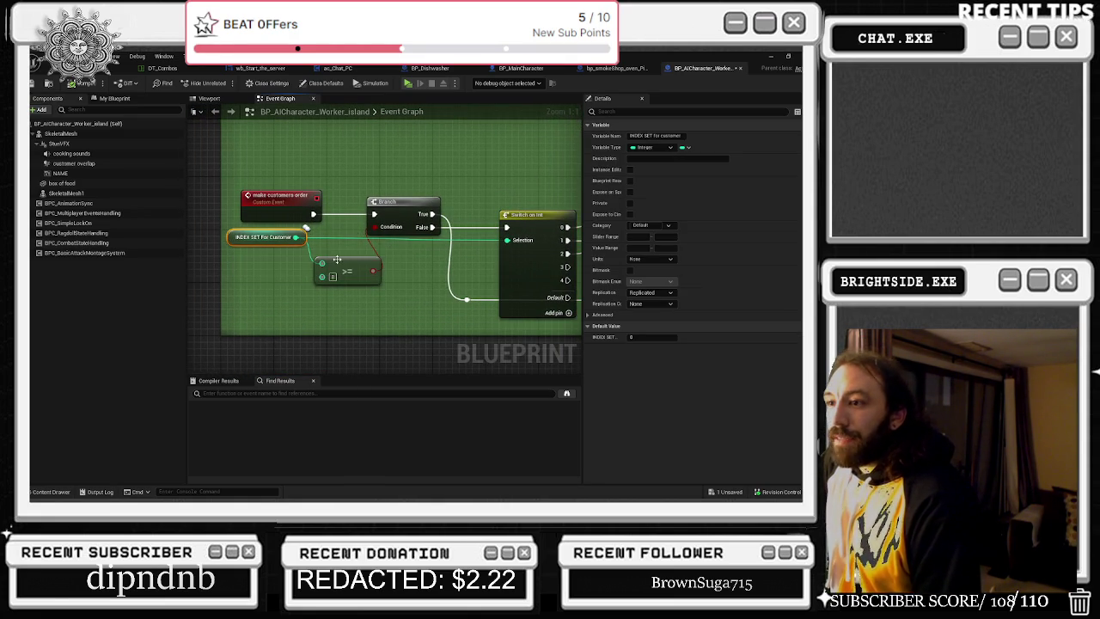
{"action": "mouse_move", "coordinate": [404, 209]}
{"action": "left_mouse_down"}
{"action": "mouse_move", "coordinate": [423, 210]}
{"action": "mouse_move", "coordinate": [395, 309]}
{"action": "left_mouse_up"}
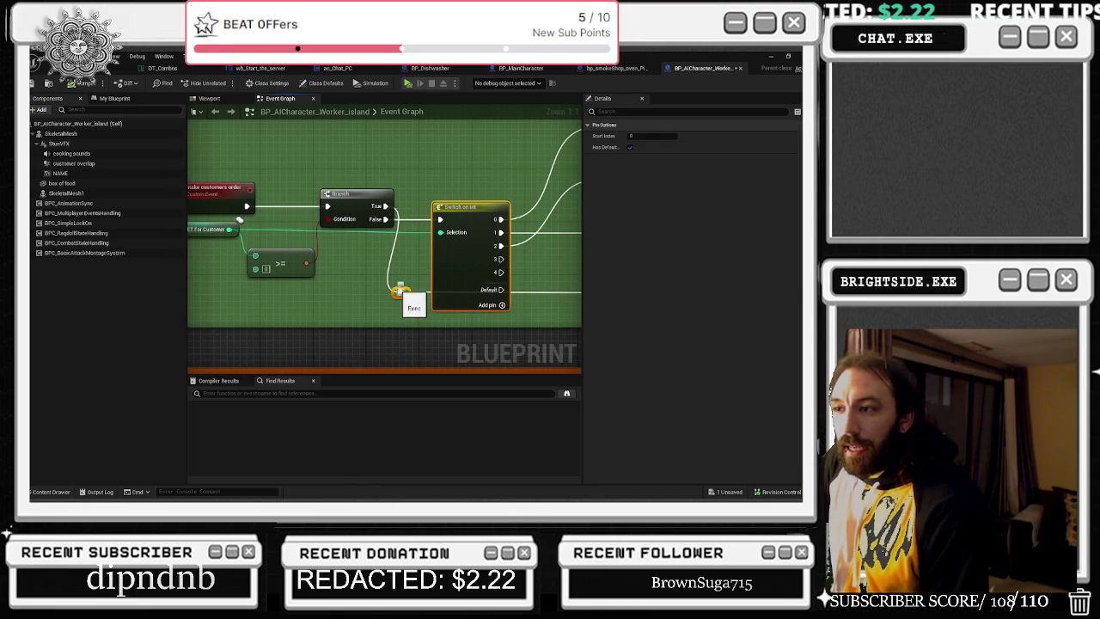
- Move Switch on Int with its reroute right, then nudge Switch on Int slightly back left
{"action": "left_click", "coordinate": [397, 200]}
{"action": "mouse_move", "coordinate": [398, 199]}
{"action": "left_mouse_down"}
{"action": "mouse_move", "coordinate": [438, 303]}
{"action": "mouse_move", "coordinate": [459, 273]}
{"action": "left_mouse_up"}
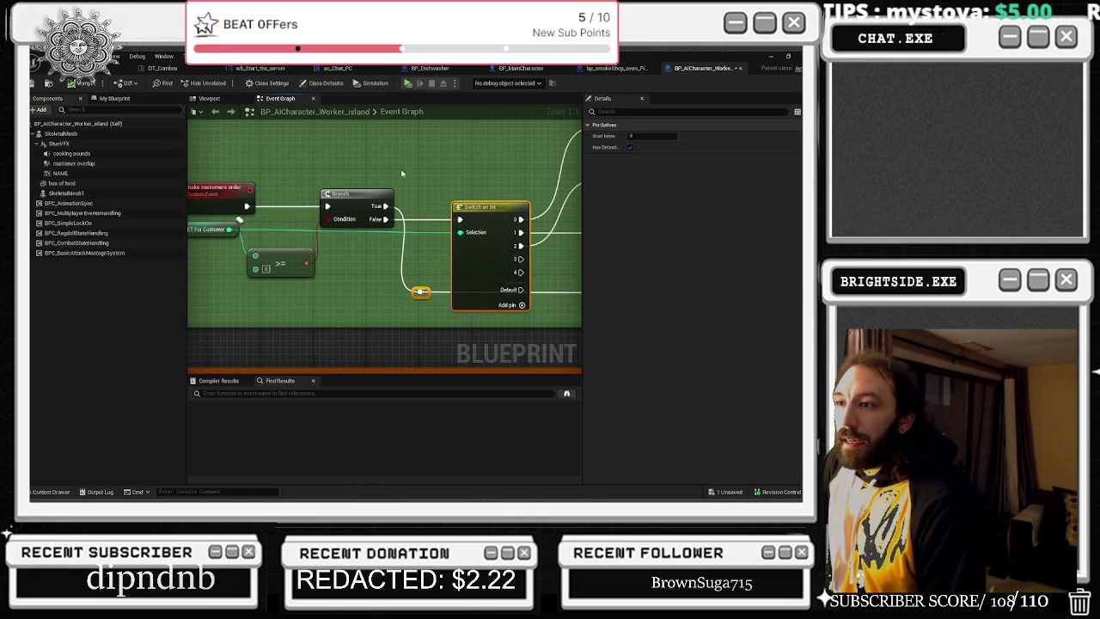
{"action": "scroll", "coordinate": [441, 161], "scroll_direction": "down", "scroll_amount": 1}
{"action": "scroll", "coordinate": [430, 167], "scroll_direction": "down", "scroll_amount": 1}
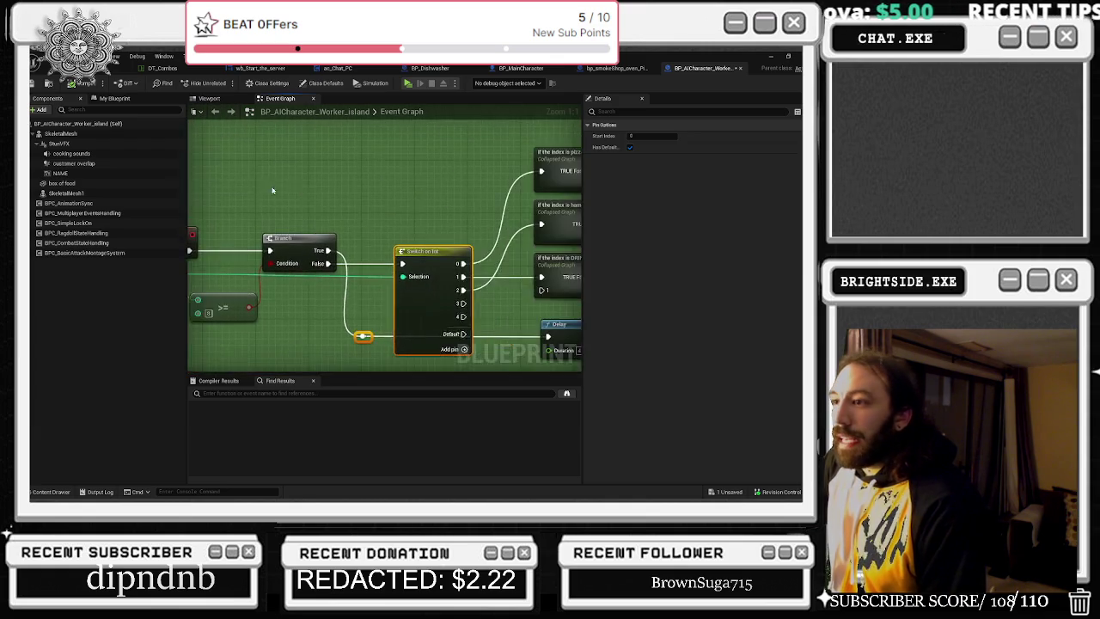
{"action": "left_click_drag", "start_coordinate": [423, 192], "coordinate": [350, 198]}
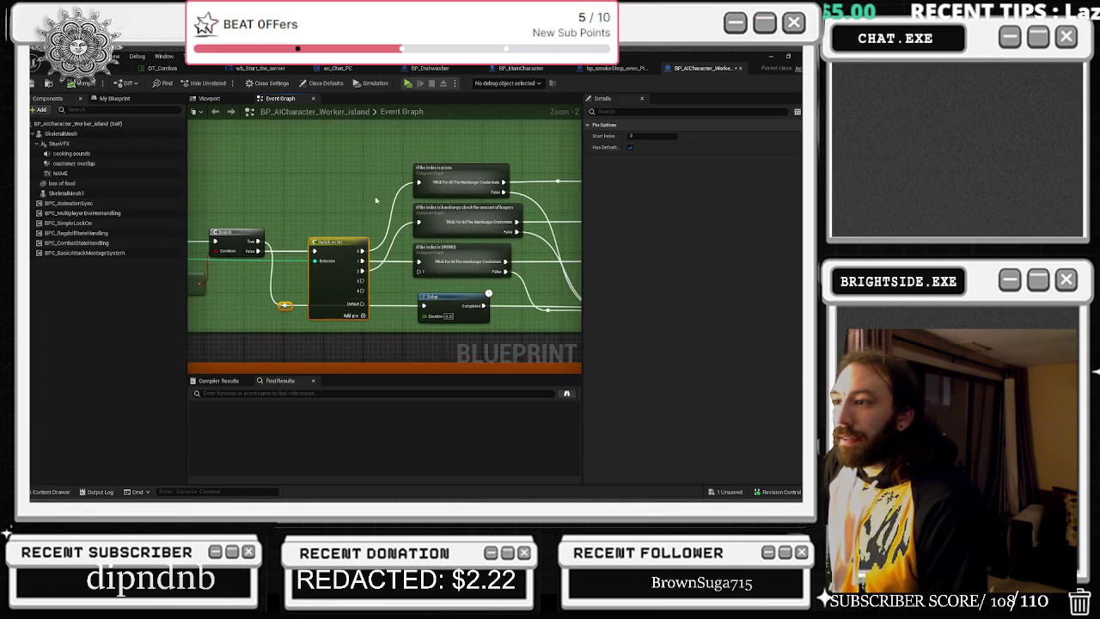
{"action": "left_click", "coordinate": [334, 239]}
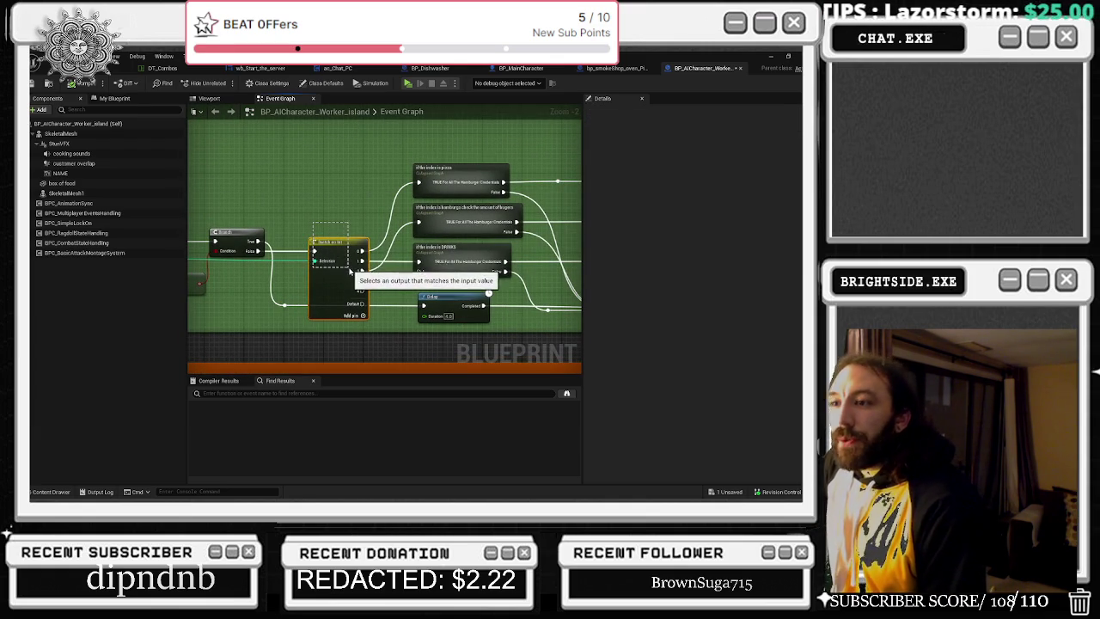
{"action": "left_click_drag", "start_coordinate": [331, 240], "coordinate": [326, 240]}
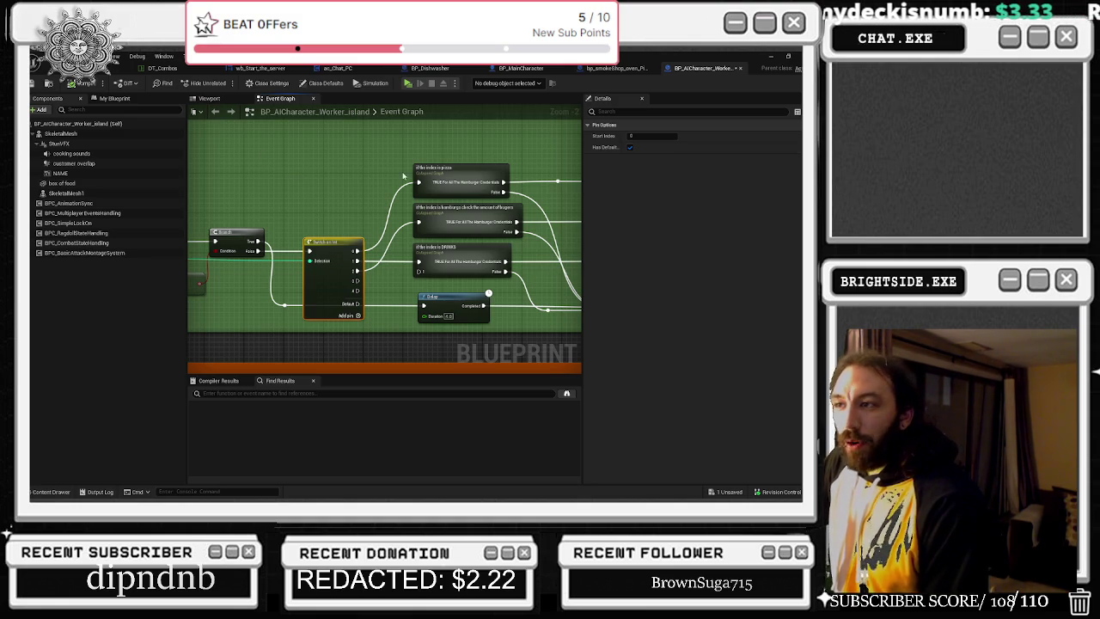
{"action": "left_click", "coordinate": [437, 228]}
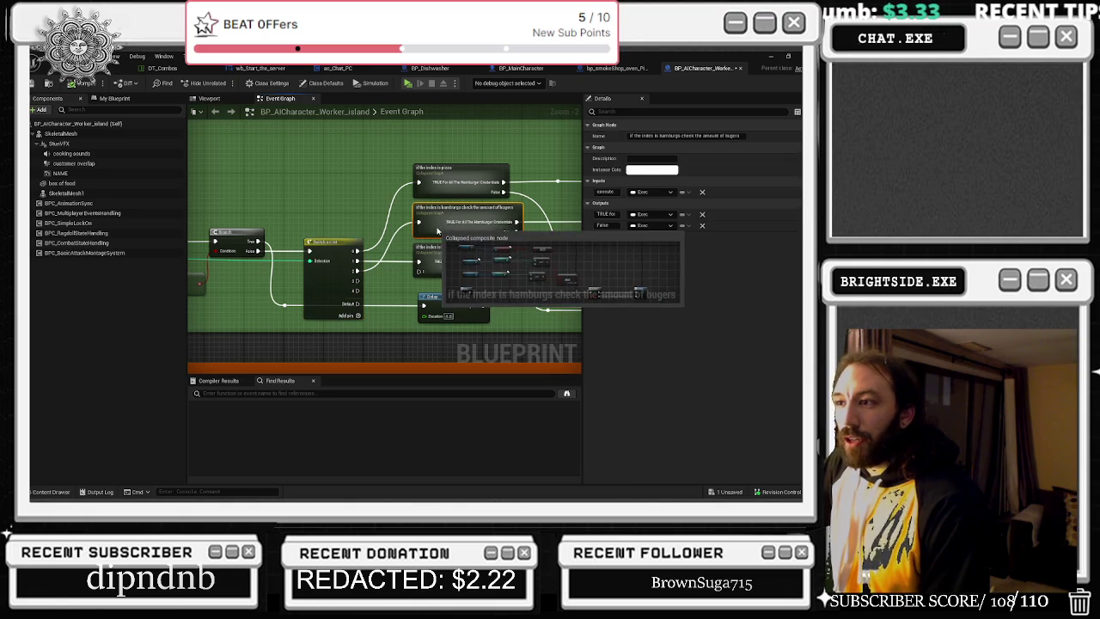
{"action": "scroll", "coordinate": [487, 237], "scroll_direction": "down", "scroll_amount": 1}
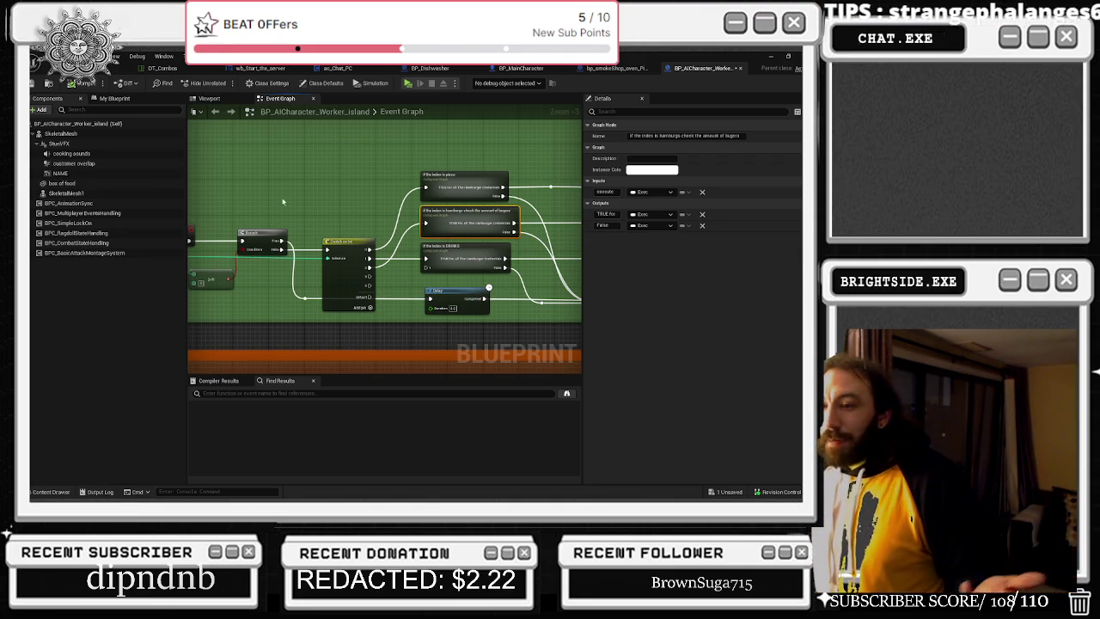
{"action": "left_click", "coordinate": [353, 244]}
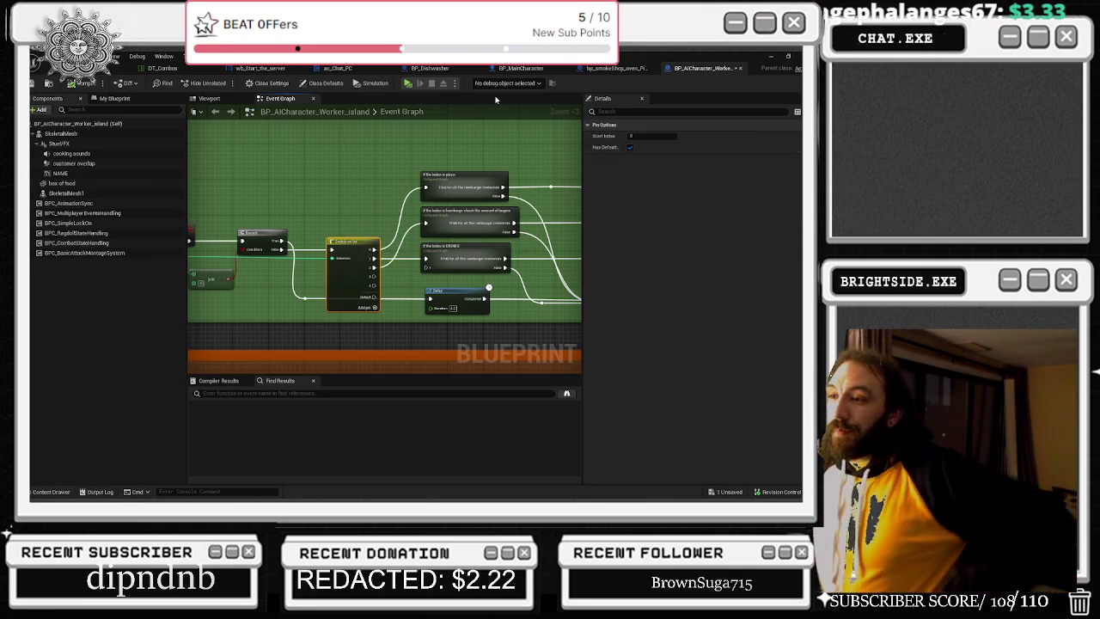
- Cancel the autosave countdown notification after zooming the Event Graph out and back in
{"action": "scroll", "coordinate": [411, 164], "scroll_direction": "down", "scroll_amount": 1}
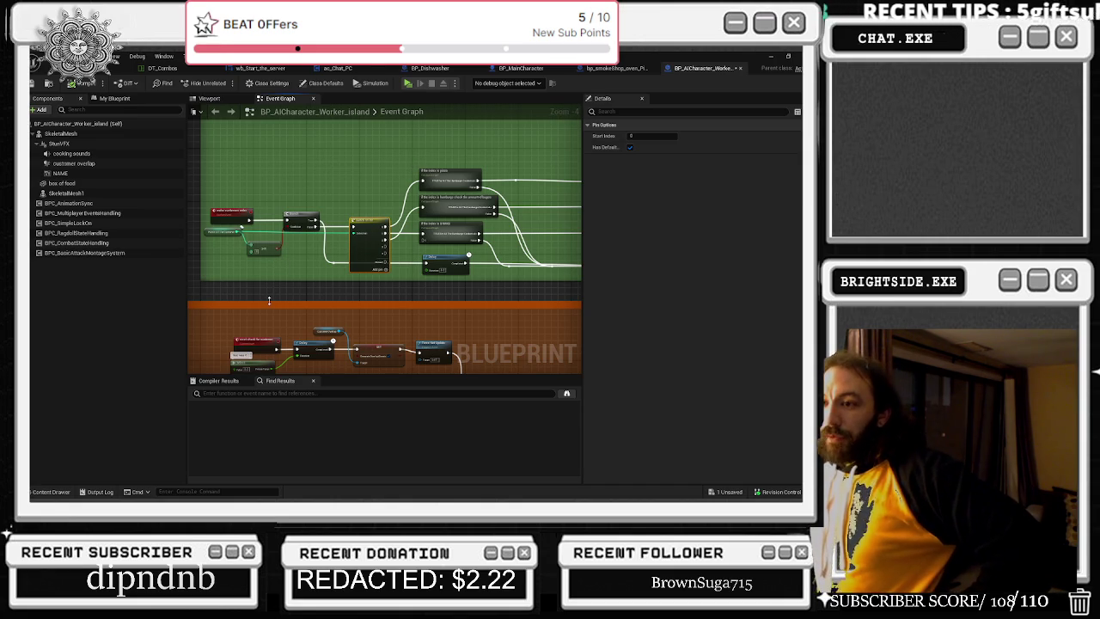
{"action": "scroll", "coordinate": [263, 292], "scroll_direction": "up", "scroll_amount": 1}
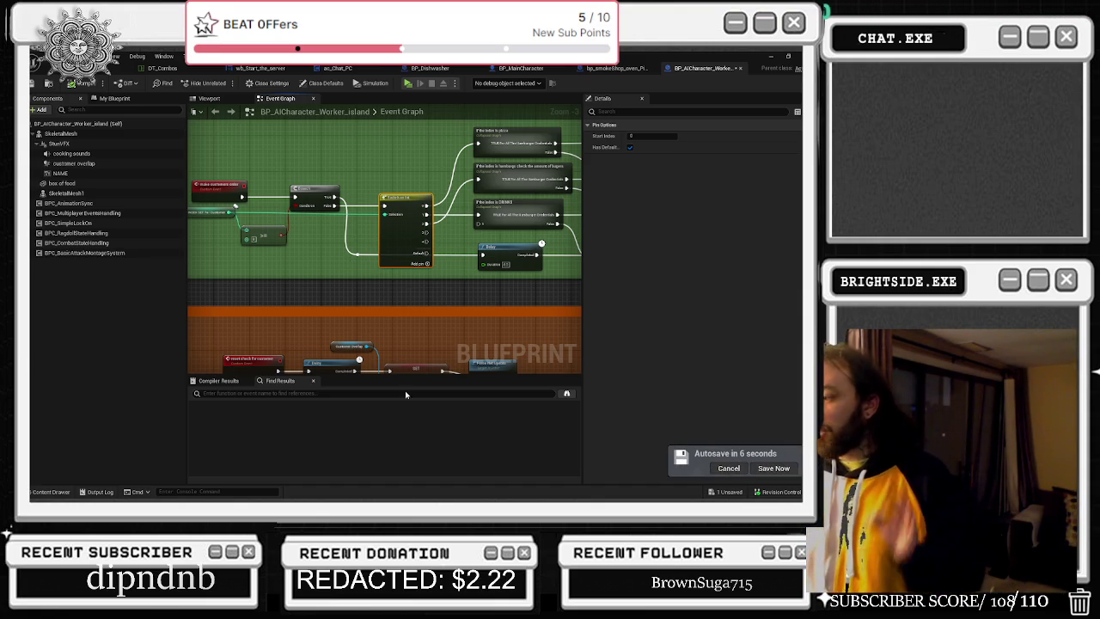
{"action": "left_click", "coordinate": [714, 470]}
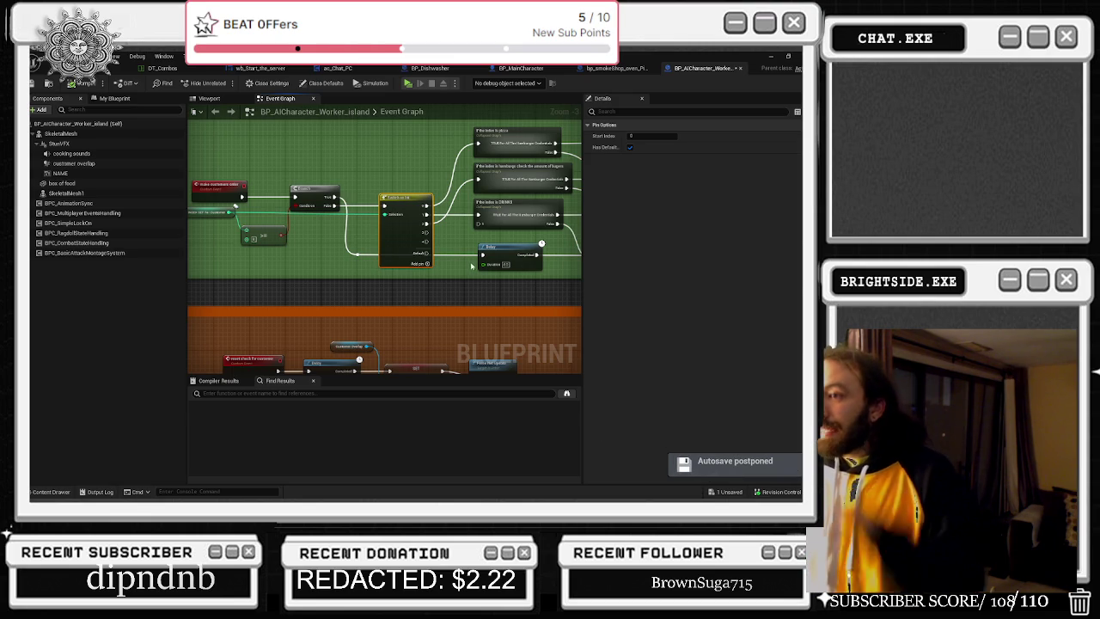
- Tidy the Switch on Int node and its reroute point next to the branch nodes
{"action": "left_click_drag", "start_coordinate": [410, 233], "coordinate": [402, 233]}
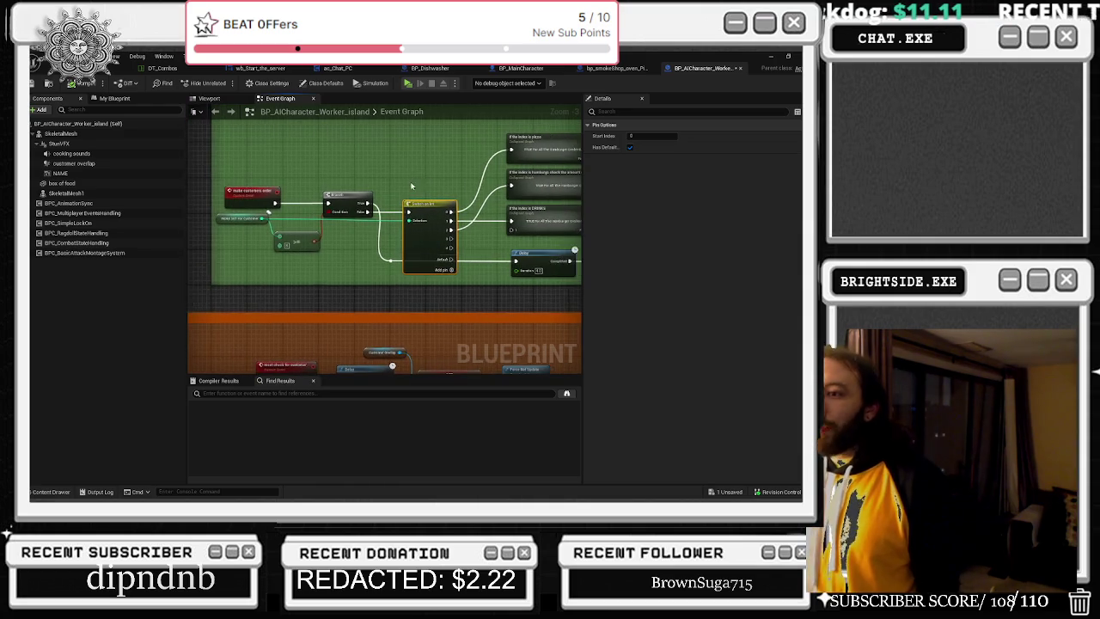
{"action": "left_click_drag", "start_coordinate": [385, 176], "coordinate": [227, 170]}
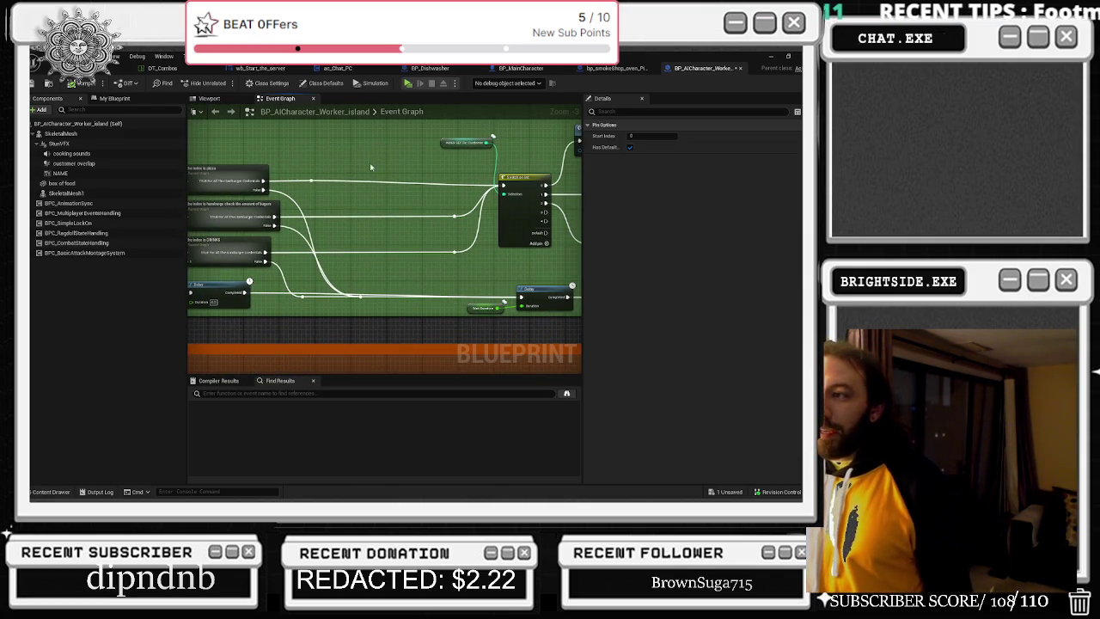
{"action": "left_click", "coordinate": [444, 184]}
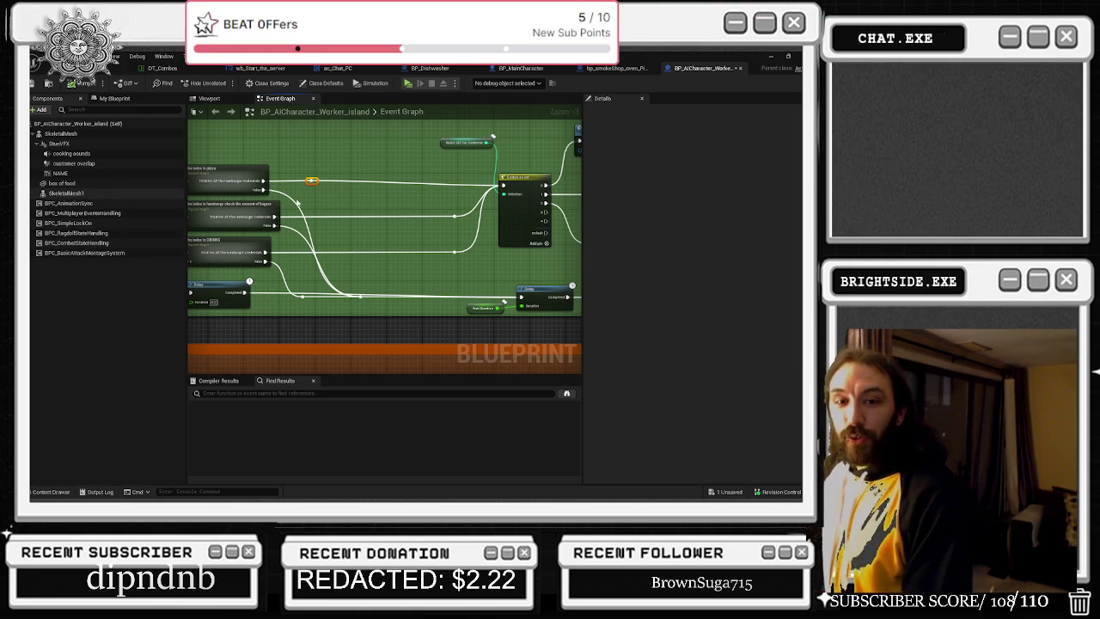
{"action": "left_click_drag", "start_coordinate": [308, 183], "coordinate": [458, 183]}
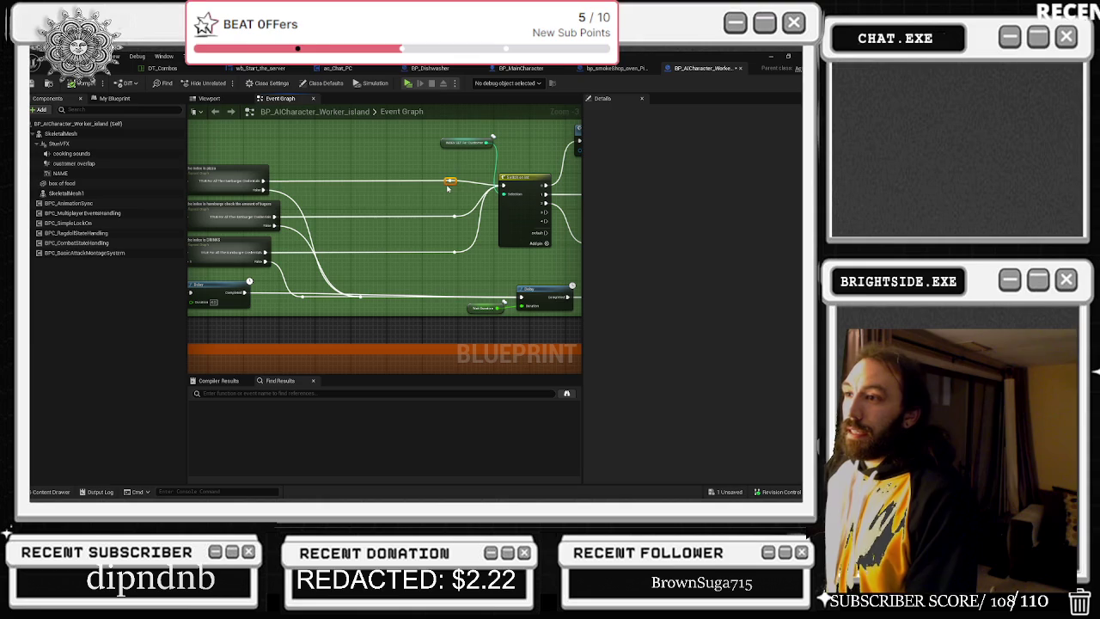
- Select the Delay, Wait Duration and Reset Check For Customer nodes, then view the smoke-shop oven graph
{"action": "left_click_drag", "start_coordinate": [336, 192], "coordinate": [493, 199]}
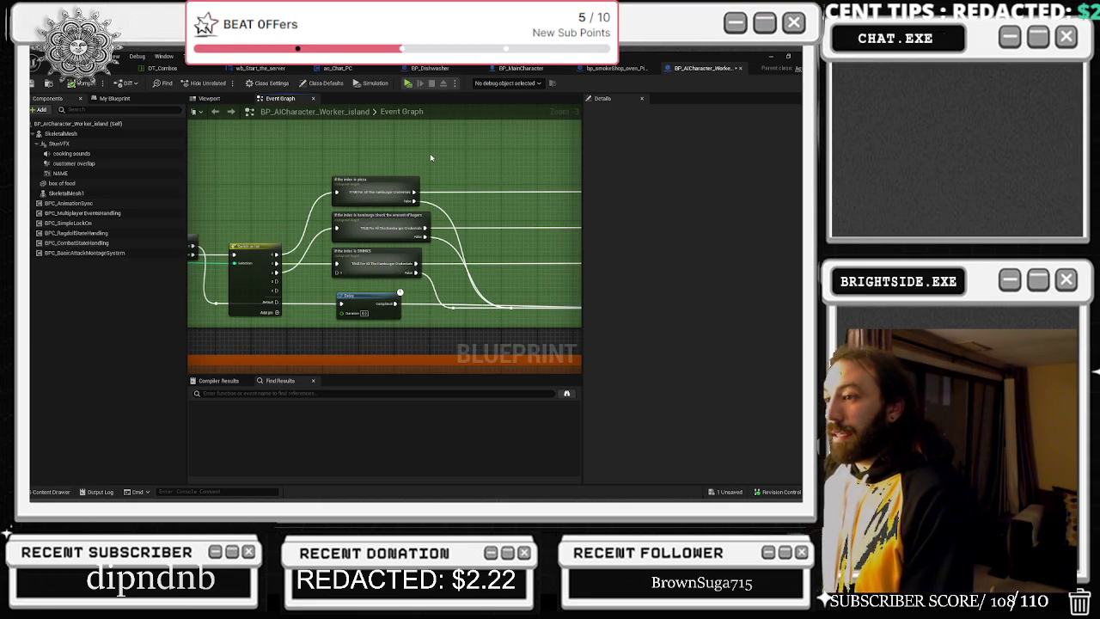
{"action": "scroll", "coordinate": [489, 200], "scroll_direction": "down", "scroll_amount": 3}
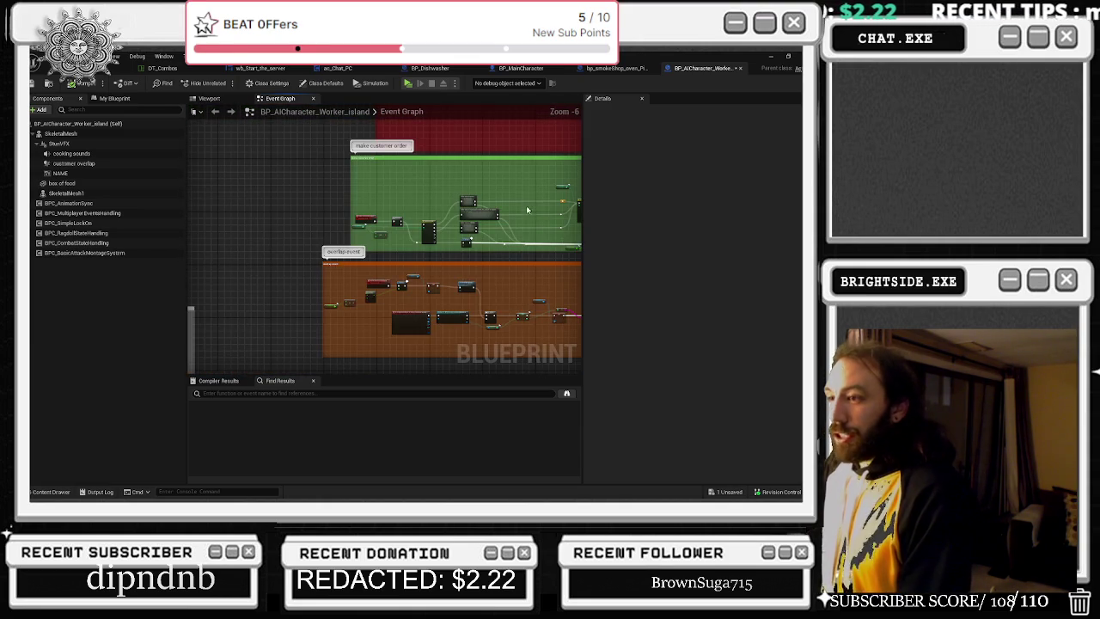
{"action": "scroll", "coordinate": [430, 238], "scroll_direction": "up", "scroll_amount": 3}
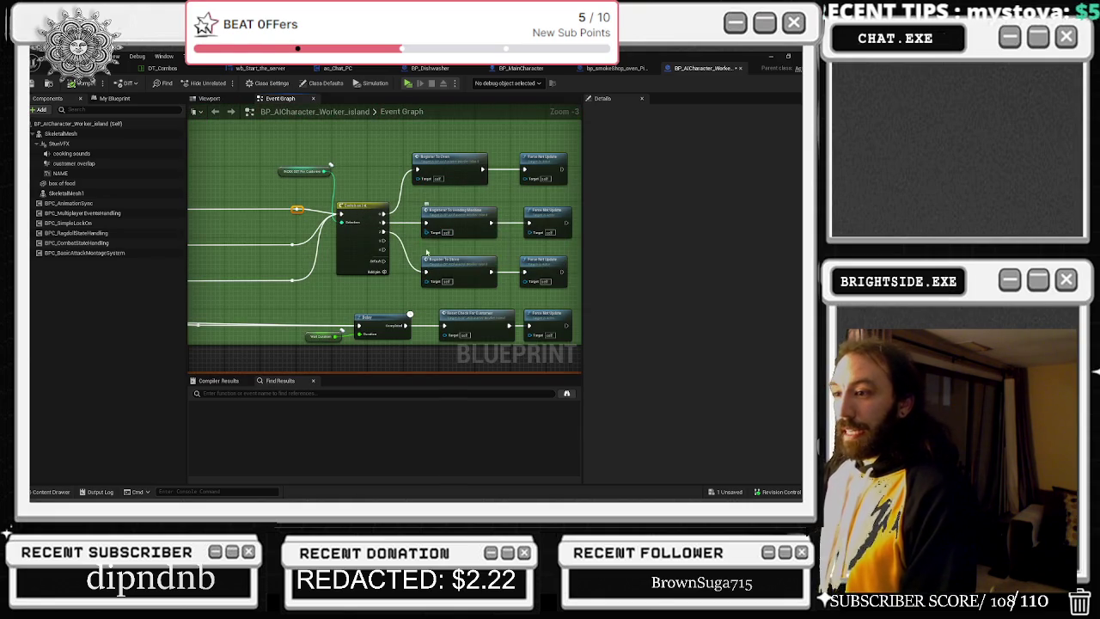
{"action": "mouse_move", "coordinate": [342, 306]}
{"action": "left_mouse_down"}
{"action": "mouse_move", "coordinate": [412, 340]}
{"action": "mouse_move", "coordinate": [503, 343]}
{"action": "mouse_move", "coordinate": [483, 335]}
{"action": "left_mouse_up"}
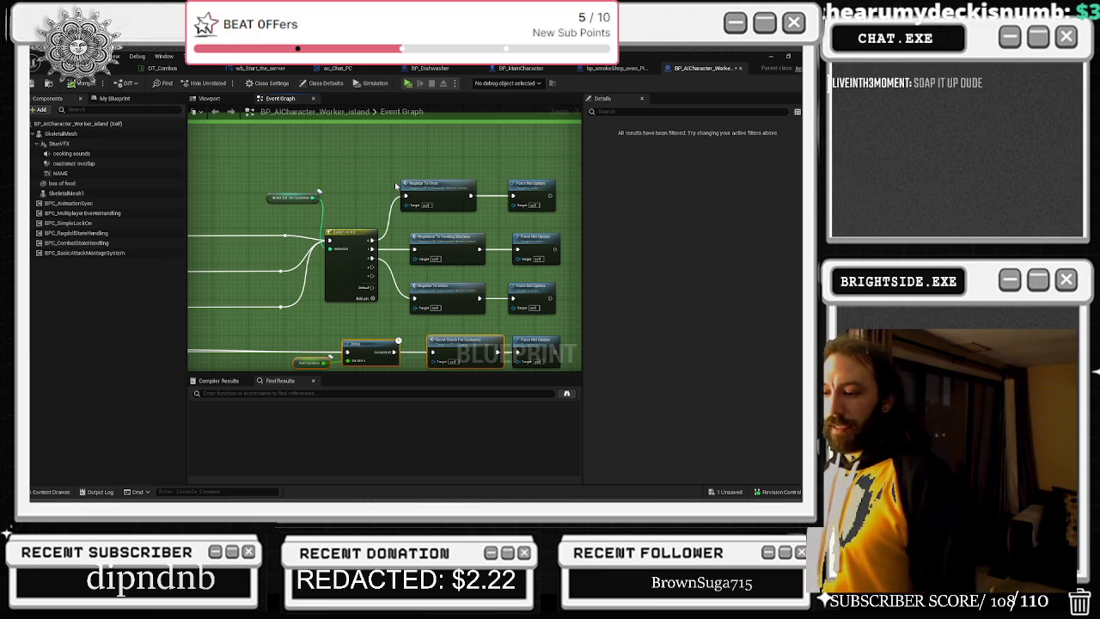
{"action": "scroll", "coordinate": [497, 192], "scroll_direction": "down", "scroll_amount": 1}
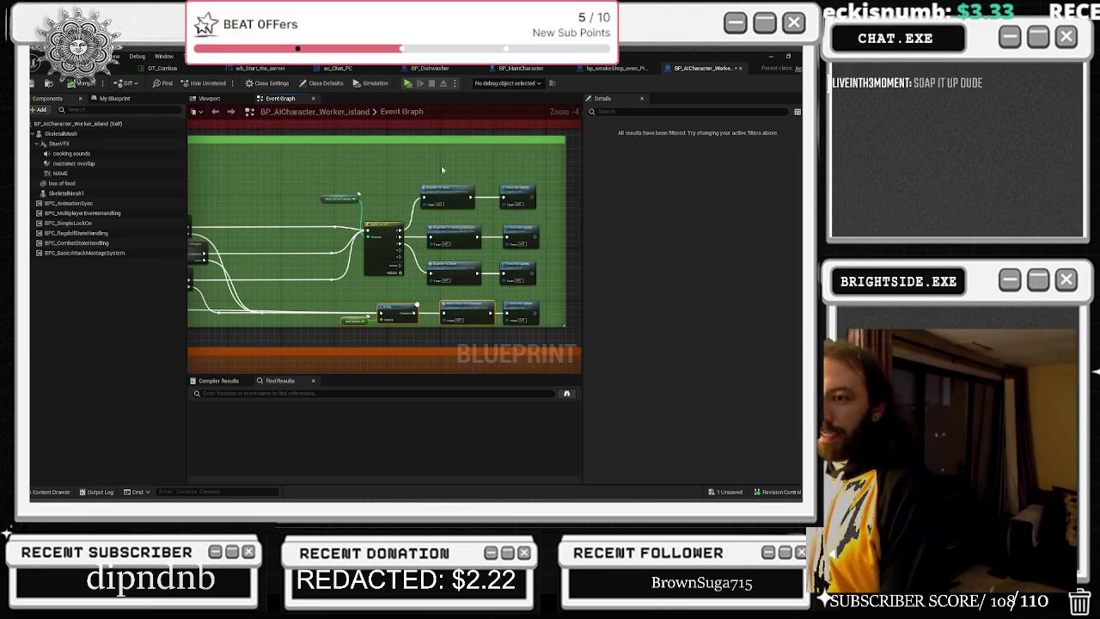
{"action": "scroll", "coordinate": [440, 165], "scroll_direction": "down", "scroll_amount": 1}
{"action": "left_click", "coordinate": [615, 68]}
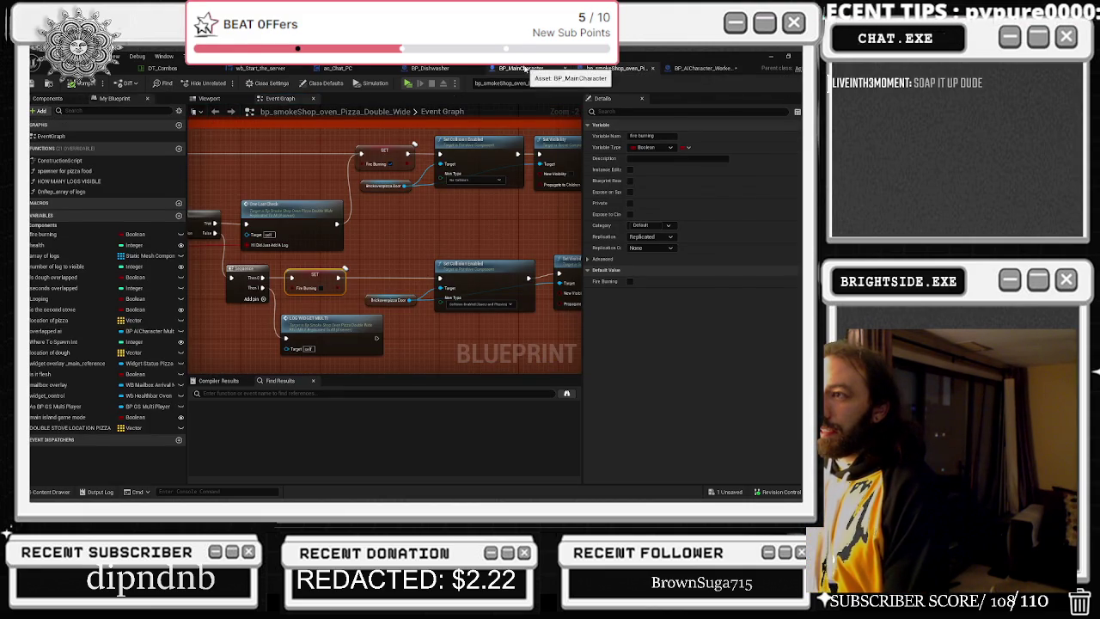
- Close the BP_Dishwasher, ac_Chat_PC and DT_Combos tabs and return to BP_AICharacter_Worker_island
{"action": "left_click", "coordinate": [521, 68]}
{"action": "left_click", "coordinate": [429, 68]}
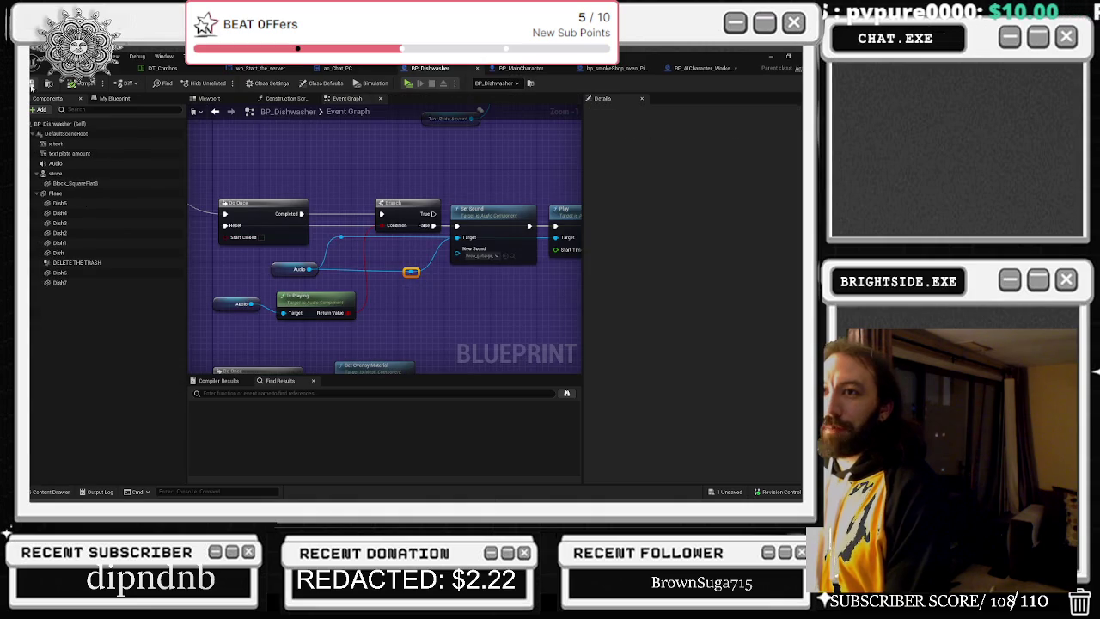
{"action": "left_click", "coordinate": [476, 69]}
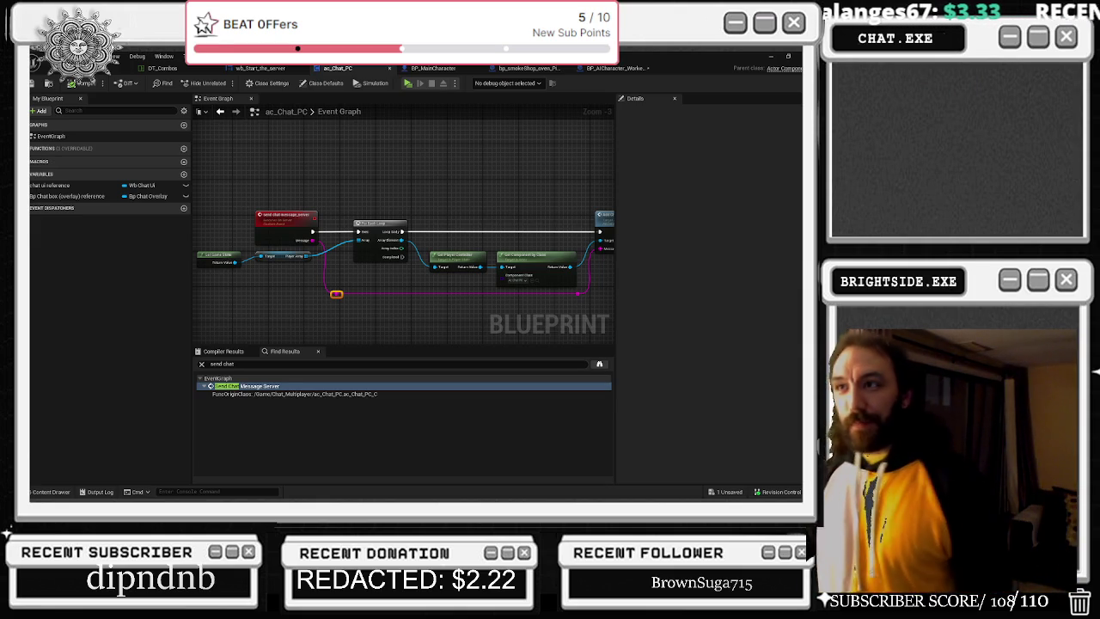
{"action": "left_click", "coordinate": [368, 68]}
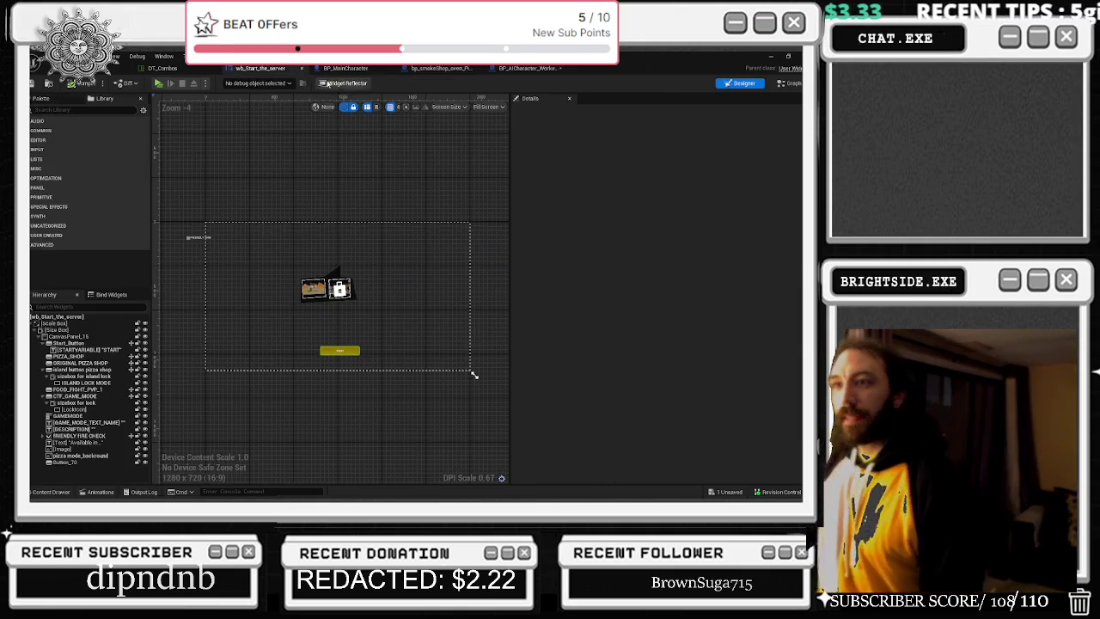
{"action": "left_click", "coordinate": [146, 69]}
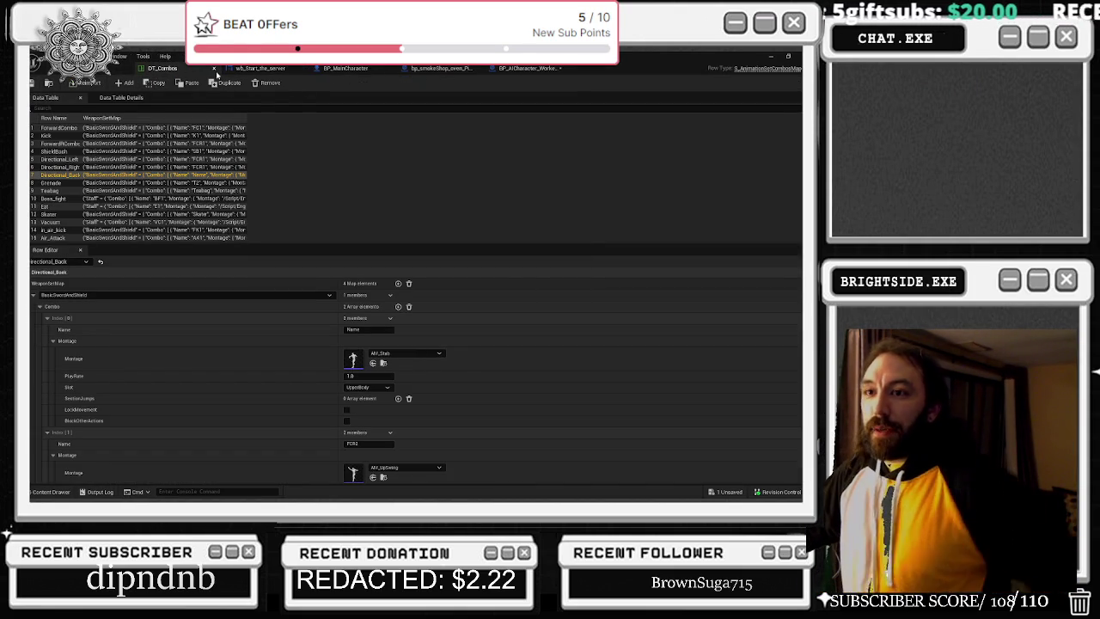
{"action": "left_click", "coordinate": [214, 69]}
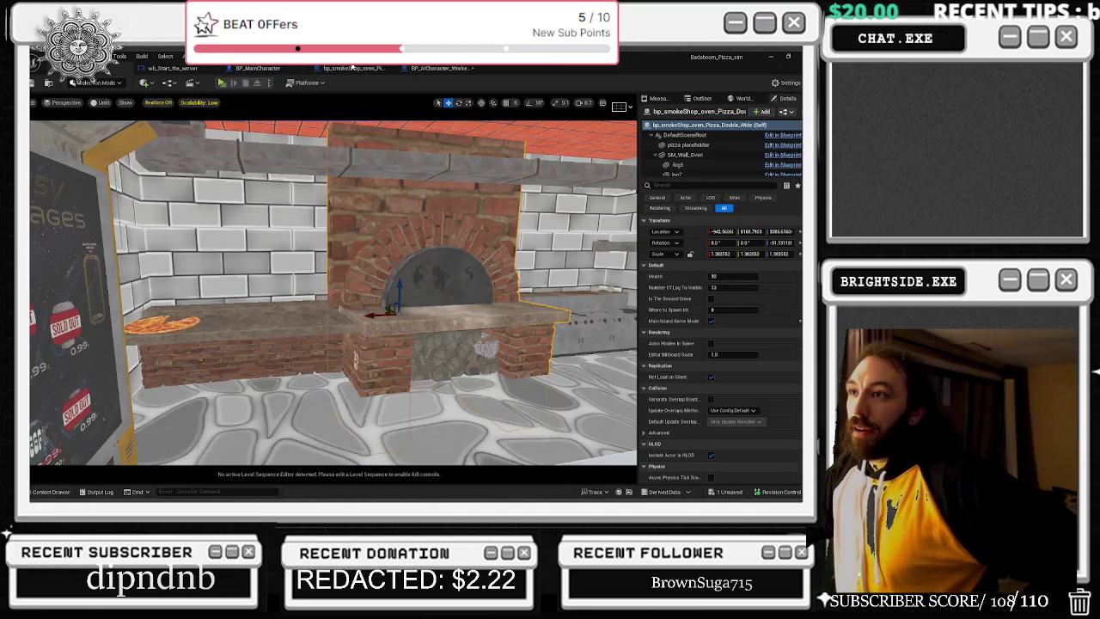
{"action": "left_click", "coordinate": [358, 68]}
{"action": "left_click", "coordinate": [443, 68]}
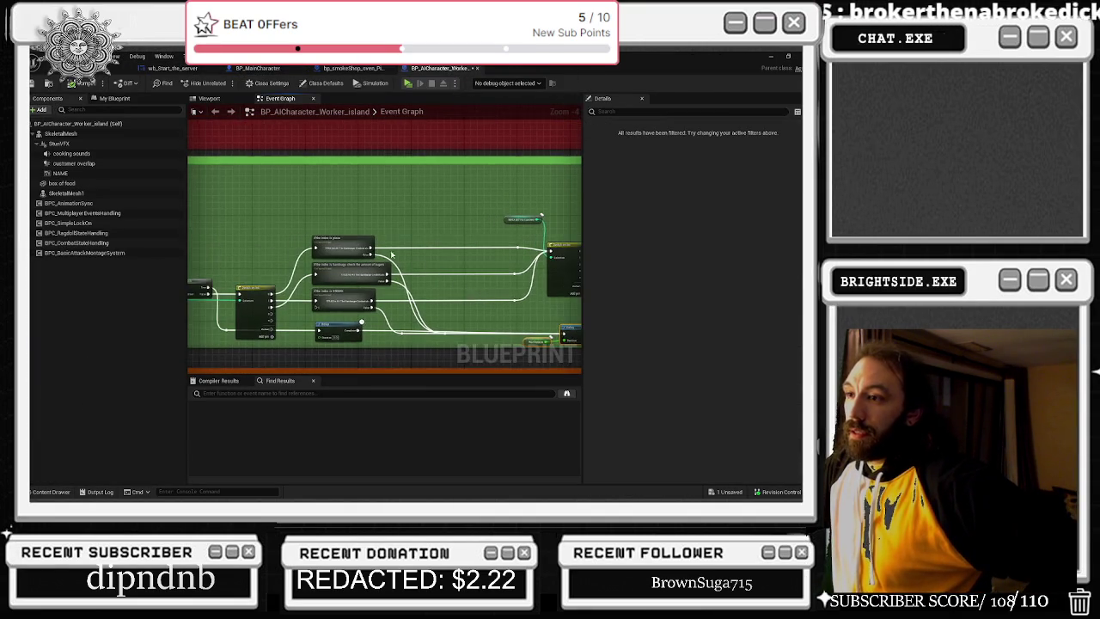
- Glance over the worker Event Graph and move on to the bp_smokeShop_oven blueprint
{"action": "scroll", "coordinate": [384, 280], "scroll_direction": "up", "scroll_amount": 2}
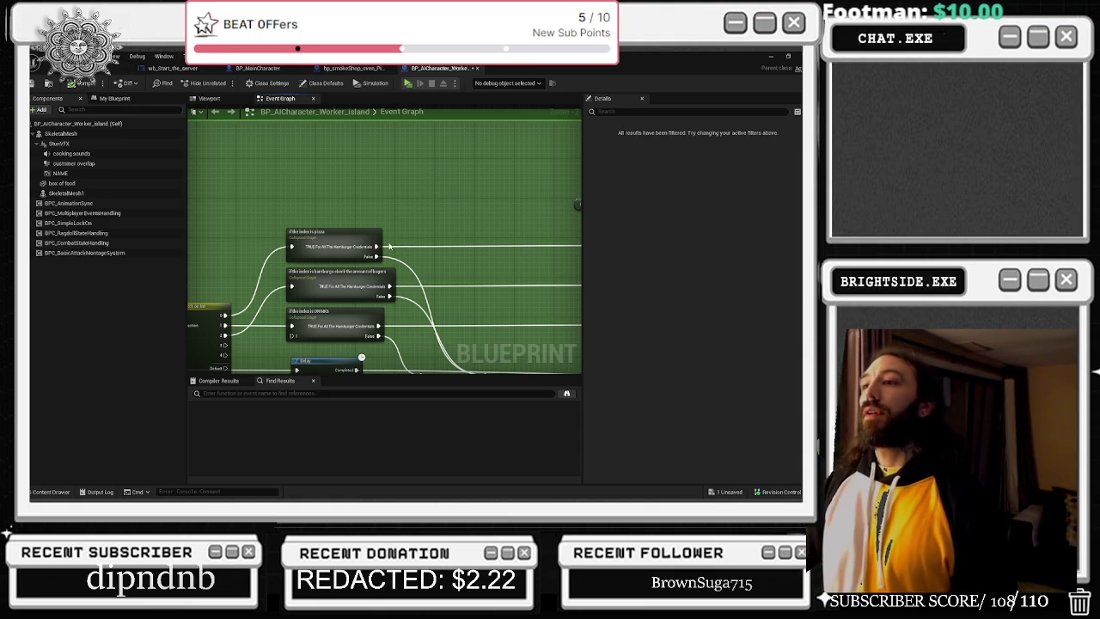
{"action": "scroll", "coordinate": [463, 225], "scroll_direction": "down", "scroll_amount": 6}
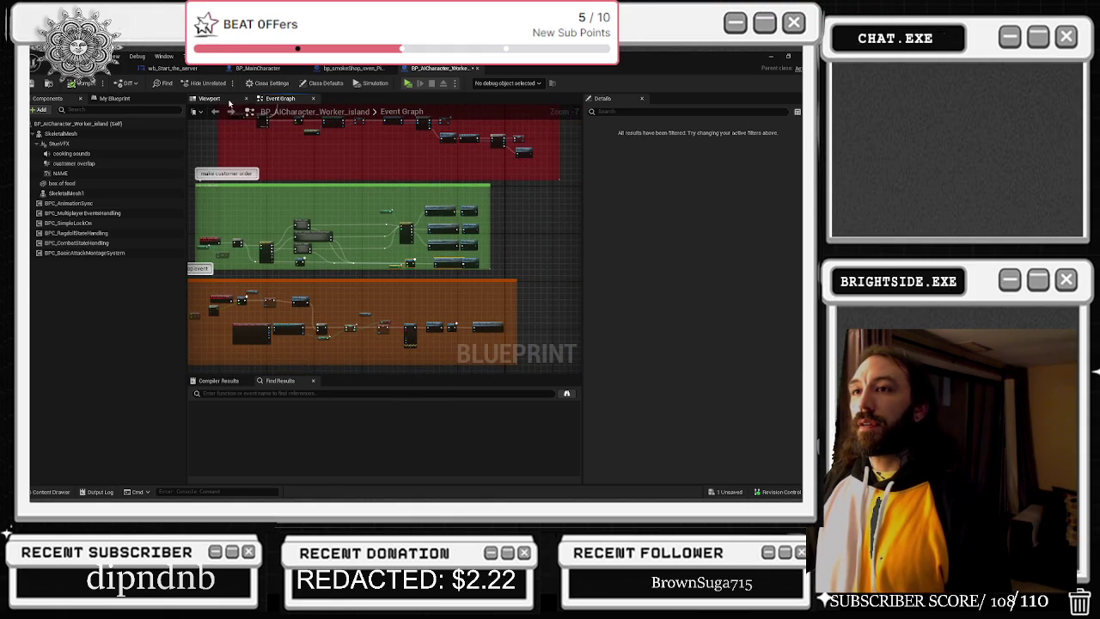
{"action": "left_click", "coordinate": [361, 68]}
- Look over the main character blueprint and the pizza-oven level before returning to the worker graph
{"action": "left_click", "coordinate": [258, 68]}
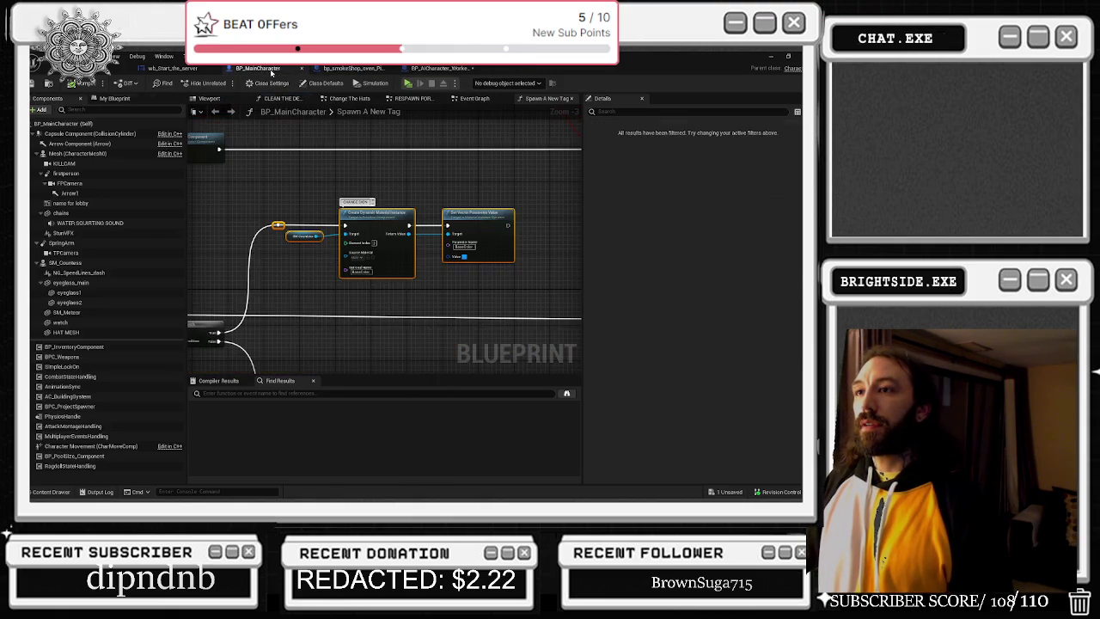
{"action": "left_click", "coordinate": [120, 68]}
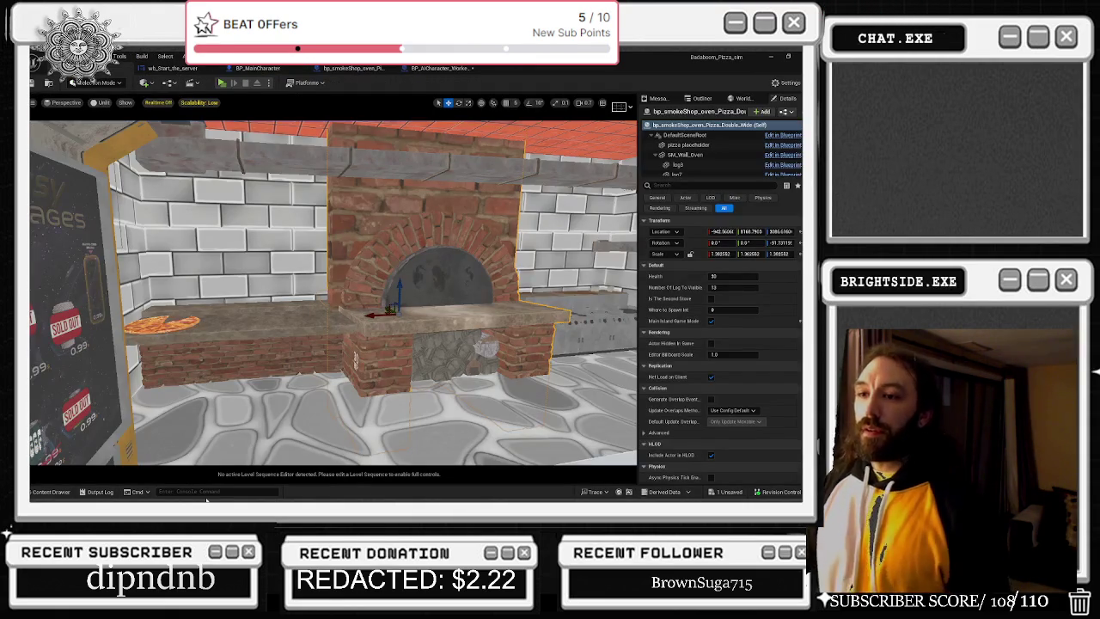
{"action": "mouse_move", "coordinate": [462, 275]}
{"action": "left_mouse_down"}
{"action": "mouse_move", "coordinate": [456, 207]}
{"action": "mouse_move", "coordinate": [511, 207]}
{"action": "left_mouse_up"}
{"action": "left_click", "coordinate": [443, 68]}
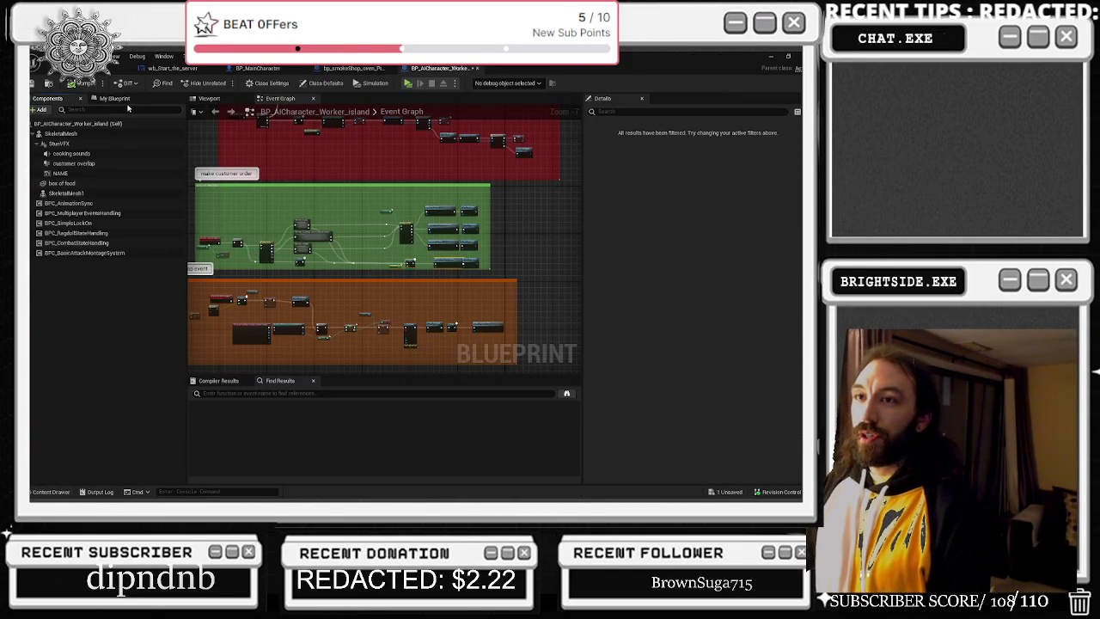
- Inspect the worker's custom time dilation variable and its chef character model
{"action": "left_click", "coordinate": [115, 98]}
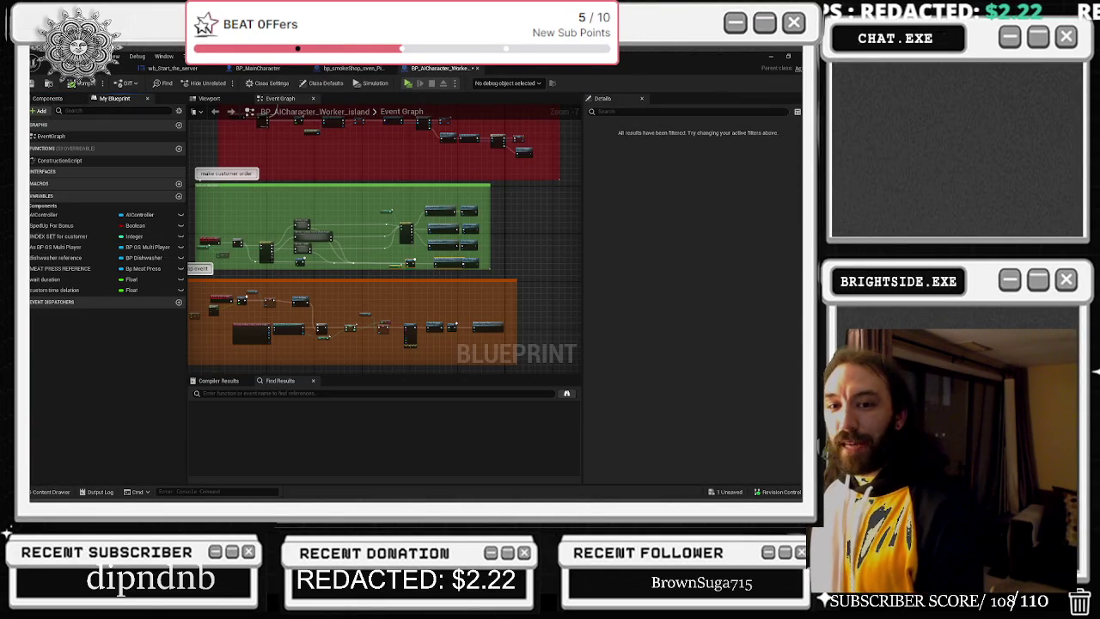
{"action": "left_click", "coordinate": [56, 290]}
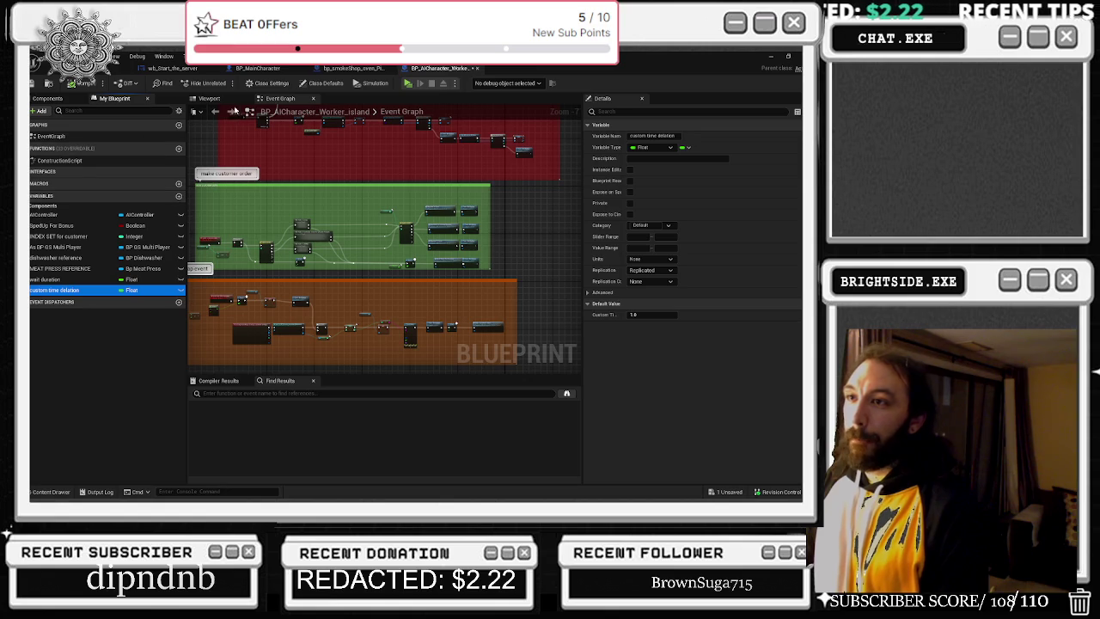
{"action": "left_click", "coordinate": [206, 98]}
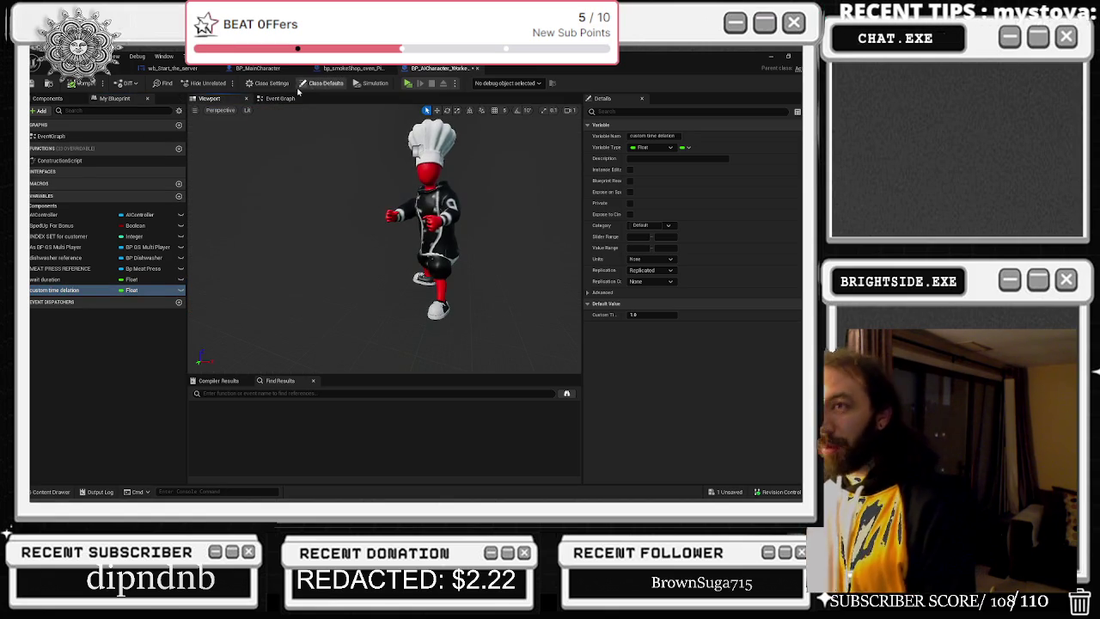
{"action": "left_click", "coordinate": [281, 98]}
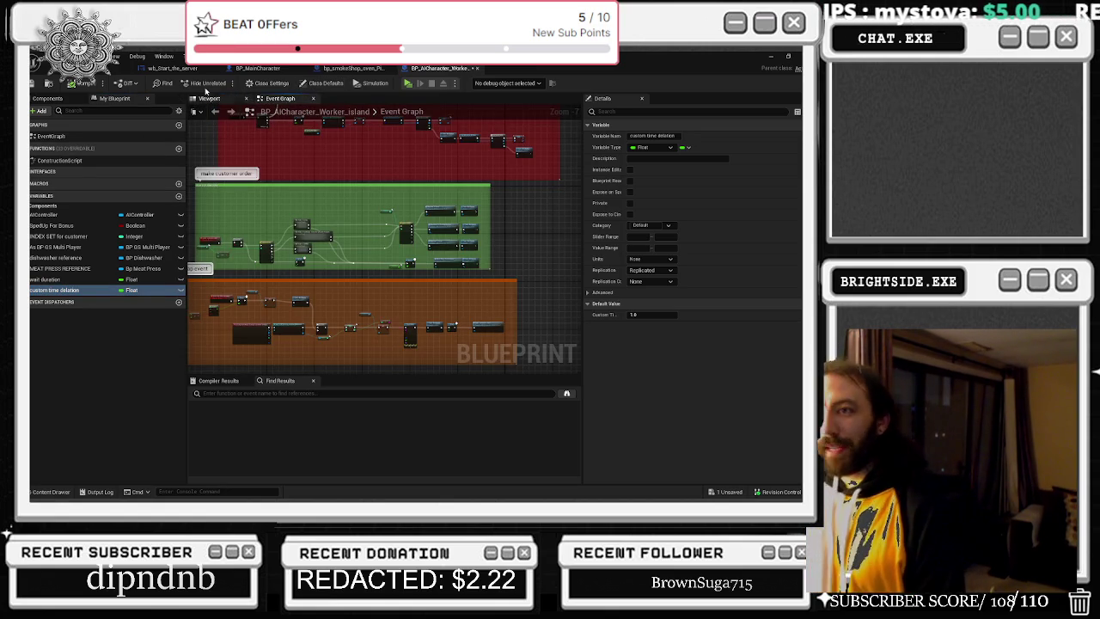
{"action": "left_click", "coordinate": [205, 100]}
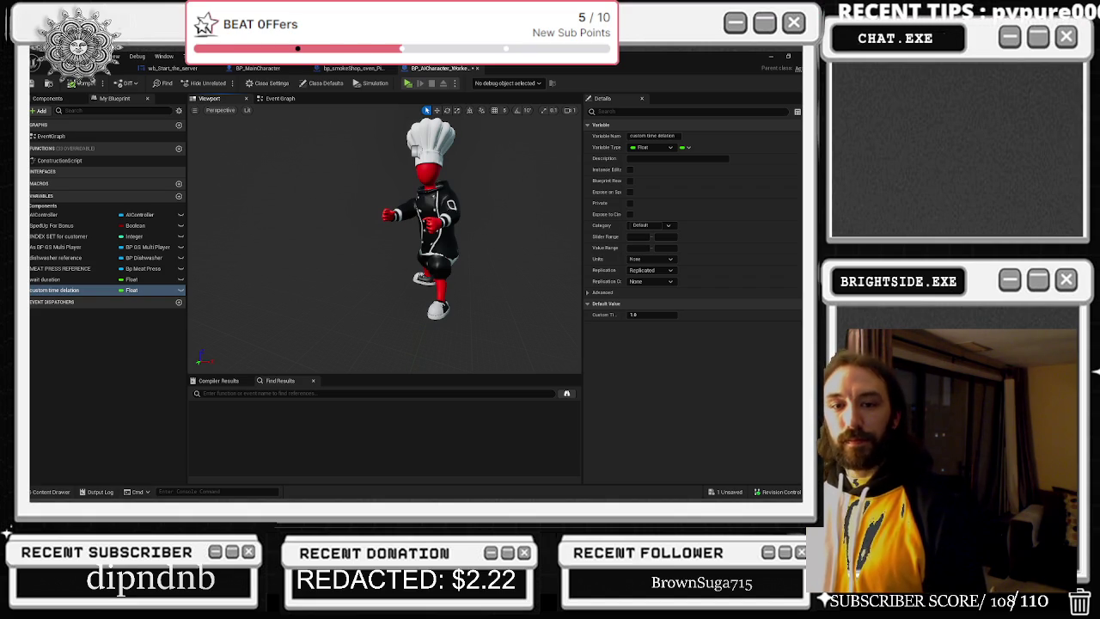
{"action": "left_click", "coordinate": [279, 99]}
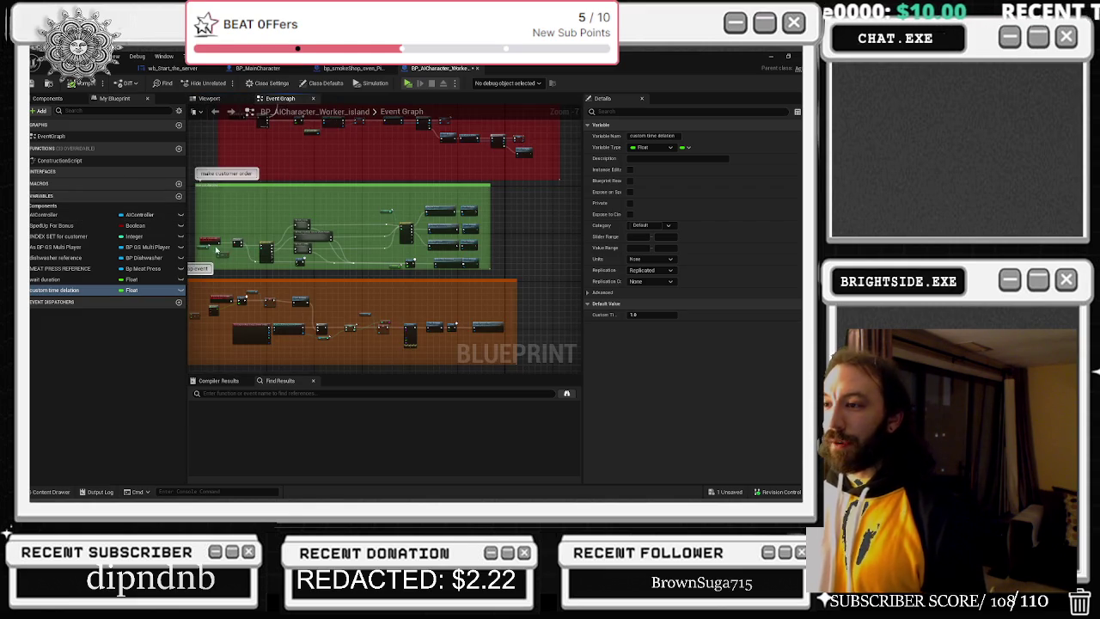
- Bring the customer order comment into view and glance at the oven and main character blueprints
{"action": "scroll", "coordinate": [218, 250], "scroll_direction": "up", "scroll_amount": 2}
{"action": "scroll", "coordinate": [293, 236], "scroll_direction": "up", "scroll_amount": 1}
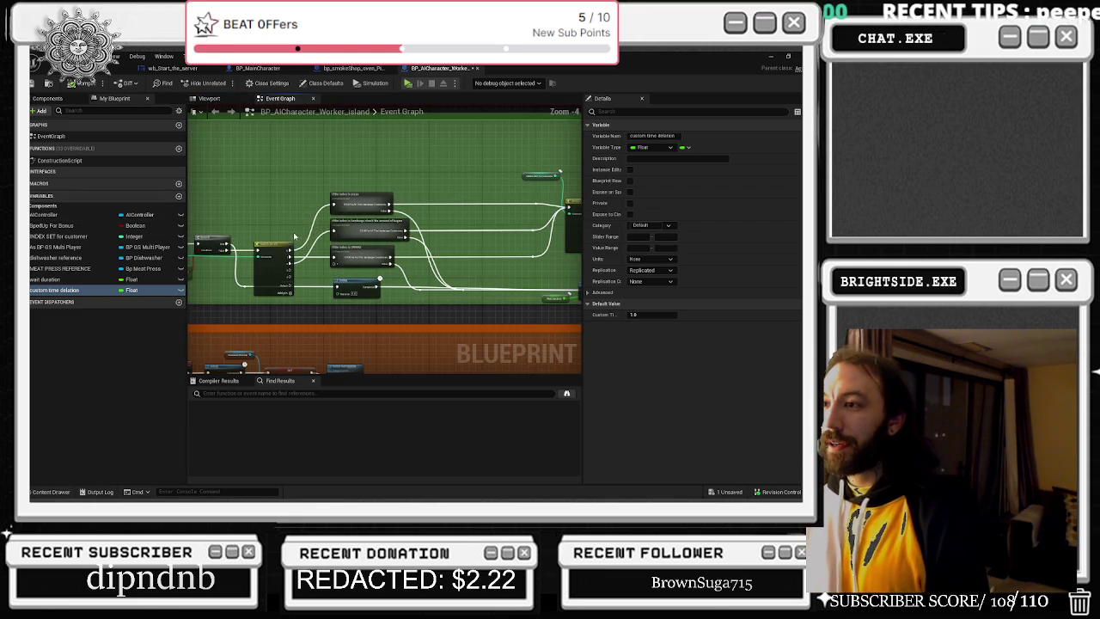
{"action": "mouse_move", "coordinate": [323, 216]}
{"action": "left_mouse_down"}
{"action": "mouse_move", "coordinate": [306, 192]}
{"action": "mouse_move", "coordinate": [289, 214]}
{"action": "left_mouse_up"}
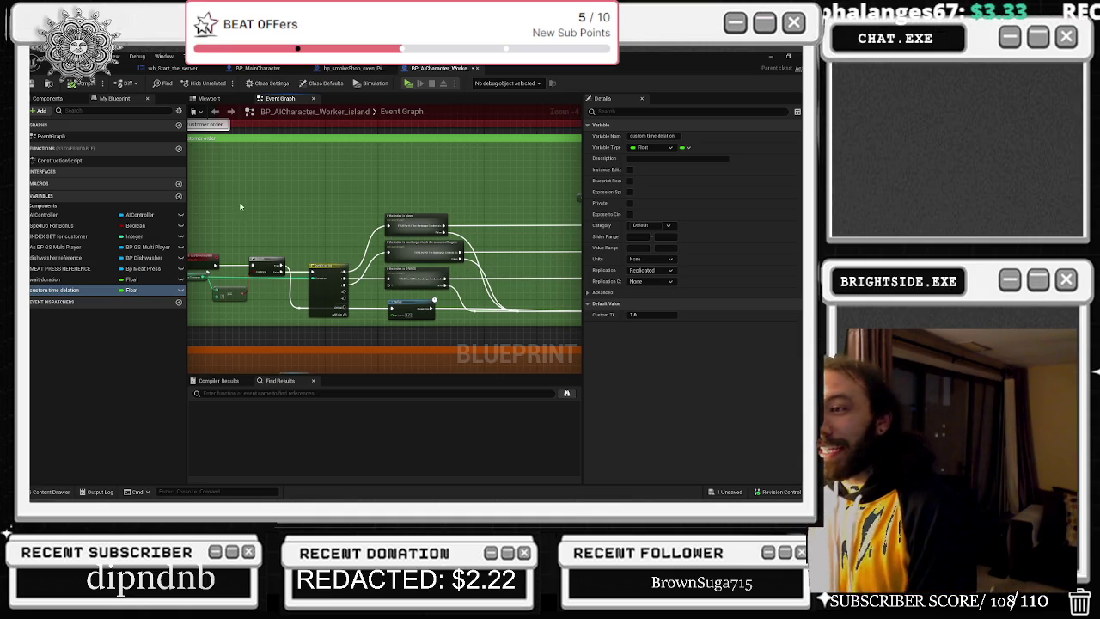
{"action": "scroll", "coordinate": [351, 304], "scroll_direction": "up", "scroll_amount": 3}
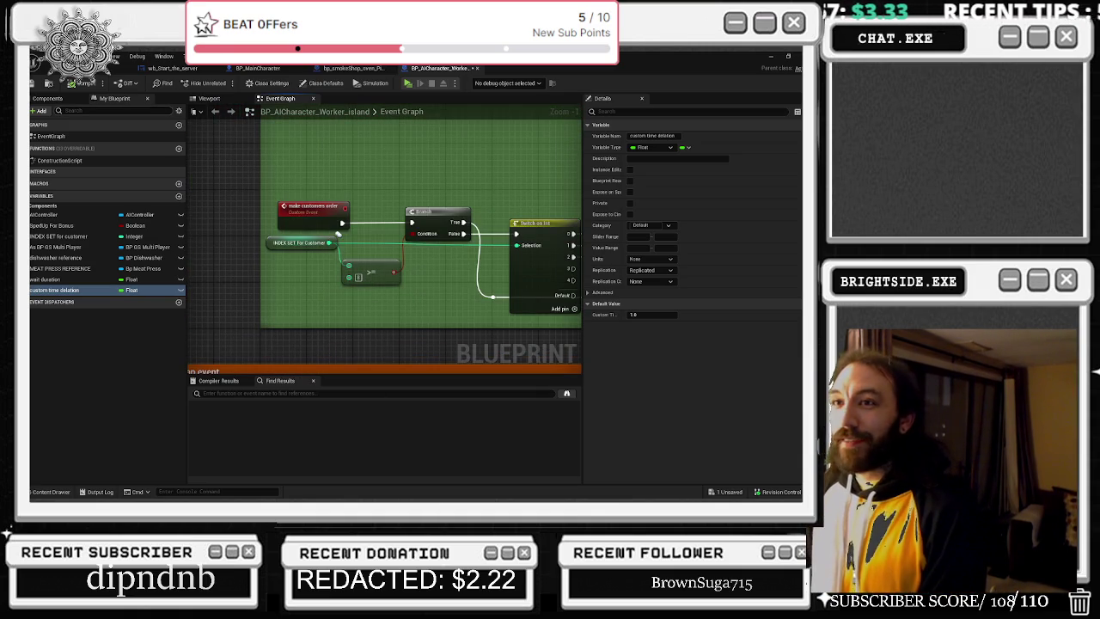
{"action": "left_click", "coordinate": [353, 68]}
{"action": "left_click", "coordinate": [258, 68]}
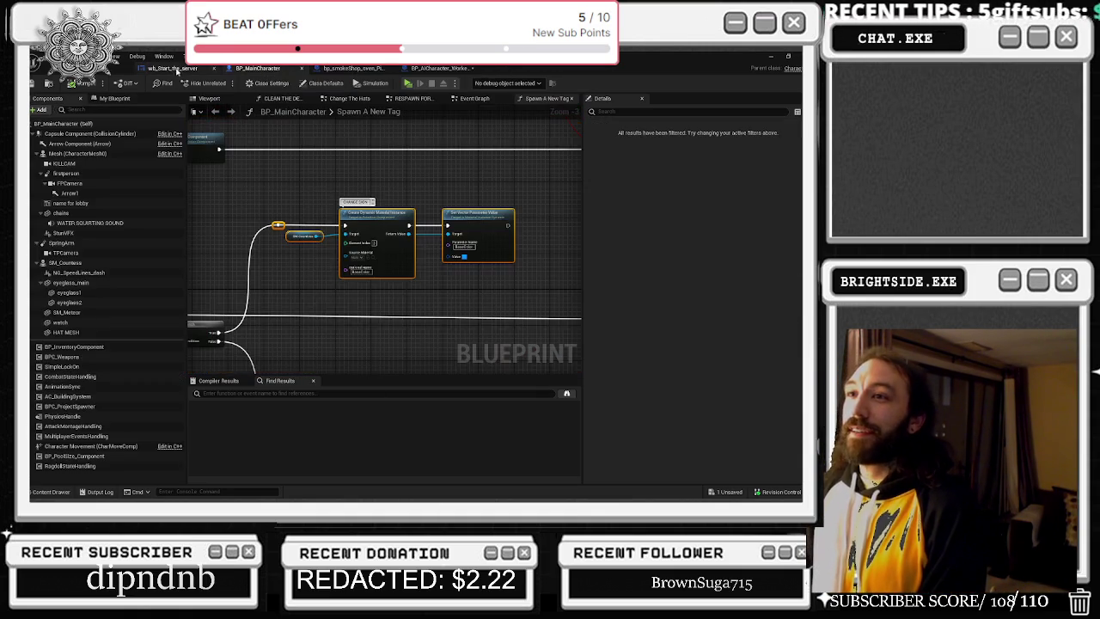
{"action": "left_click", "coordinate": [440, 68]}
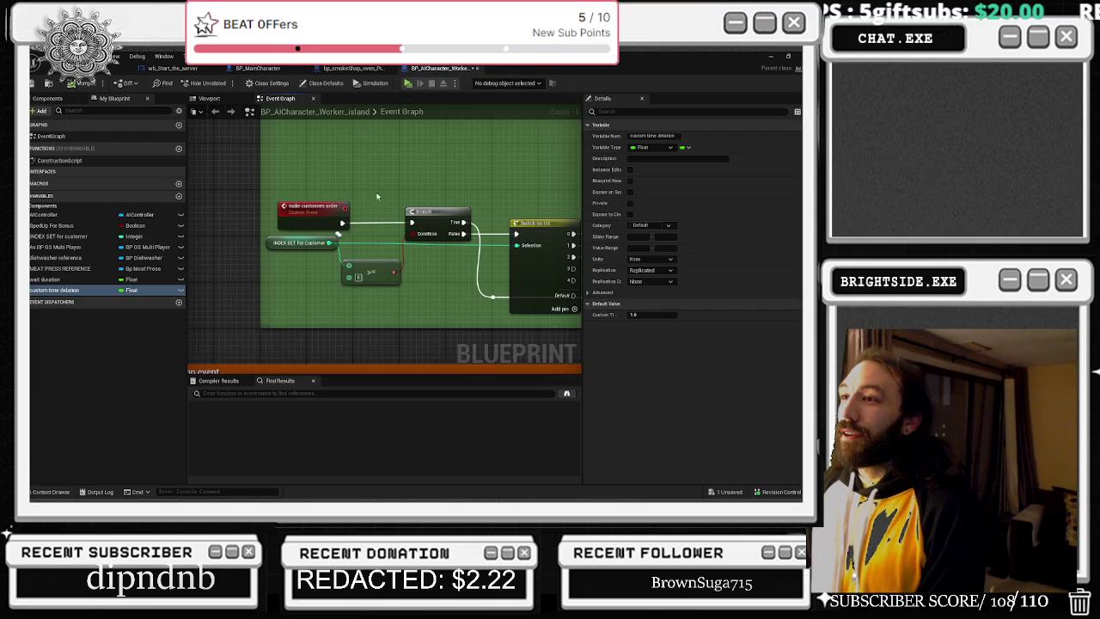
- Check the dishwasher reference and INDEX SET for customer variables, then frame the red comment section
{"action": "left_click", "coordinate": [56, 270]}
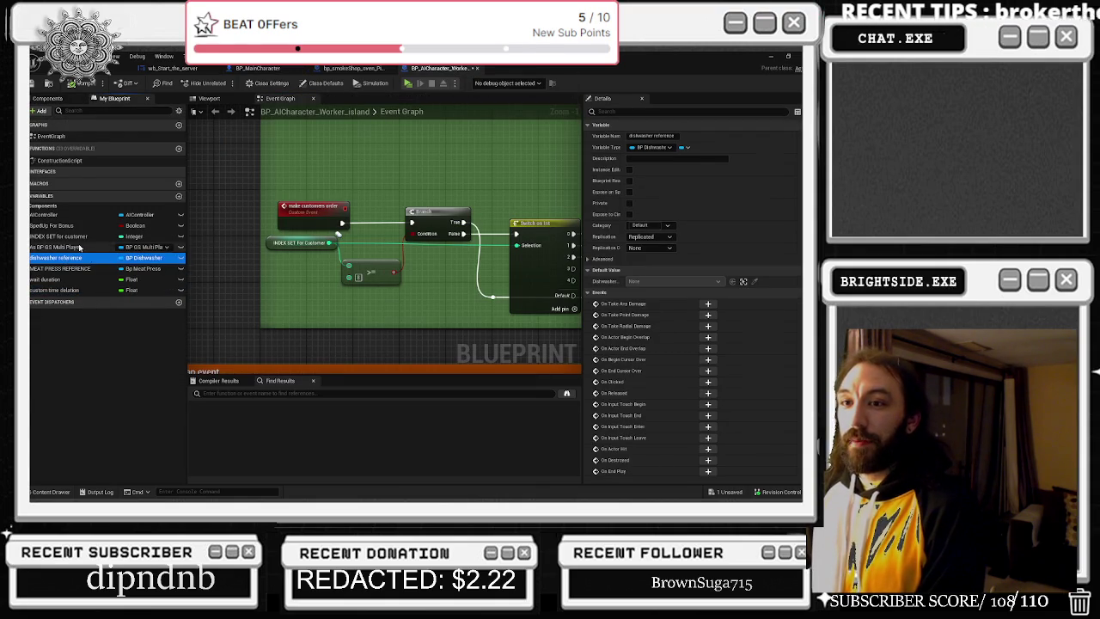
{"action": "left_click", "coordinate": [77, 235]}
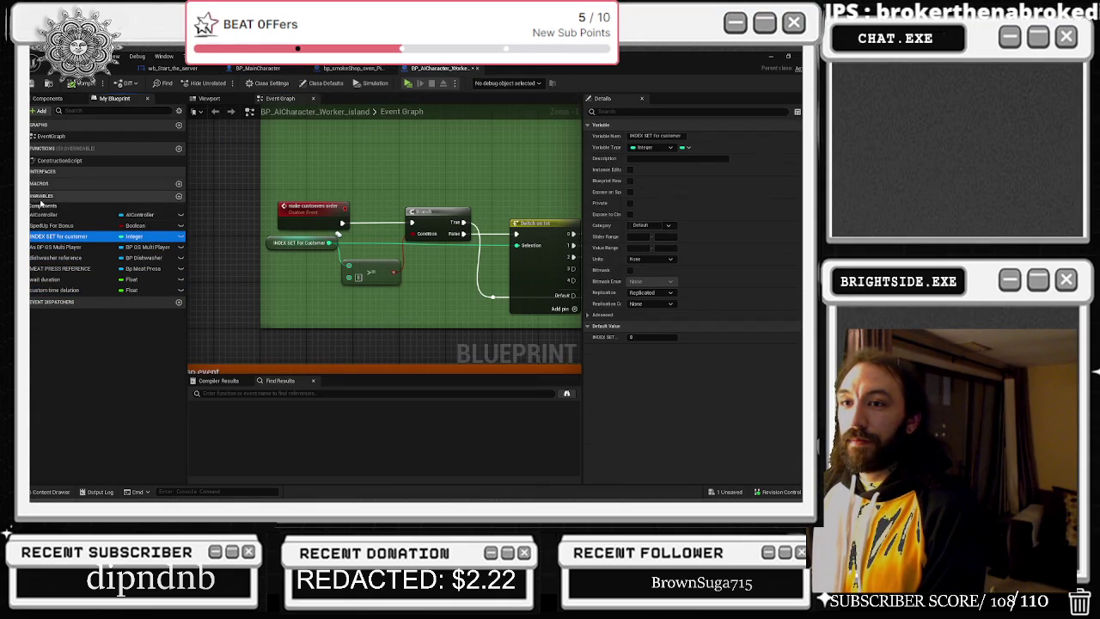
{"action": "left_click", "coordinate": [43, 206]}
{"action": "left_click", "coordinate": [43, 206]}
{"action": "scroll", "coordinate": [327, 297], "scroll_direction": "down", "scroll_amount": 7}
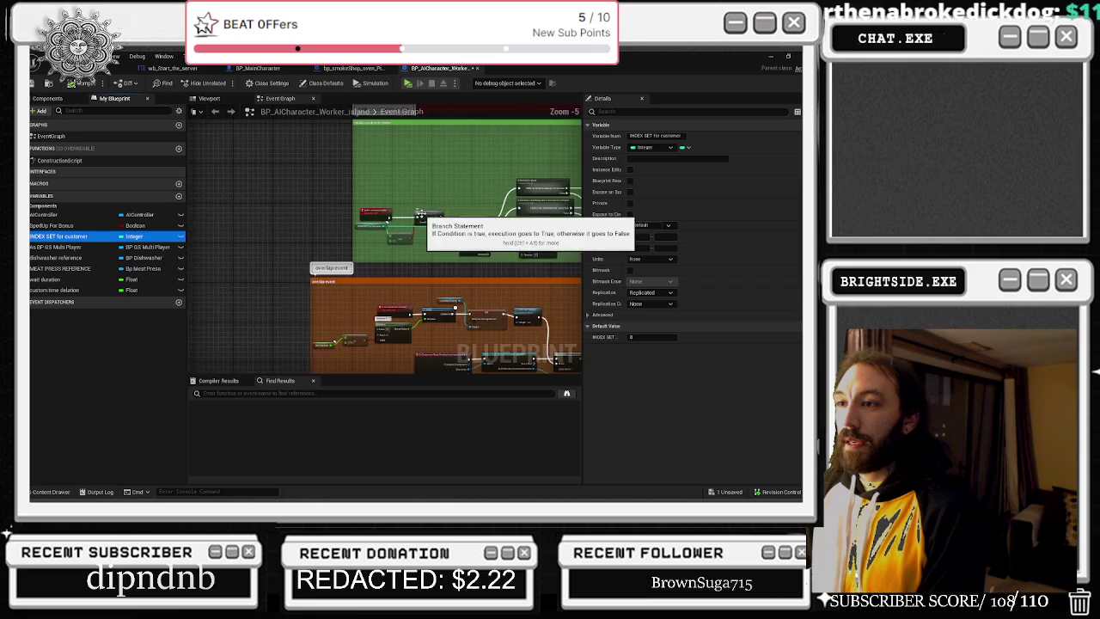
{"action": "left_click_drag", "start_coordinate": [326, 282], "coordinate": [388, 308]}
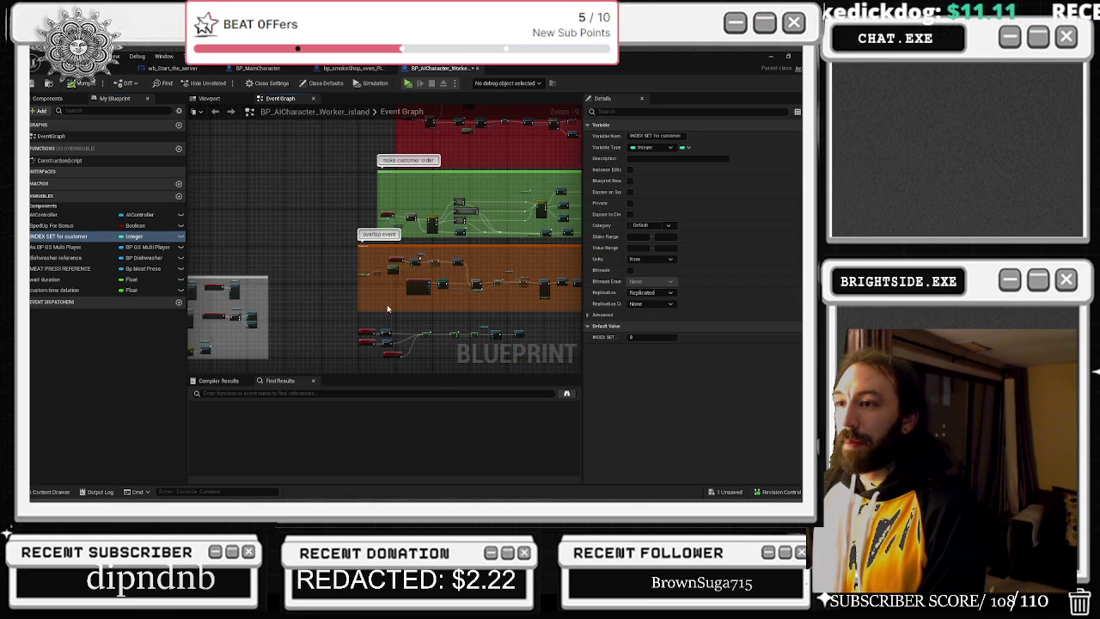
{"action": "scroll", "coordinate": [402, 315], "scroll_direction": "up", "scroll_amount": 5}
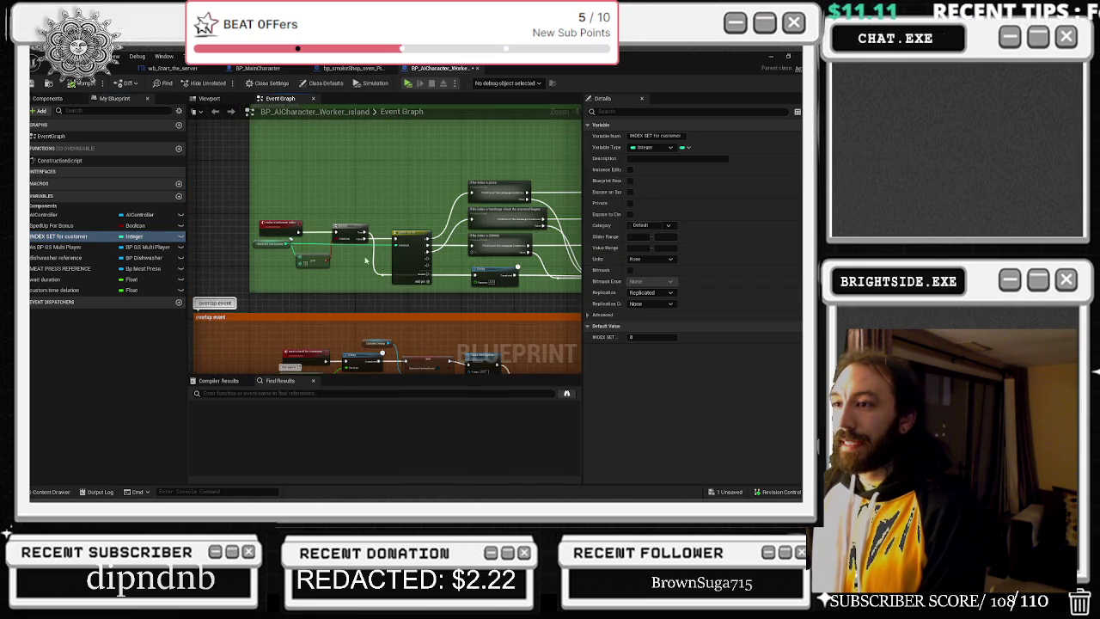
{"action": "left_click_drag", "start_coordinate": [380, 254], "coordinate": [411, 306]}
{"action": "left_click_drag", "start_coordinate": [338, 243], "coordinate": [311, 217]}
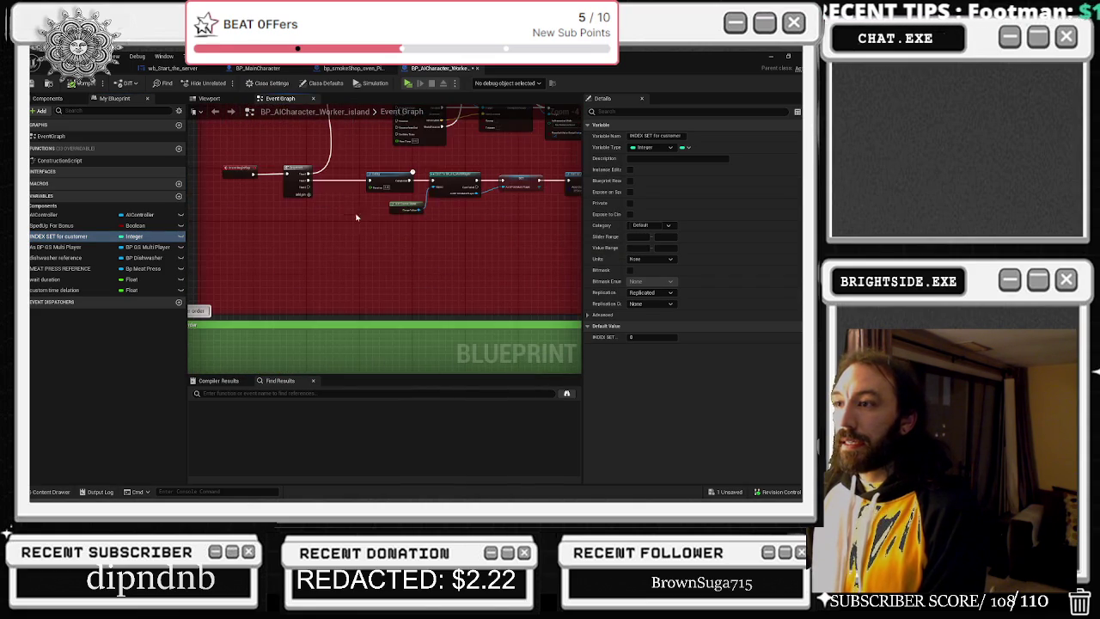
- Add a custom event named CHECK FOR NEW STOVE to the worker Event Graph
{"action": "right_click", "coordinate": [303, 268]}
{"action": "type", "text": "custom event"}
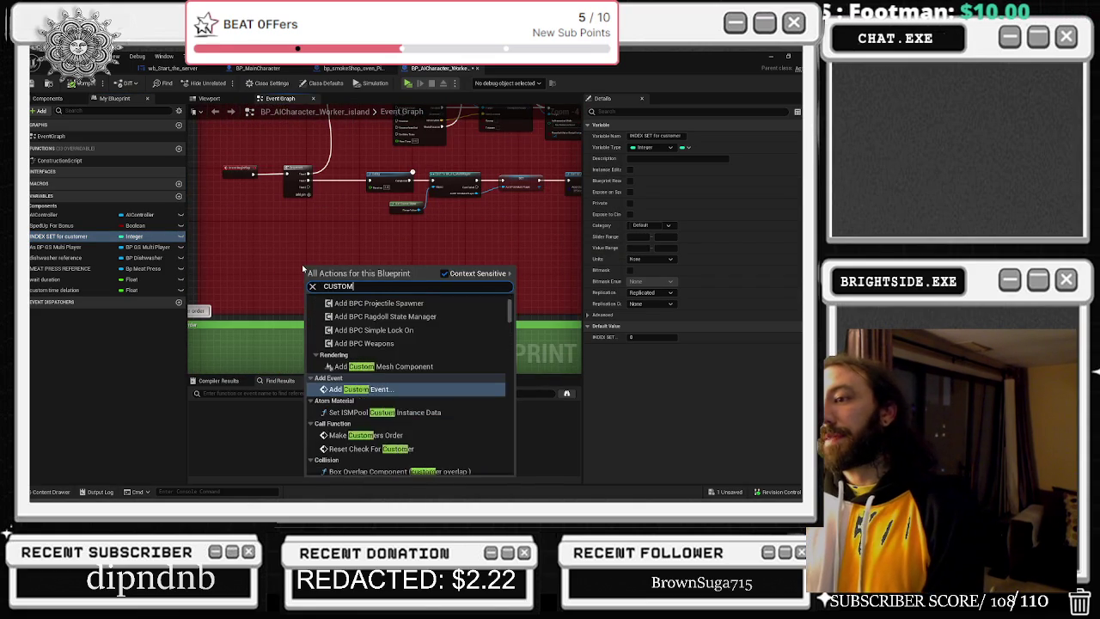
{"action": "key", "text": "Return"}
{"action": "type", "text": "a"}
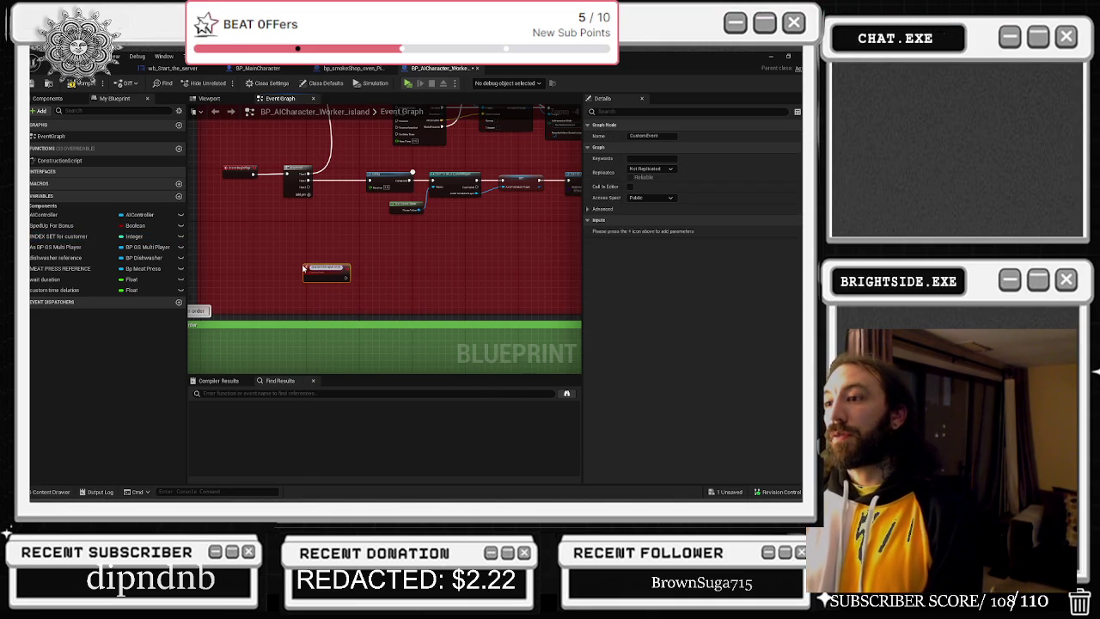
{"action": "key", "text": "Return"}
- Paste a second Delay node and wire it to the Sequence's Then 2 pin
{"action": "scroll", "coordinate": [300, 269], "scroll_direction": "up", "scroll_amount": 3}
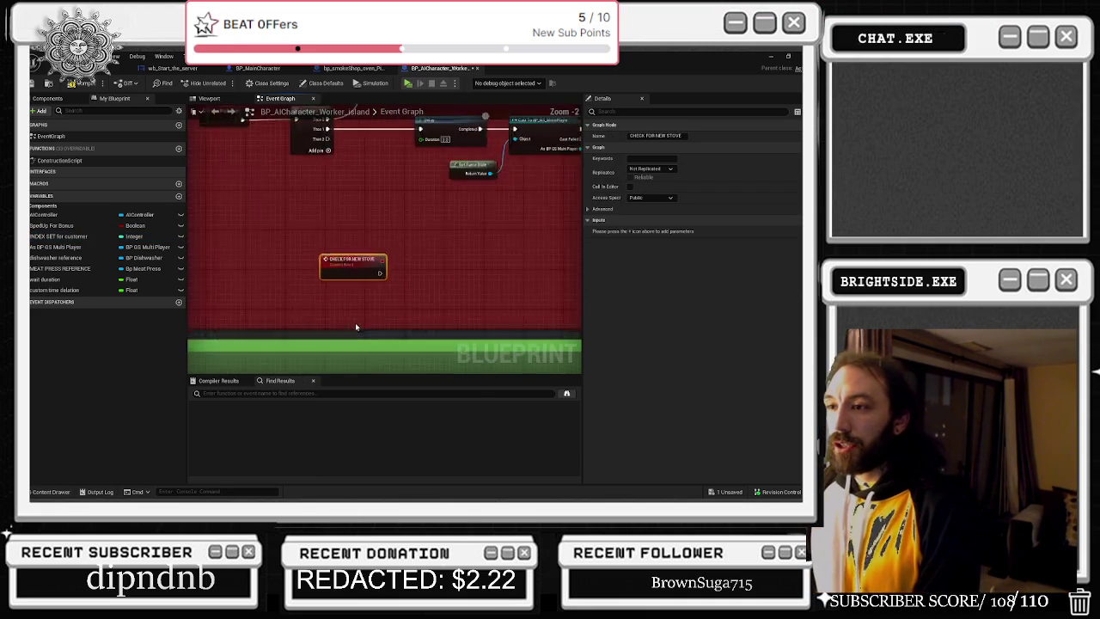
{"action": "mouse_move", "coordinate": [391, 311]}
{"action": "left_mouse_down"}
{"action": "mouse_move", "coordinate": [258, 297]}
{"action": "mouse_move", "coordinate": [273, 296]}
{"action": "left_mouse_up"}
{"action": "left_click", "coordinate": [350, 203]}
{"action": "scroll", "coordinate": [285, 326], "scroll_direction": "down", "scroll_amount": 2}
{"action": "scroll", "coordinate": [435, 241], "scroll_direction": "up", "scroll_amount": 1}
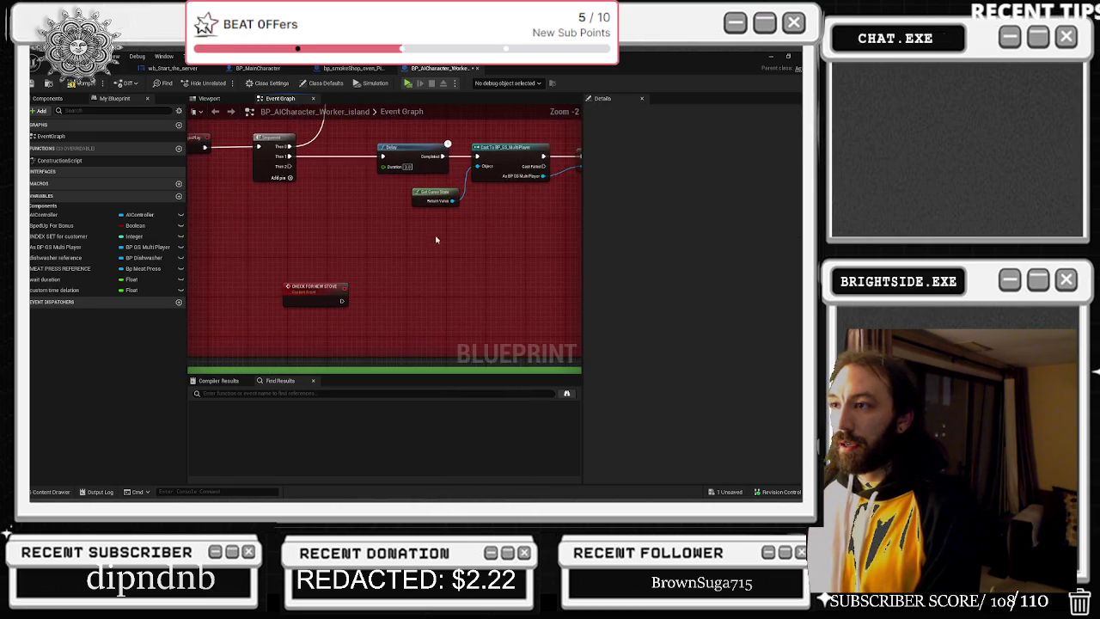
{"action": "left_click_drag", "start_coordinate": [407, 156], "coordinate": [357, 156]}
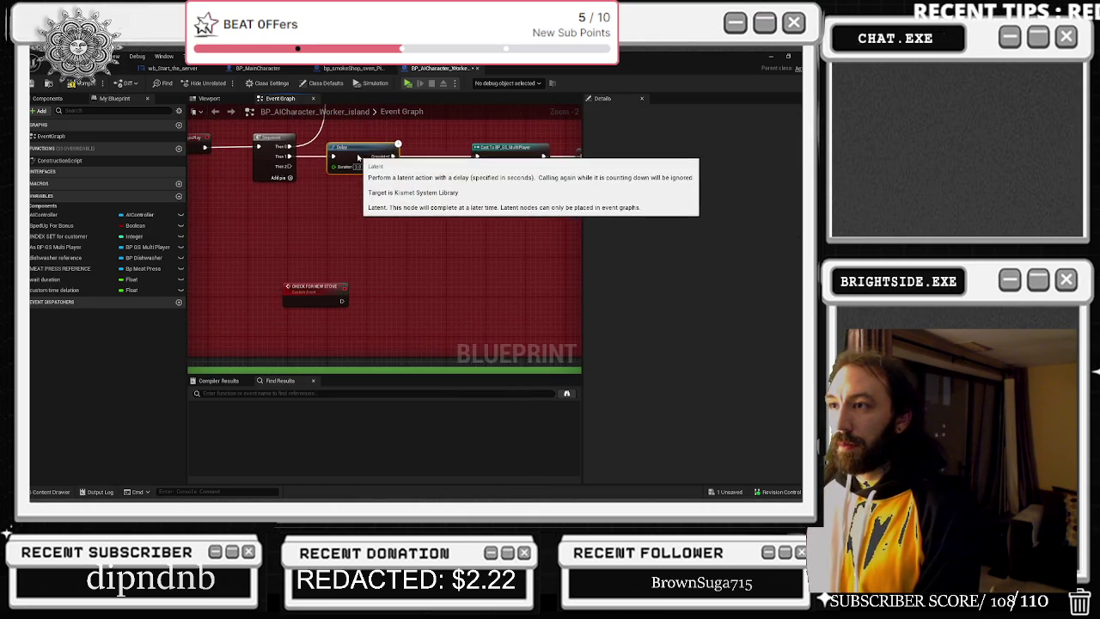
{"action": "left_click", "coordinate": [363, 223]}
{"action": "key", "text": "ctrl+v"}
{"action": "left_click_drag", "start_coordinate": [289, 166], "coordinate": [348, 235]}
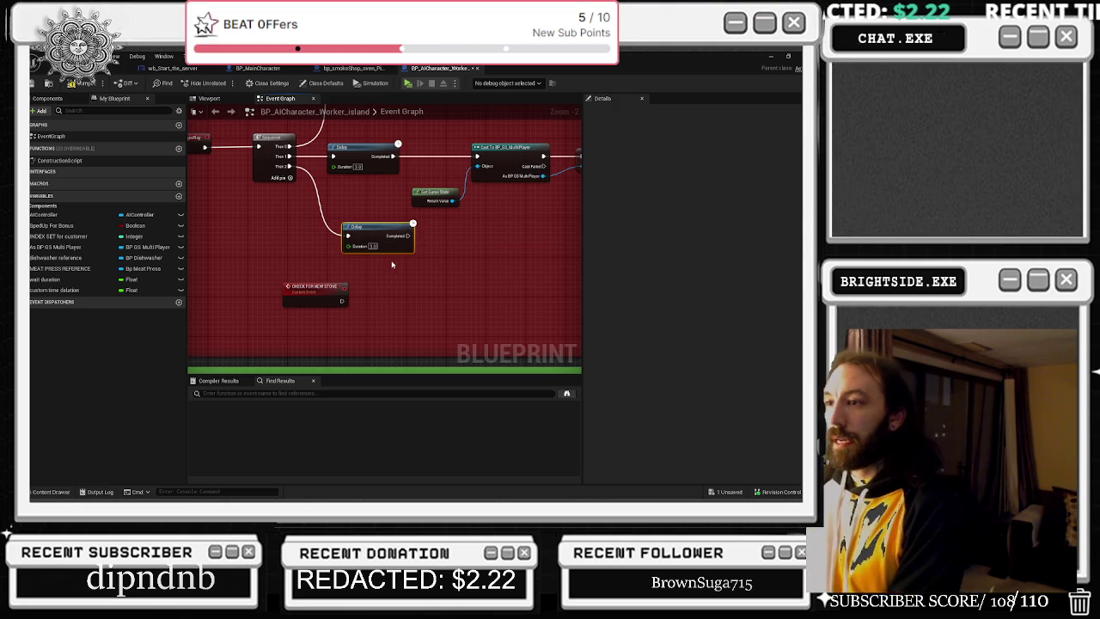
- Place CHECK FOR NEW STOVE below the cast node and shift the first pizza served comment left
{"action": "mouse_move", "coordinate": [326, 287]}
{"action": "left_mouse_down"}
{"action": "mouse_move", "coordinate": [546, 256]}
{"action": "mouse_move", "coordinate": [256, 285]}
{"action": "mouse_move", "coordinate": [287, 226]}
{"action": "mouse_move", "coordinate": [537, 234]}
{"action": "mouse_move", "coordinate": [463, 232]}
{"action": "left_mouse_up"}
{"action": "scroll", "coordinate": [461, 239], "scroll_direction": "down", "scroll_amount": 9}
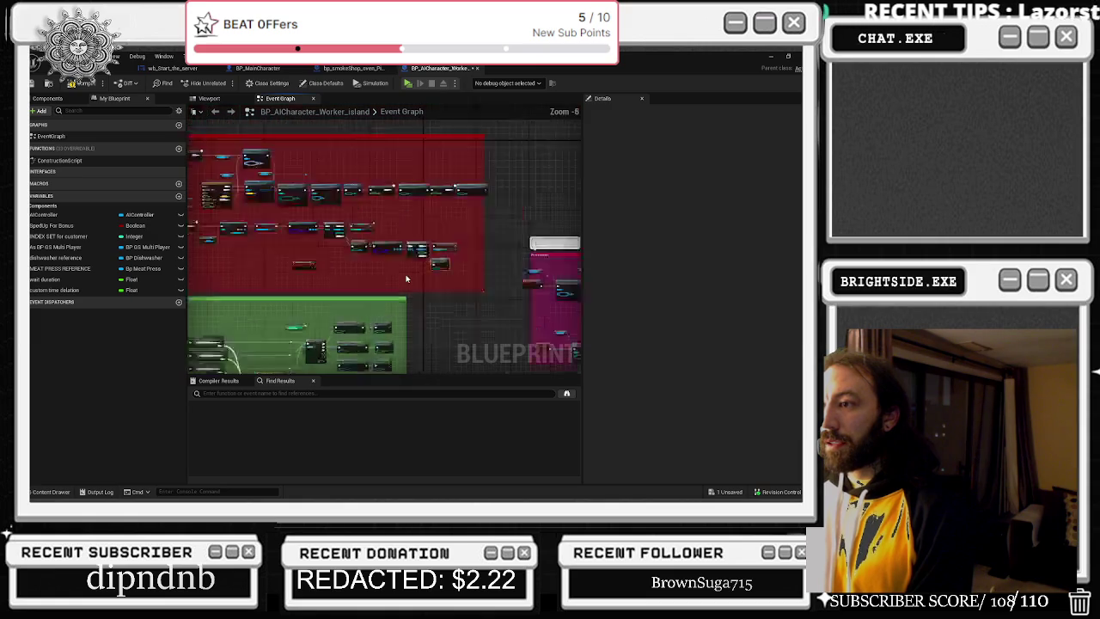
{"action": "left_click_drag", "start_coordinate": [360, 211], "coordinate": [306, 210]}
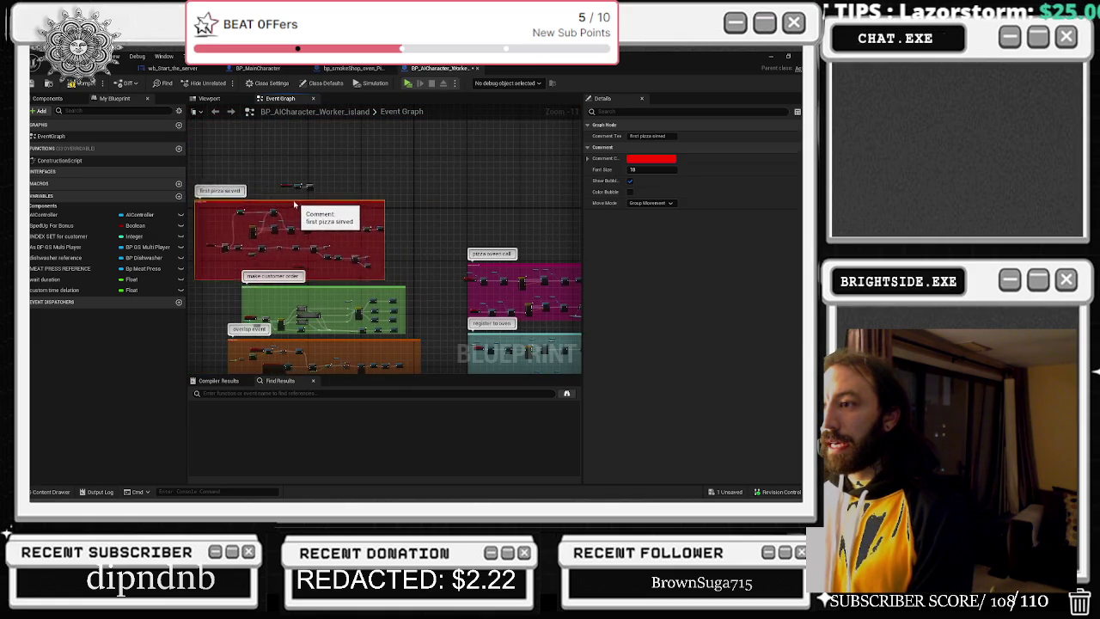
{"action": "scroll", "coordinate": [409, 232], "scroll_direction": "up", "scroll_amount": 4}
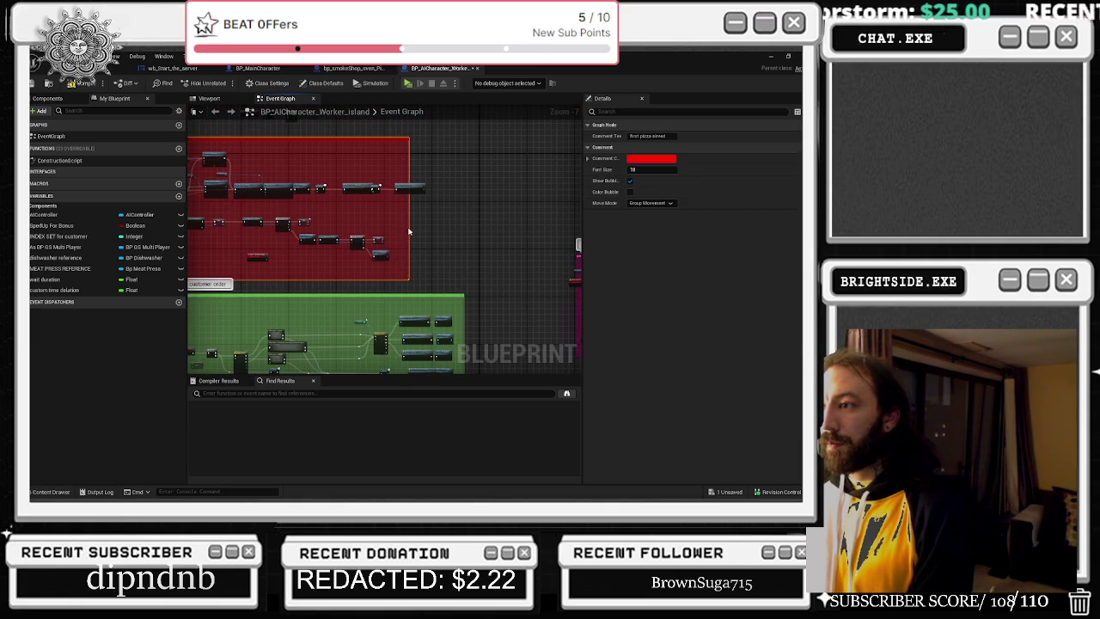
{"action": "scroll", "coordinate": [409, 227], "scroll_direction": "up", "scroll_amount": 3}
{"action": "left_click", "coordinate": [440, 273]}
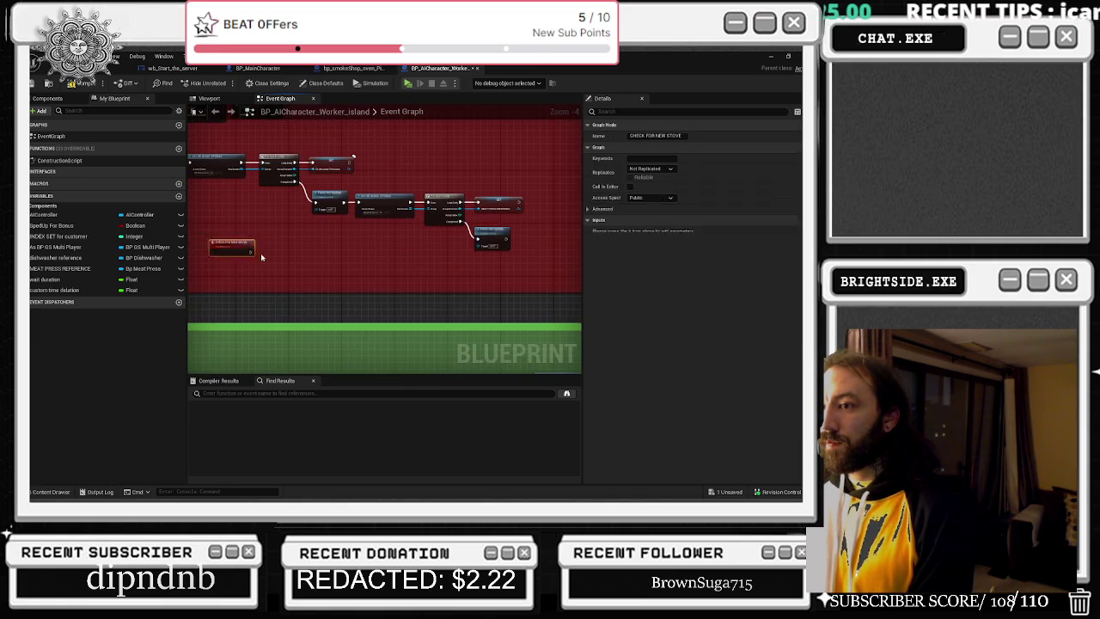
{"action": "scroll", "coordinate": [440, 273], "scroll_direction": "up", "scroll_amount": 2}
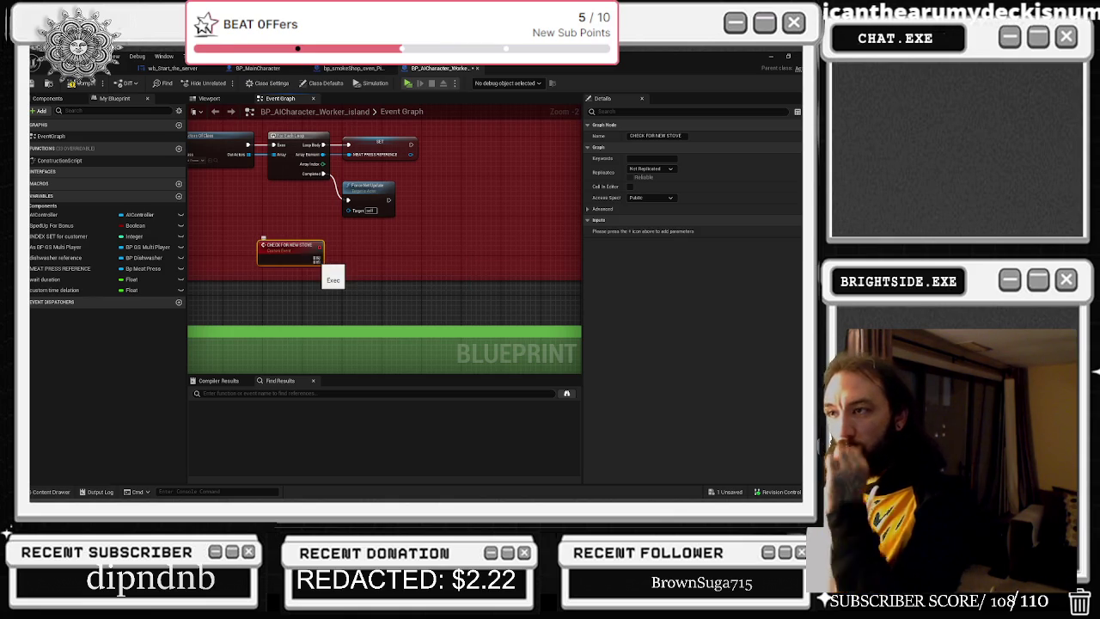
{"action": "mouse_move", "coordinate": [317, 259]}
{"action": "left_mouse_down"}
{"action": "mouse_move", "coordinate": [344, 268]}
{"action": "mouse_move", "coordinate": [357, 253]}
{"action": "left_mouse_up"}
- Add a Get All Actors Of Class node off CHECK FOR NEW STOVE, set to the smoke-shop oven class
{"action": "type", "text": "GET ALL ACV"}
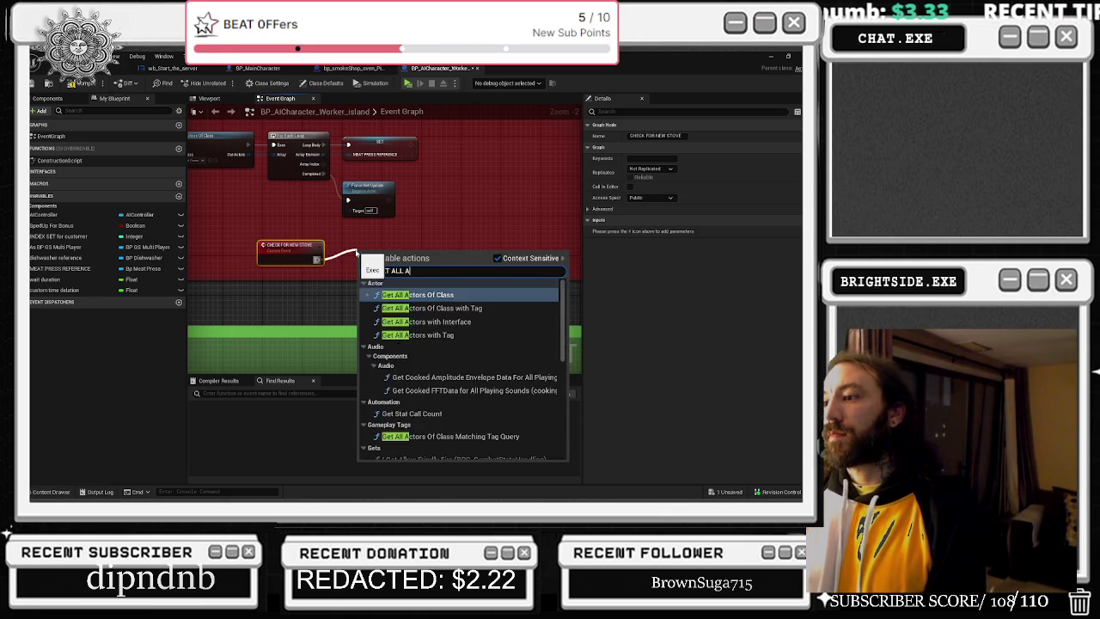
{"action": "key", "text": "Return"}
{"action": "scroll", "coordinate": [341, 281], "scroll_direction": "up", "scroll_amount": 2}
{"action": "left_click", "coordinate": [266, 228]}
{"action": "left_click", "coordinate": [453, 195]}
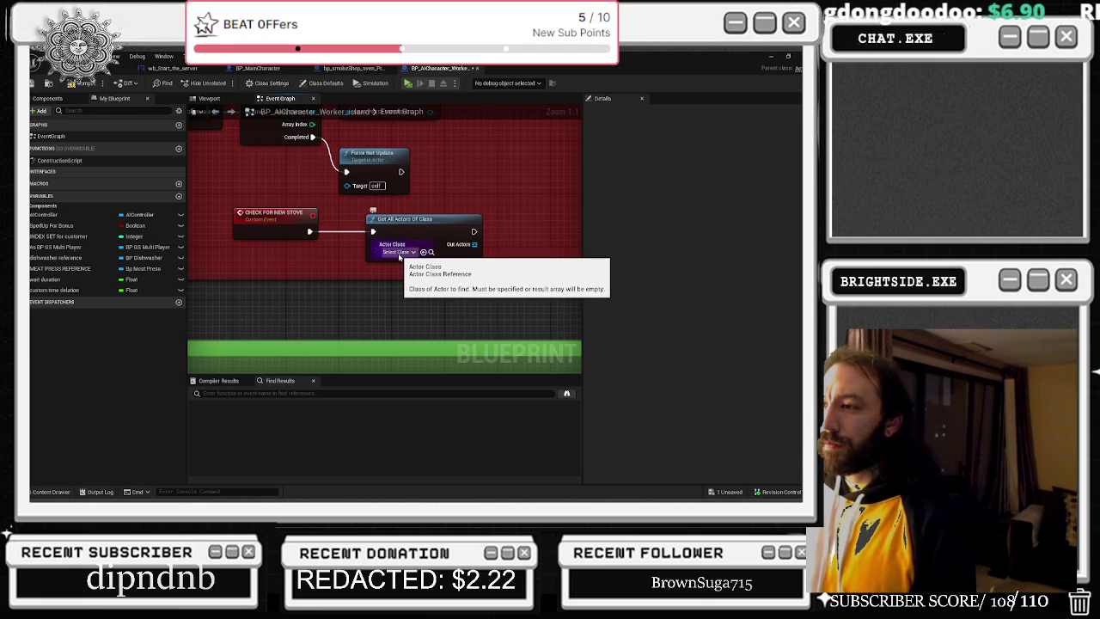
{"action": "left_click", "coordinate": [120, 67]}
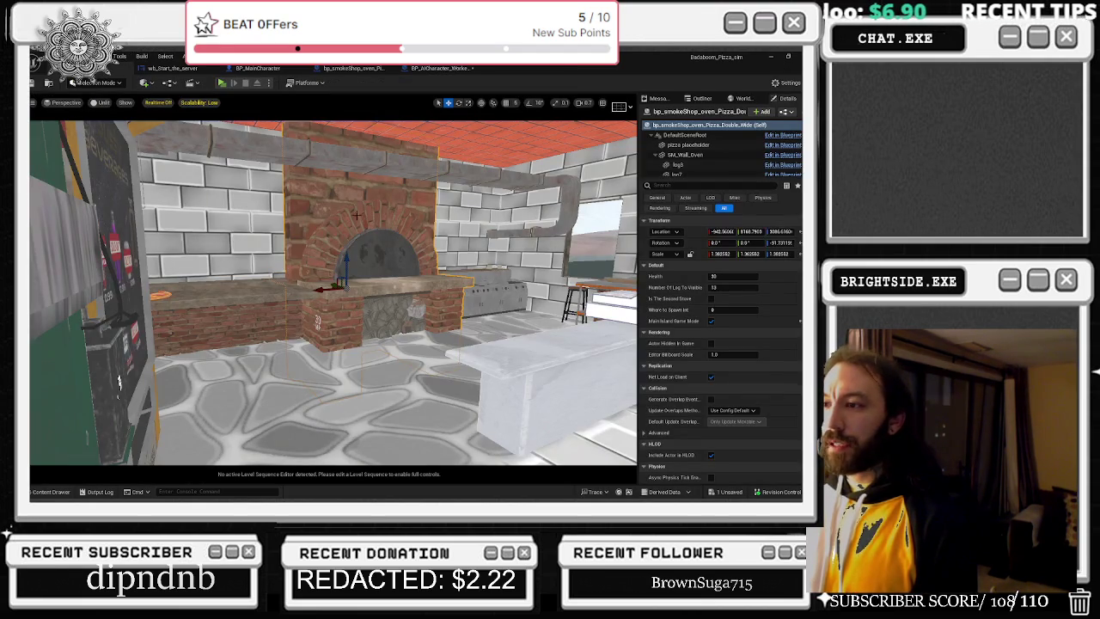
{"action": "left_click_drag", "start_coordinate": [119, 382], "coordinate": [361, 326]}
{"action": "key", "text": "ctrl+space"}
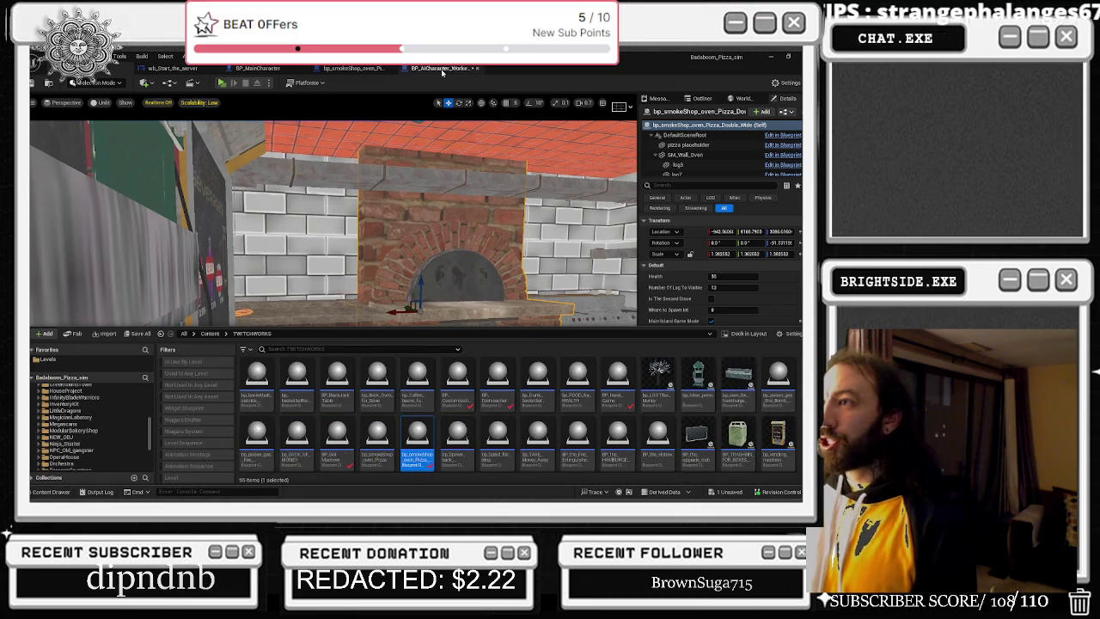
{"action": "left_click", "coordinate": [438, 68]}
{"action": "left_click", "coordinate": [423, 252]}
- Loop over the found actors with For Each Loop, storing each element in STOVE FOR MAIN SHOP
{"action": "left_click_drag", "start_coordinate": [477, 164], "coordinate": [300, 204]}
{"action": "left_click_drag", "start_coordinate": [291, 284], "coordinate": [308, 288]}
{"action": "type", "text": "for each"}
{"action": "key", "text": "Return"}
{"action": "left_click_drag", "start_coordinate": [331, 284], "coordinate": [418, 192]}
{"action": "right_click", "coordinate": [460, 253]}
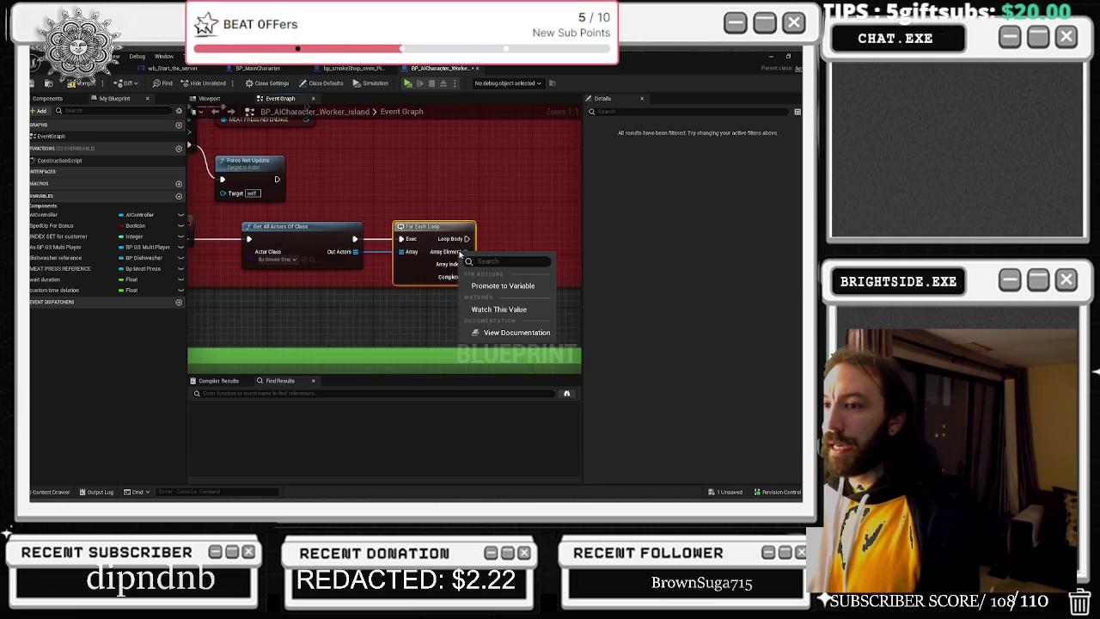
{"action": "key", "text": "Escape"}
{"action": "type", "text": "STOVE FOR MAIN SHOP"}
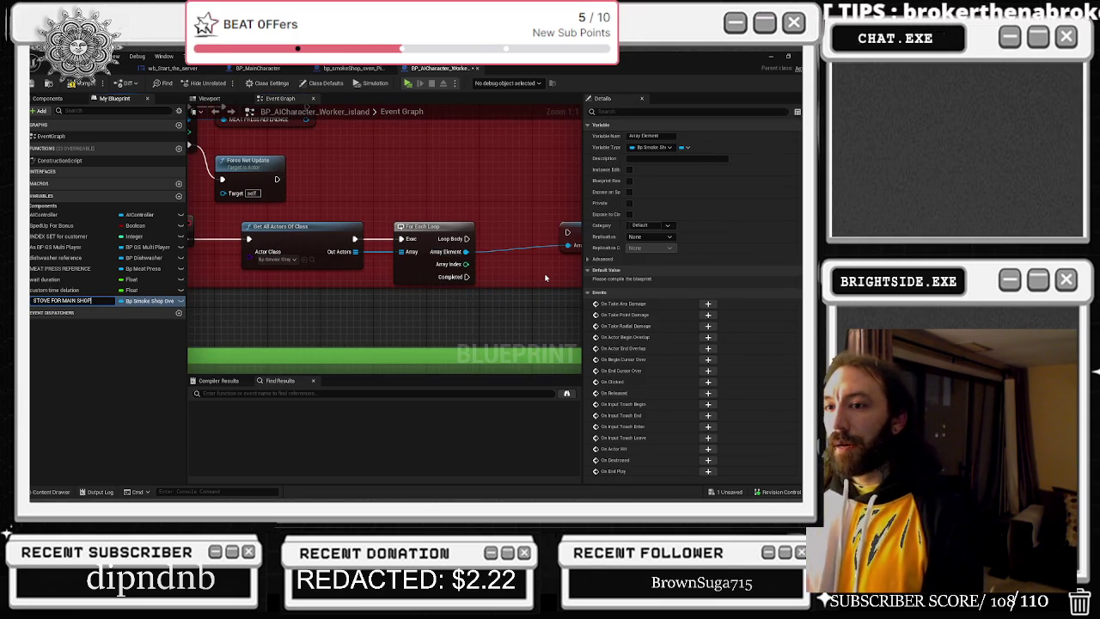
{"action": "key", "text": "Return"}
{"action": "mouse_move", "coordinate": [465, 238]}
{"action": "left_mouse_down"}
{"action": "mouse_move", "coordinate": [507, 258]}
{"action": "mouse_move", "coordinate": [500, 238]}
{"action": "mouse_move", "coordinate": [565, 234]}
{"action": "left_mouse_up"}
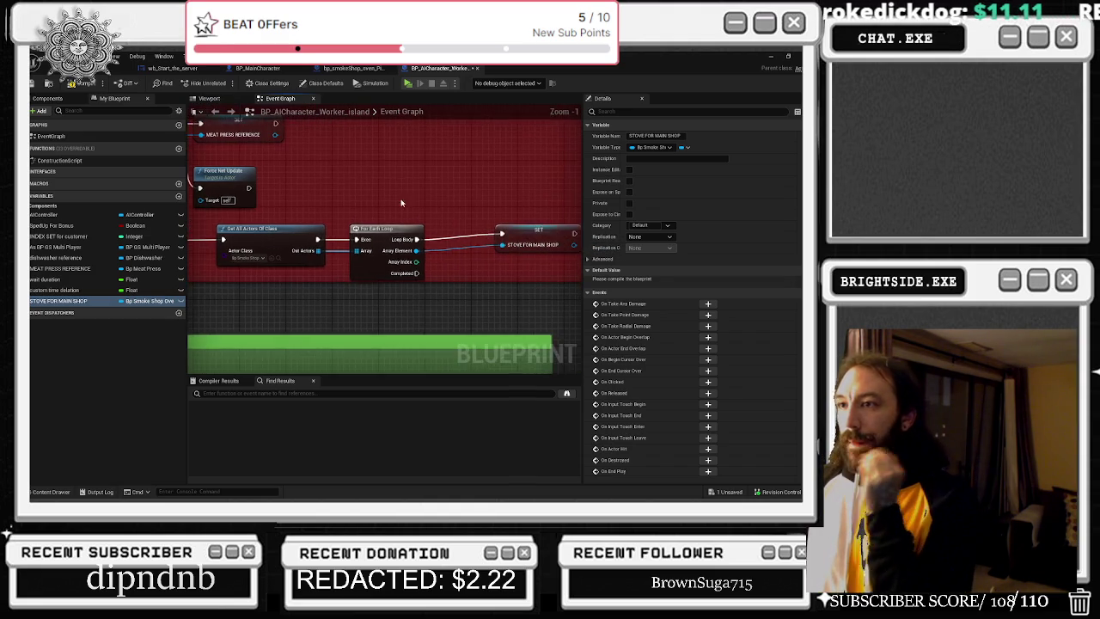
- Line up the search, loop and SET nodes and extend the red comment box around them
{"action": "scroll", "coordinate": [260, 199], "scroll_direction": "down", "scroll_amount": 2}
{"action": "mouse_move", "coordinate": [339, 221]}
{"action": "left_mouse_down"}
{"action": "mouse_move", "coordinate": [318, 249]}
{"action": "mouse_move", "coordinate": [289, 255]}
{"action": "left_mouse_up"}
{"action": "scroll", "coordinate": [335, 245], "scroll_direction": "down", "scroll_amount": 1}
{"action": "left_click_drag", "start_coordinate": [509, 253], "coordinate": [522, 254]}
{"action": "left_click_drag", "start_coordinate": [310, 268], "coordinate": [343, 252]}
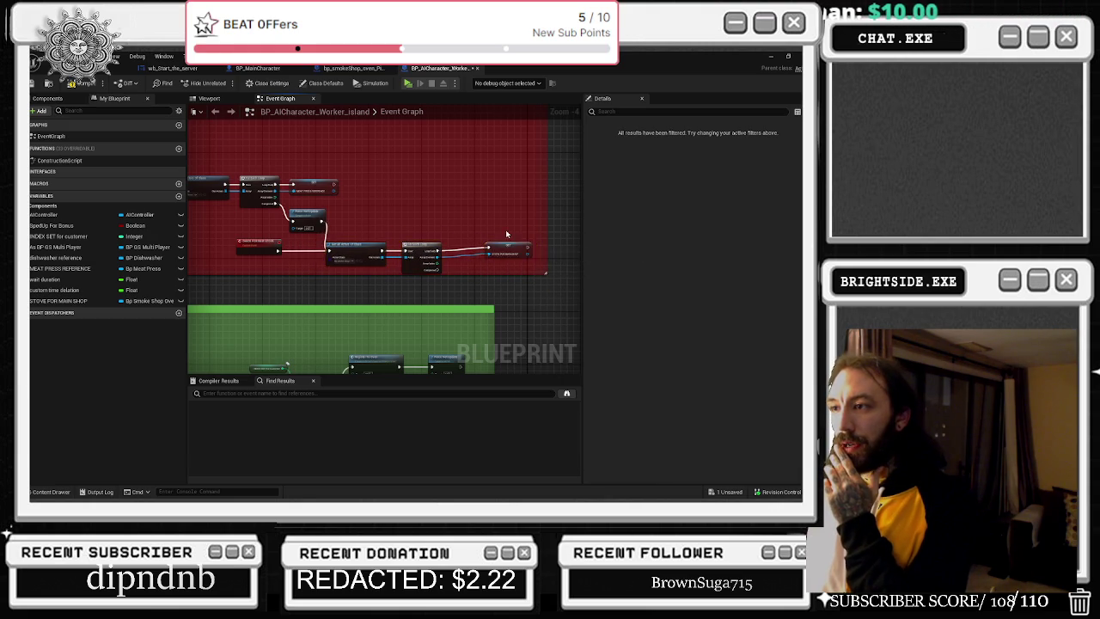
{"action": "scroll", "coordinate": [506, 229], "scroll_direction": "up", "scroll_amount": 2}
{"action": "left_click", "coordinate": [459, 230]}
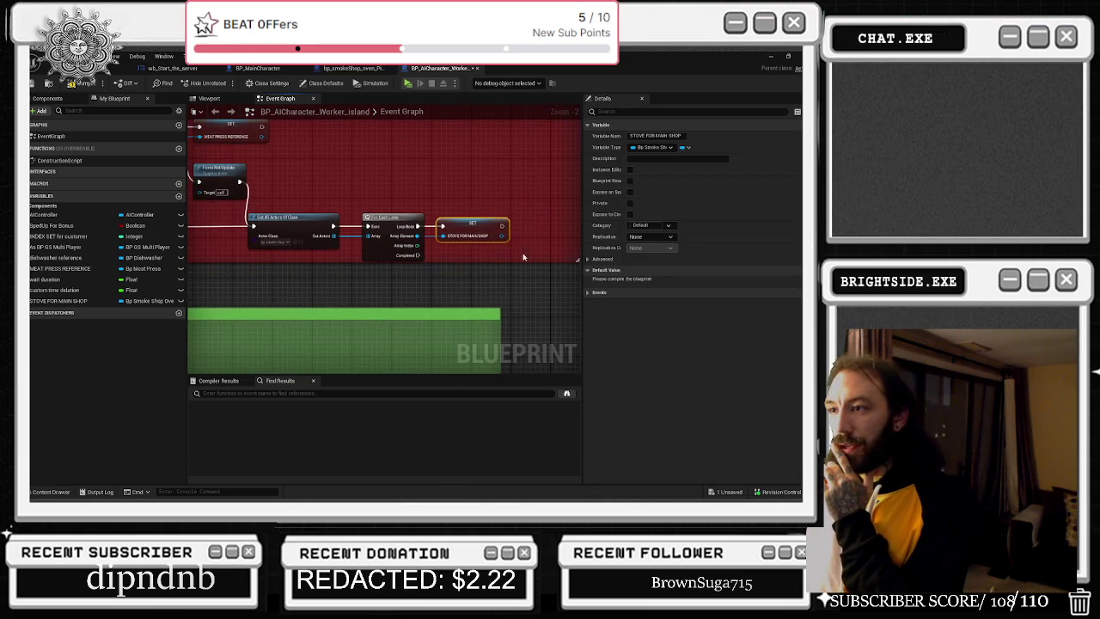
{"action": "left_click", "coordinate": [449, 274]}
{"action": "left_click_drag", "start_coordinate": [439, 261], "coordinate": [447, 278]}
{"action": "left_click_drag", "start_coordinate": [304, 192], "coordinate": [410, 268]}
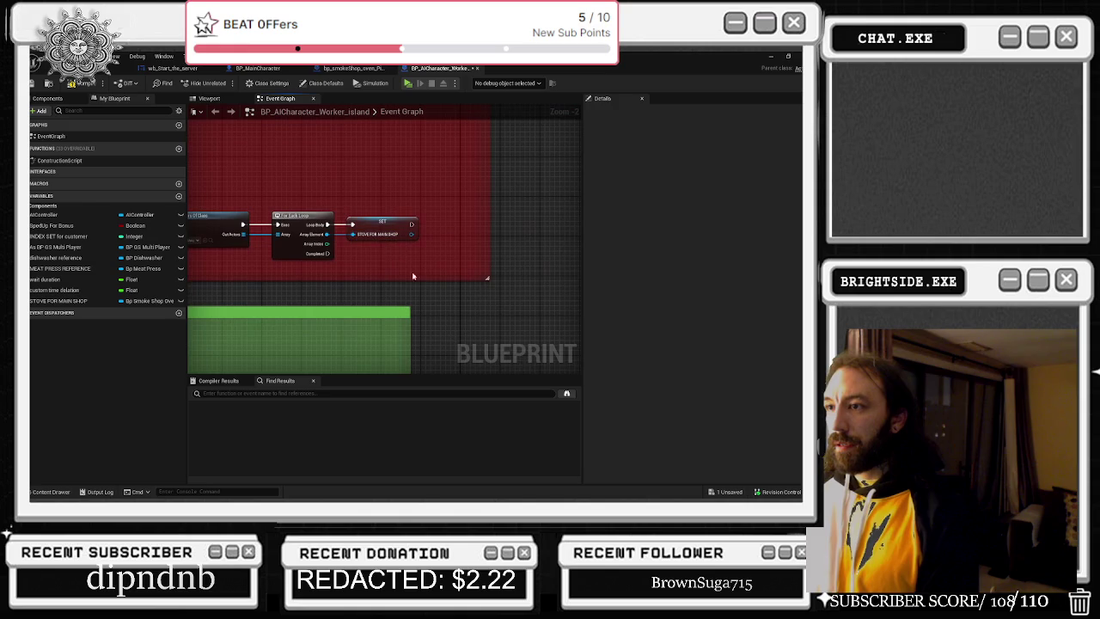
- Add Force Net Update on the For Each Loop's Completed output
{"action": "left_click_drag", "start_coordinate": [328, 254], "coordinate": [372, 275]}
{"action": "left_click", "coordinate": [395, 451]}
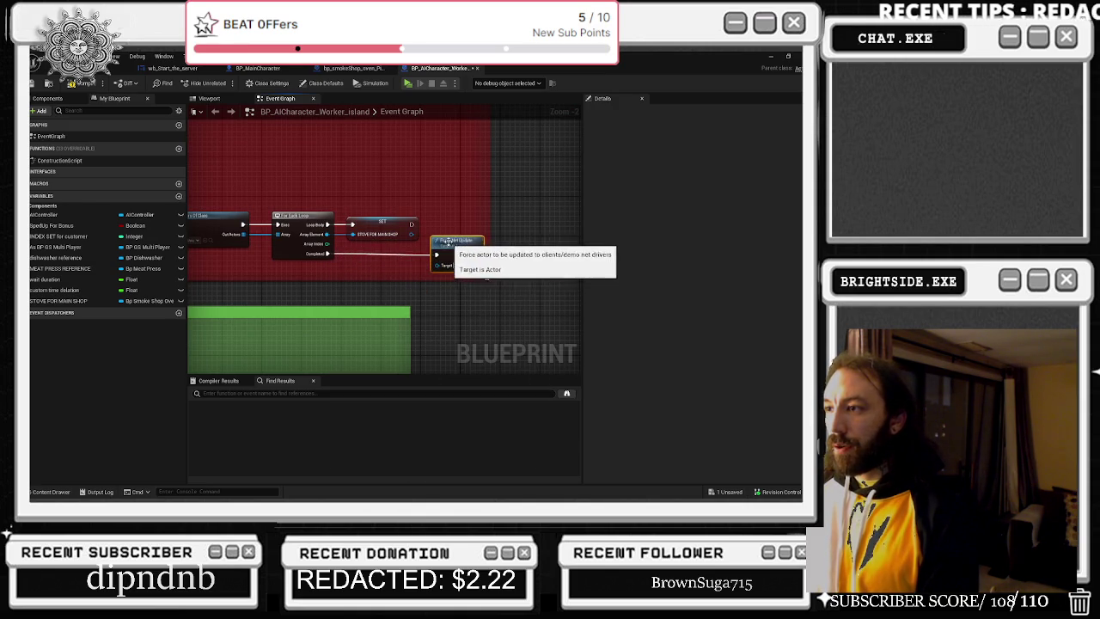
{"action": "scroll", "coordinate": [430, 241], "scroll_direction": "down", "scroll_amount": 6}
{"action": "scroll", "coordinate": [430, 240], "scroll_direction": "up", "scroll_amount": 6}
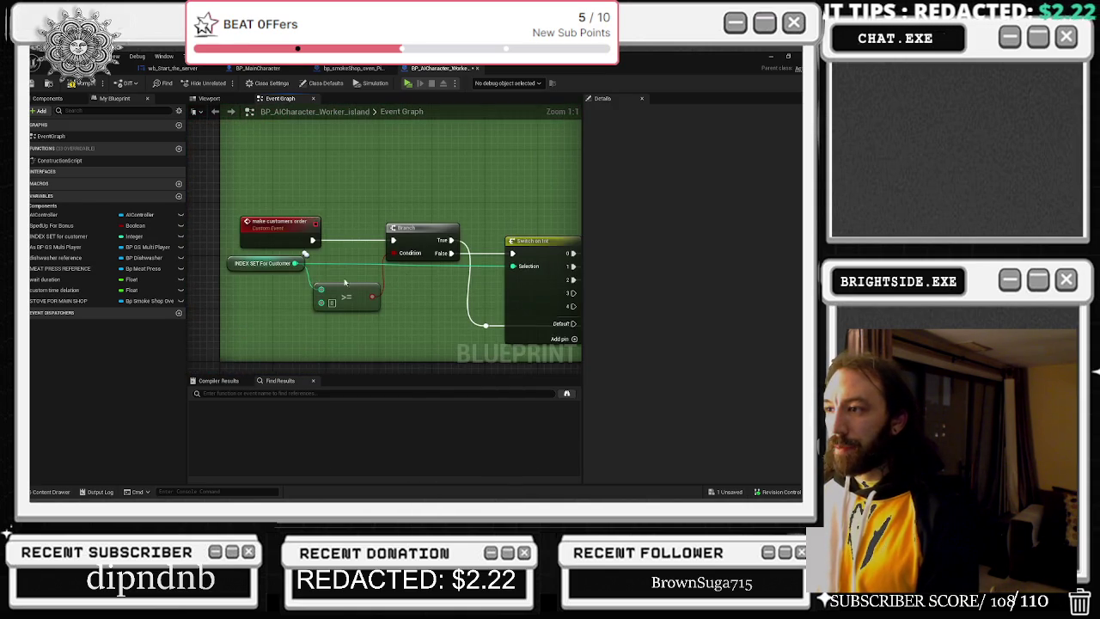
{"action": "scroll", "coordinate": [202, 225], "scroll_direction": "up", "scroll_amount": 2}
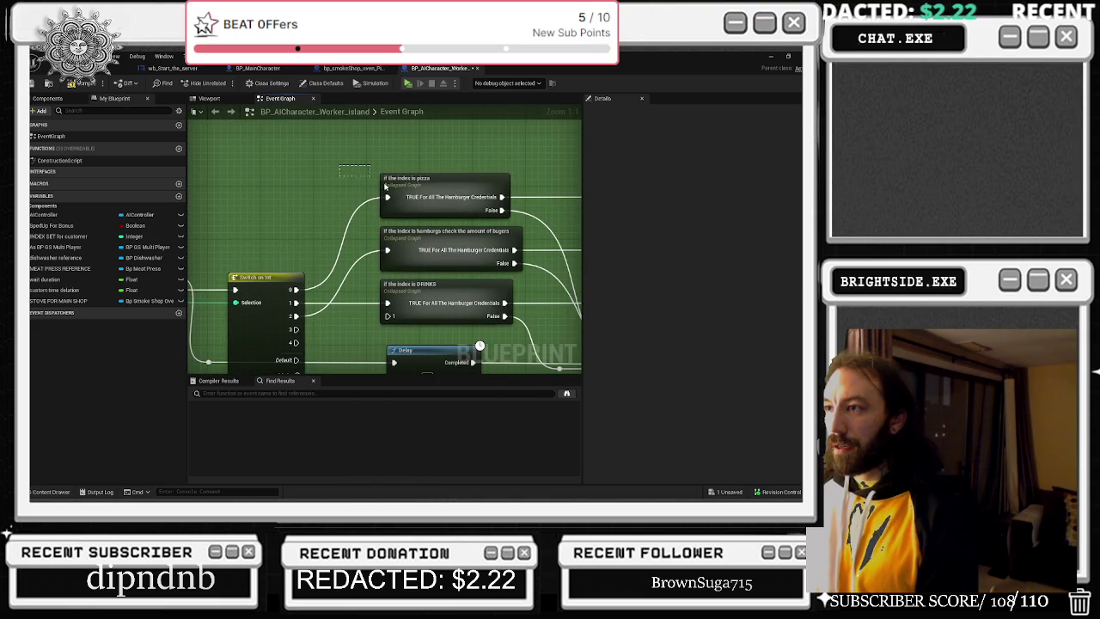
{"action": "double_click", "coordinate": [265, 217]}
- Feed the pizza Branch's Condition from a new AND node, with the NOT node beside it
{"action": "scroll", "coordinate": [264, 221], "scroll_direction": "up", "scroll_amount": 4}
{"action": "mouse_move", "coordinate": [258, 225]}
{"action": "left_mouse_down"}
{"action": "mouse_move", "coordinate": [426, 282]}
{"action": "mouse_move", "coordinate": [402, 291]}
{"action": "mouse_move", "coordinate": [438, 277]}
{"action": "mouse_move", "coordinate": [466, 302]}
{"action": "left_mouse_up"}
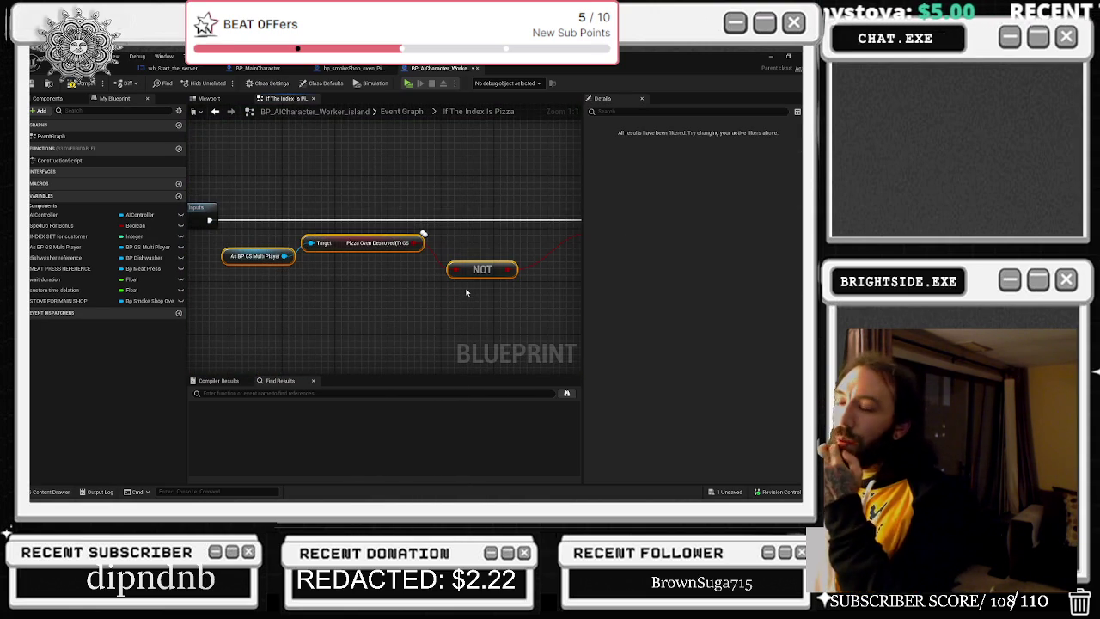
{"action": "scroll", "coordinate": [468, 288], "scroll_direction": "down", "scroll_amount": 1}
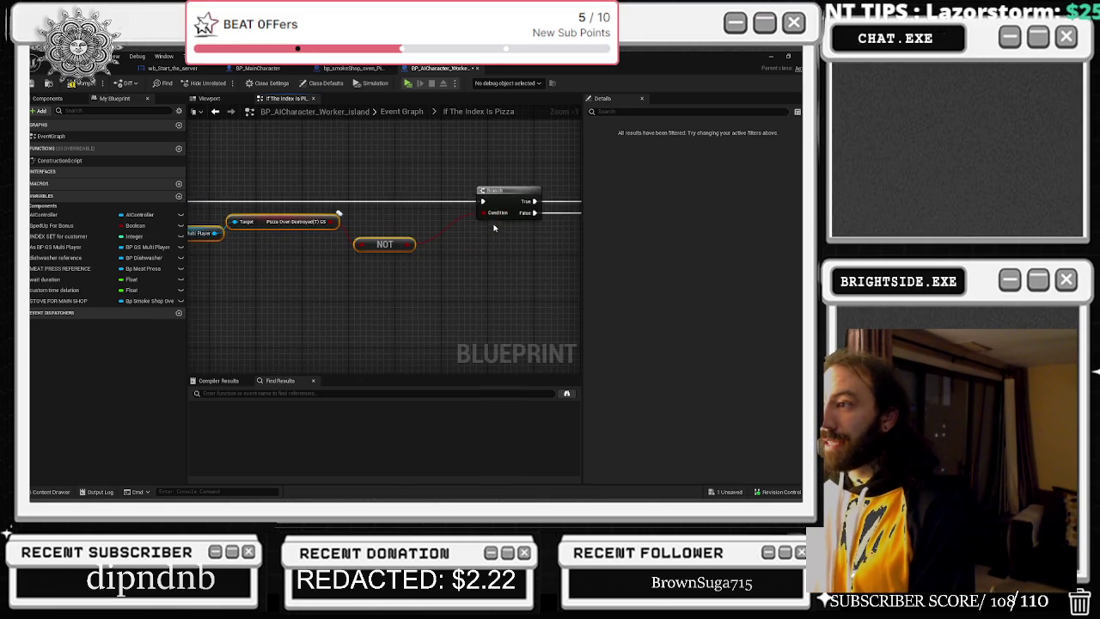
{"action": "left_click_drag", "start_coordinate": [482, 212], "coordinate": [478, 228]}
{"action": "type", "text": "AND BOOLEN"}
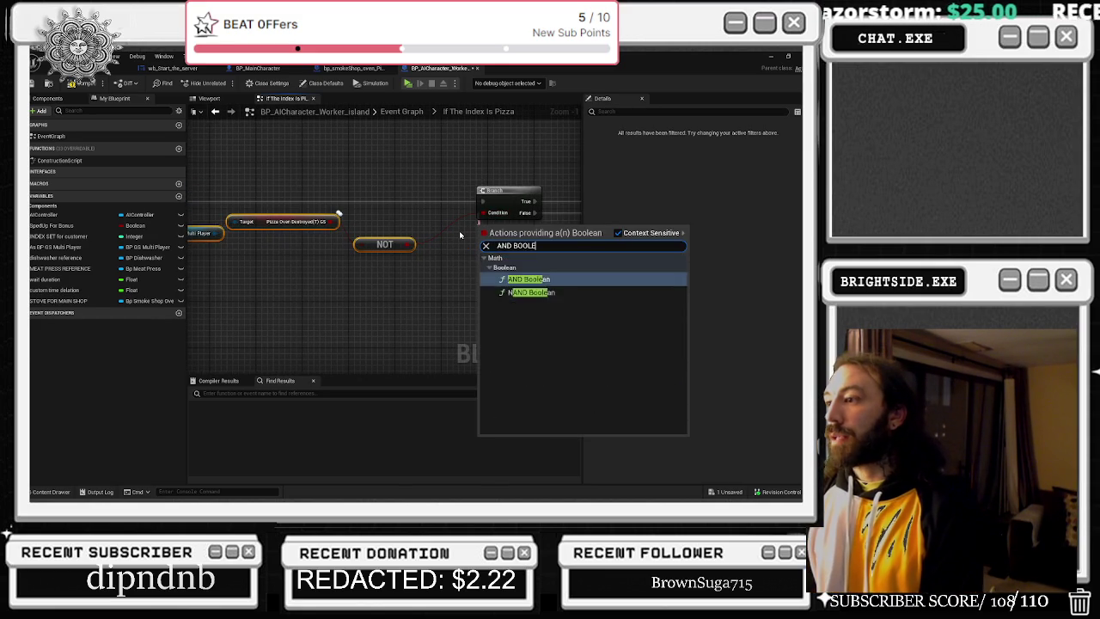
{"action": "key", "text": "BackSpace"}
{"action": "key", "text": "BackSpace"}
{"action": "key", "text": "Return"}
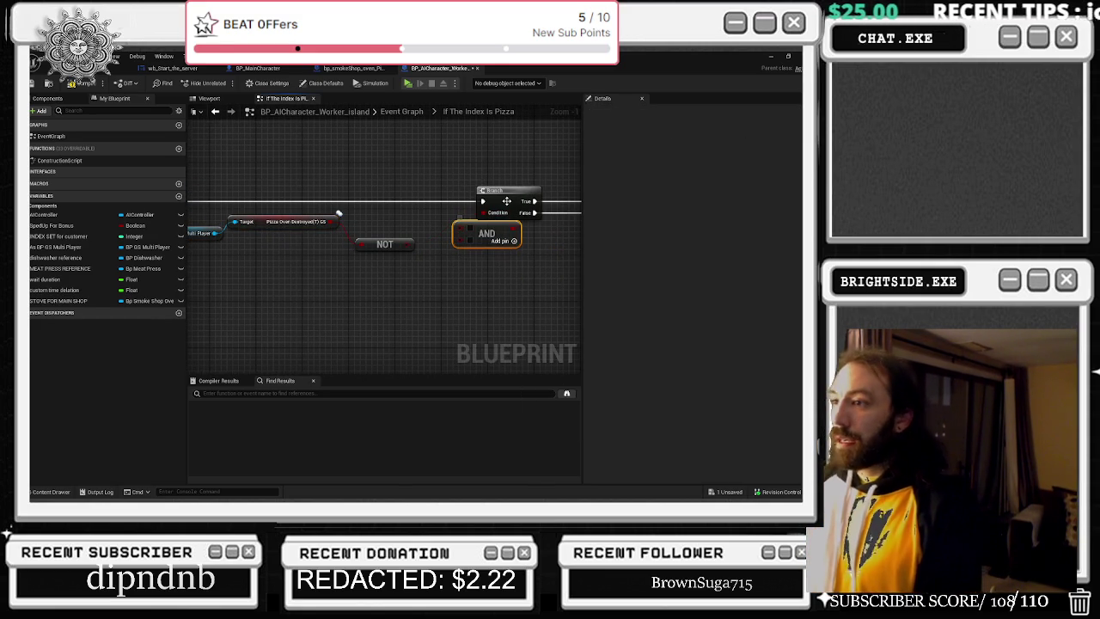
{"action": "mouse_move", "coordinate": [401, 247]}
{"action": "left_mouse_down"}
{"action": "mouse_move", "coordinate": [458, 235]}
{"action": "mouse_move", "coordinate": [409, 235]}
{"action": "mouse_move", "coordinate": [455, 251]}
{"action": "mouse_move", "coordinate": [201, 295]}
{"action": "mouse_move", "coordinate": [526, 265]}
{"action": "left_mouse_up"}
- Add a STOVE FOR MAIN SHOP getter and its Fire Burning value, wired into the AND
{"action": "left_click", "coordinate": [77, 301]}
{"action": "mouse_move", "coordinate": [303, 296]}
{"action": "left_mouse_down"}
{"action": "mouse_move", "coordinate": [440, 279]}
{"action": "mouse_move", "coordinate": [425, 273]}
{"action": "left_mouse_up"}
{"action": "left_click", "coordinate": [350, 275]}
{"action": "type", "text": "ON FIRE"}
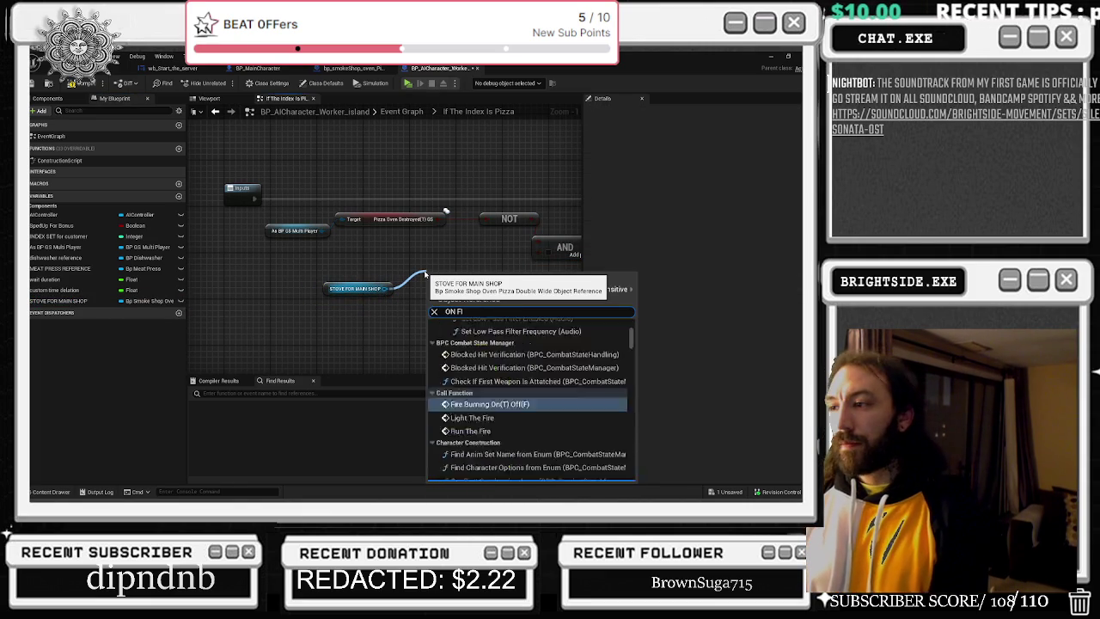
{"action": "key", "text": "Down"}
{"action": "key", "text": "Down"}
{"action": "key", "text": "Down"}
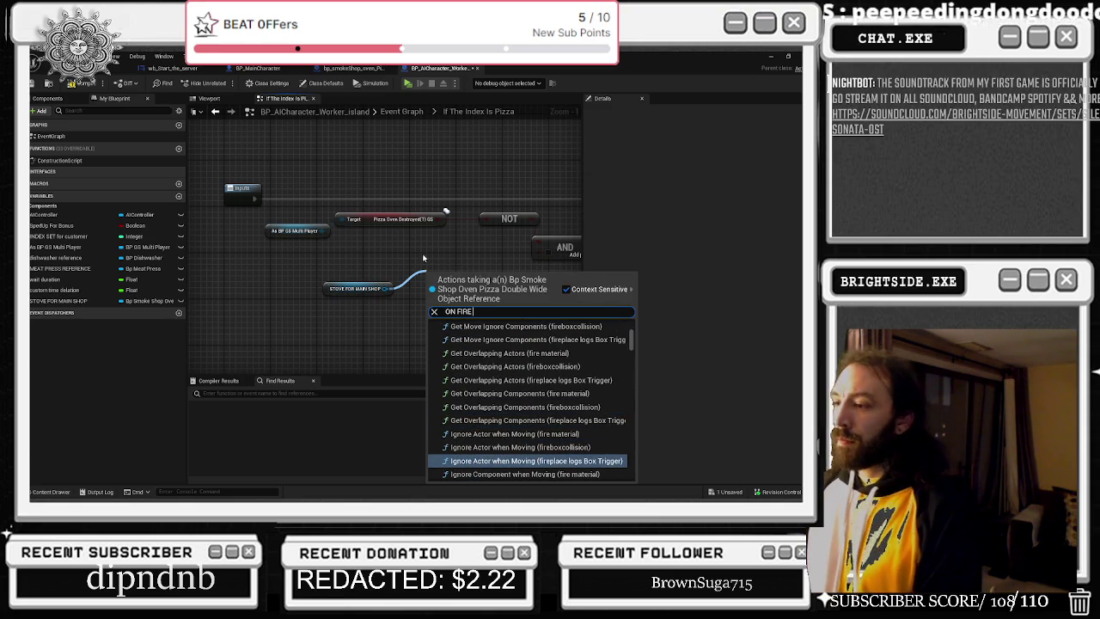
{"action": "scroll", "coordinate": [624, 353], "scroll_direction": "down", "scroll_amount": 5}
{"action": "left_click_drag", "start_coordinate": [634, 351], "coordinate": [626, 480]}
{"action": "left_click", "coordinate": [499, 387]}
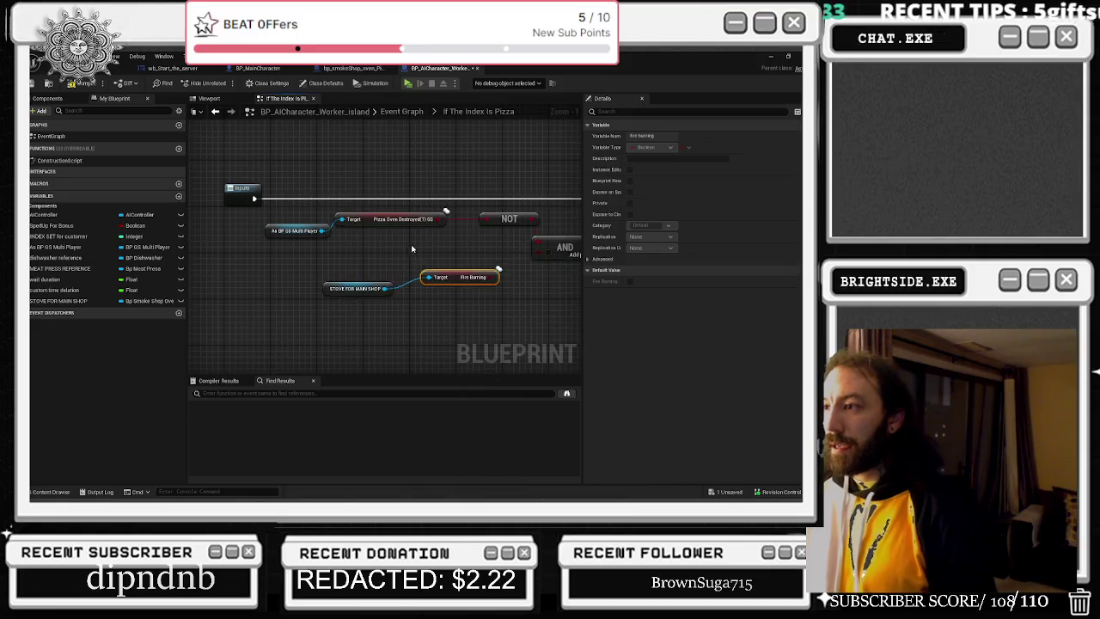
{"action": "scroll", "coordinate": [335, 229], "scroll_direction": "up", "scroll_amount": 1}
{"action": "mouse_move", "coordinate": [491, 253]}
{"action": "left_mouse_down"}
{"action": "mouse_move", "coordinate": [476, 214]}
{"action": "mouse_move", "coordinate": [403, 254]}
{"action": "mouse_move", "coordinate": [421, 244]}
{"action": "left_mouse_up"}
- Tidy the AND and stove nodes, then open the hamburger check collapsed graph
{"action": "left_click", "coordinate": [418, 235]}
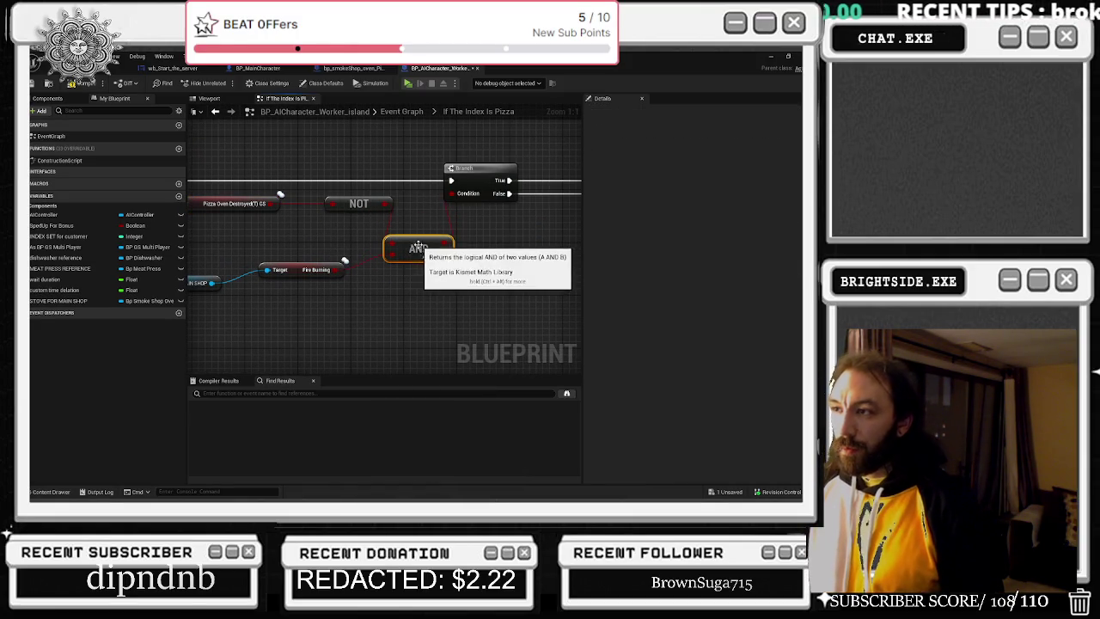
{"action": "mouse_move", "coordinate": [224, 276]}
{"action": "left_mouse_down"}
{"action": "mouse_move", "coordinate": [389, 283]}
{"action": "mouse_move", "coordinate": [399, 257]}
{"action": "left_mouse_up"}
{"action": "right_click", "coordinate": [369, 272]}
{"action": "left_click", "coordinate": [268, 144]}
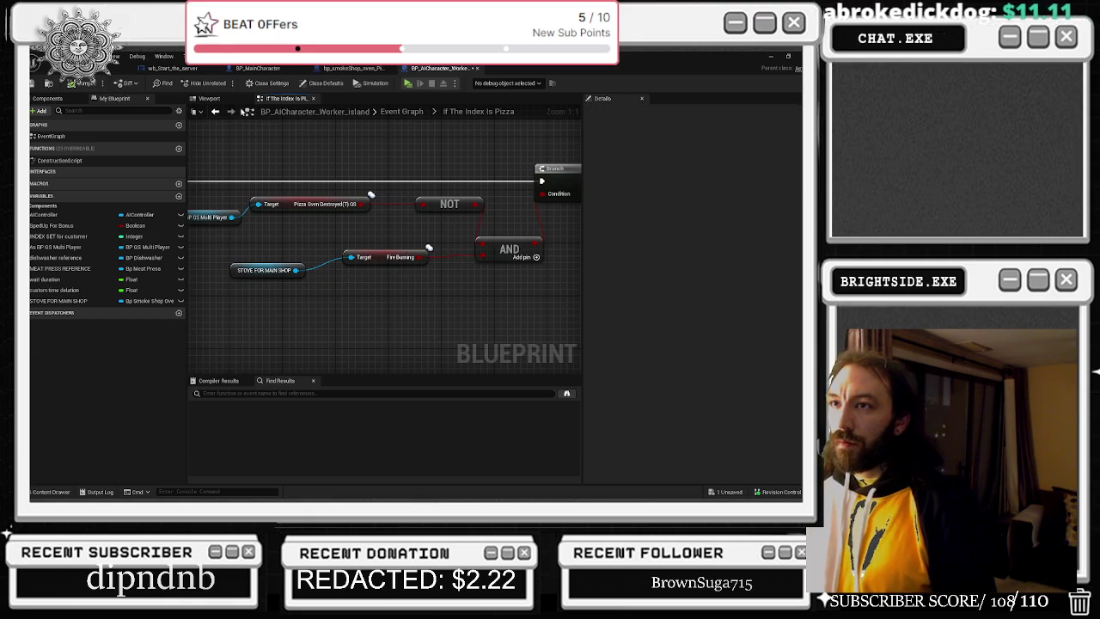
{"action": "left_click", "coordinate": [215, 111]}
{"action": "scroll", "coordinate": [376, 219], "scroll_direction": "down", "scroll_amount": 3}
{"action": "scroll", "coordinate": [314, 255], "scroll_direction": "up", "scroll_amount": 3}
{"action": "left_click", "coordinate": [281, 242]}
{"action": "double_click", "coordinate": [280, 241]}
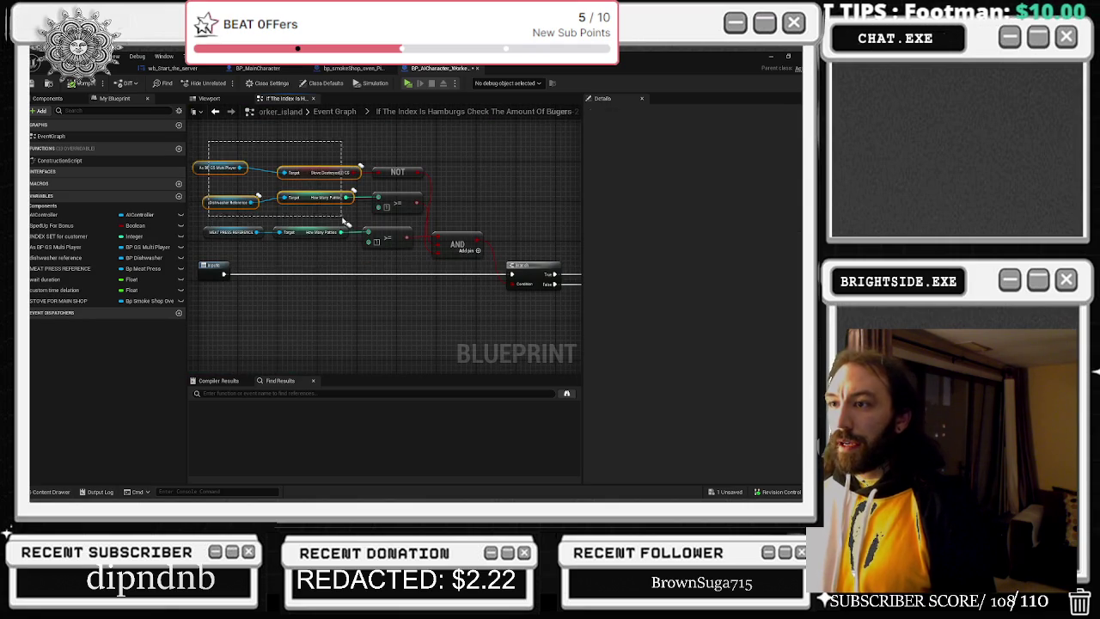
- Select the Dishwasher Reference and meat press patty nodes, then return to the Event Graph
{"action": "scroll", "coordinate": [266, 197], "scroll_direction": "up", "scroll_amount": 2}
{"action": "left_click_drag", "start_coordinate": [269, 195], "coordinate": [409, 224]}
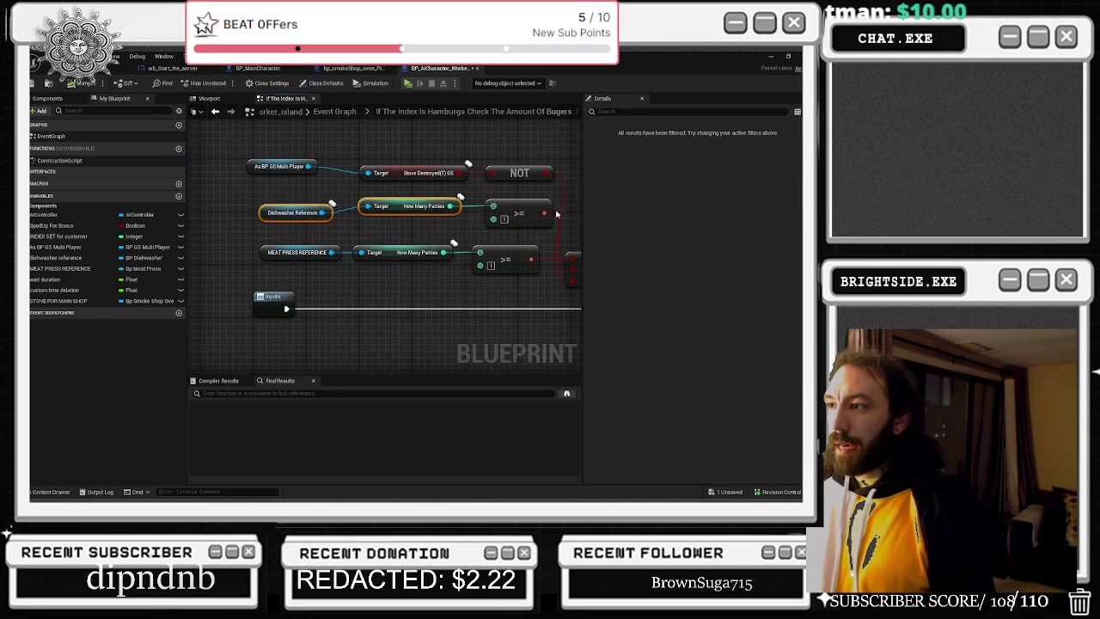
{"action": "left_click_drag", "start_coordinate": [294, 236], "coordinate": [464, 268]}
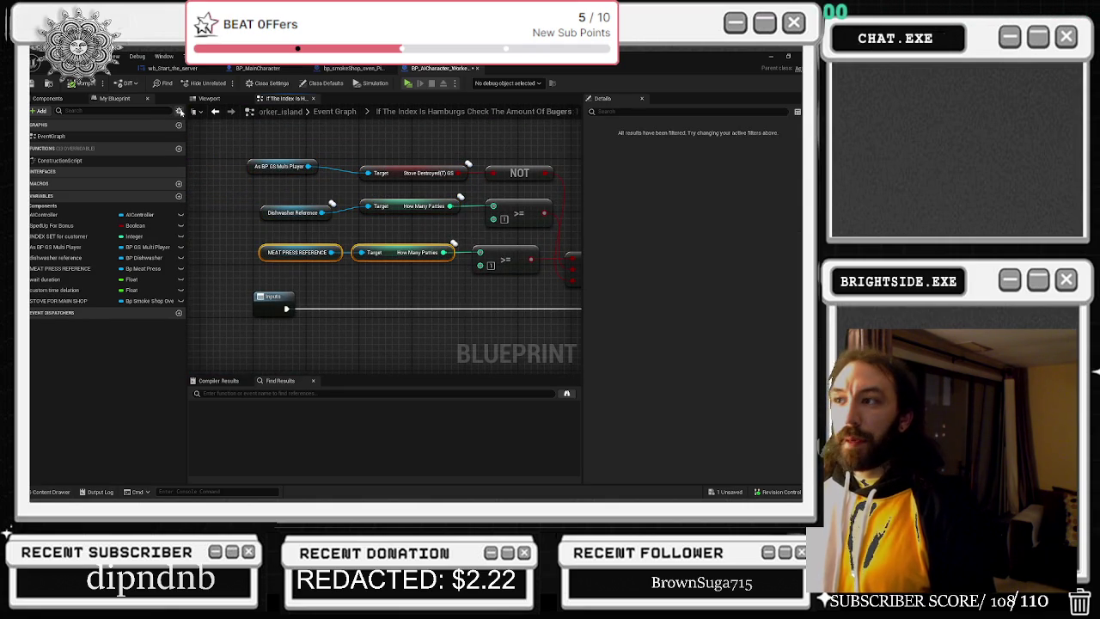
{"action": "left_click", "coordinate": [214, 112]}
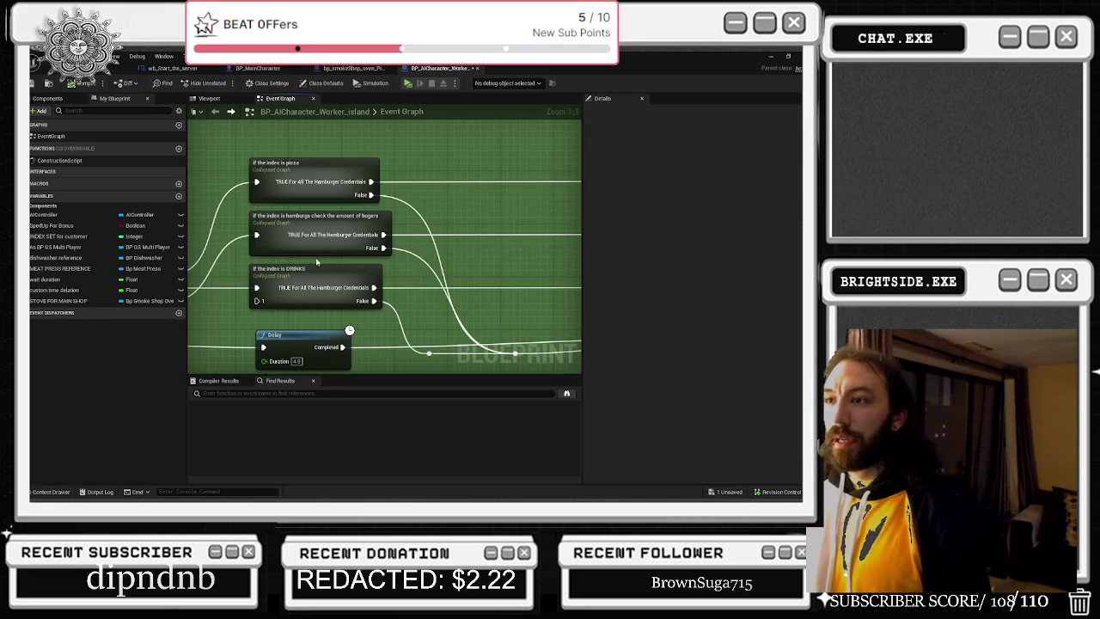
- In the DRINKS graph, shift the three vending machine check nodes down and right
{"action": "double_click", "coordinate": [316, 268]}
{"action": "left_click_drag", "start_coordinate": [222, 168], "coordinate": [518, 249]}
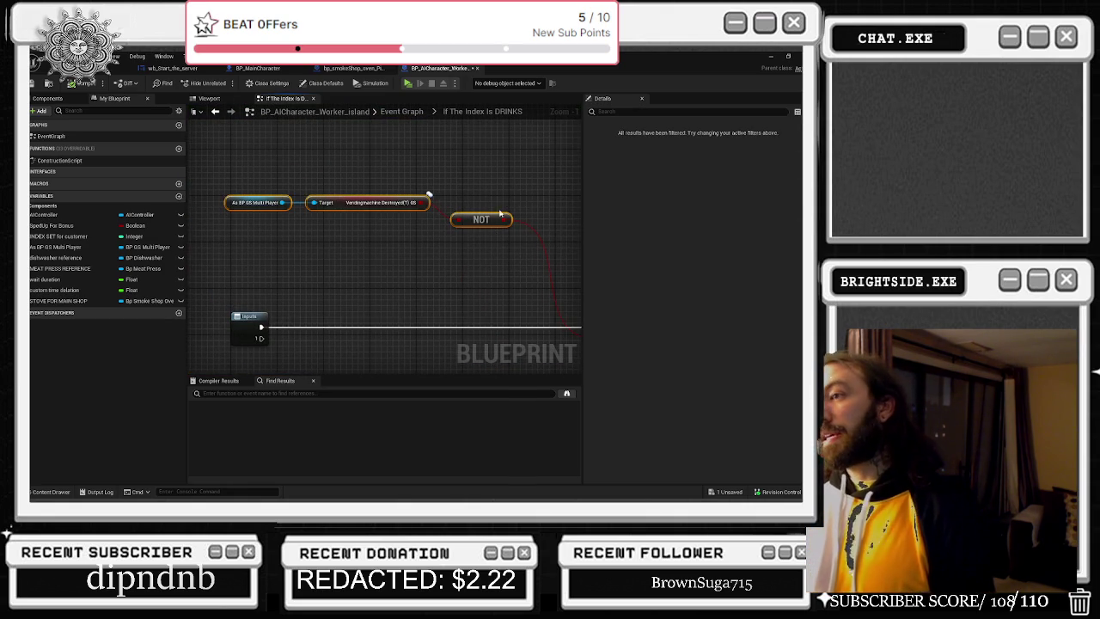
{"action": "left_click_drag", "start_coordinate": [503, 210], "coordinate": [513, 239]}
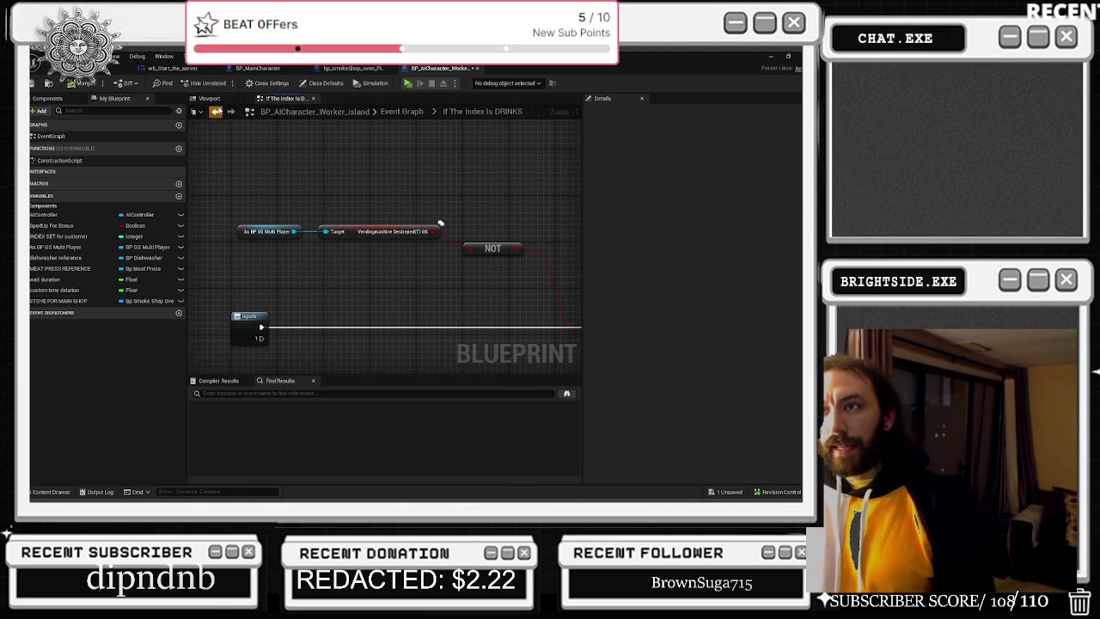
{"action": "left_click", "coordinate": [216, 112]}
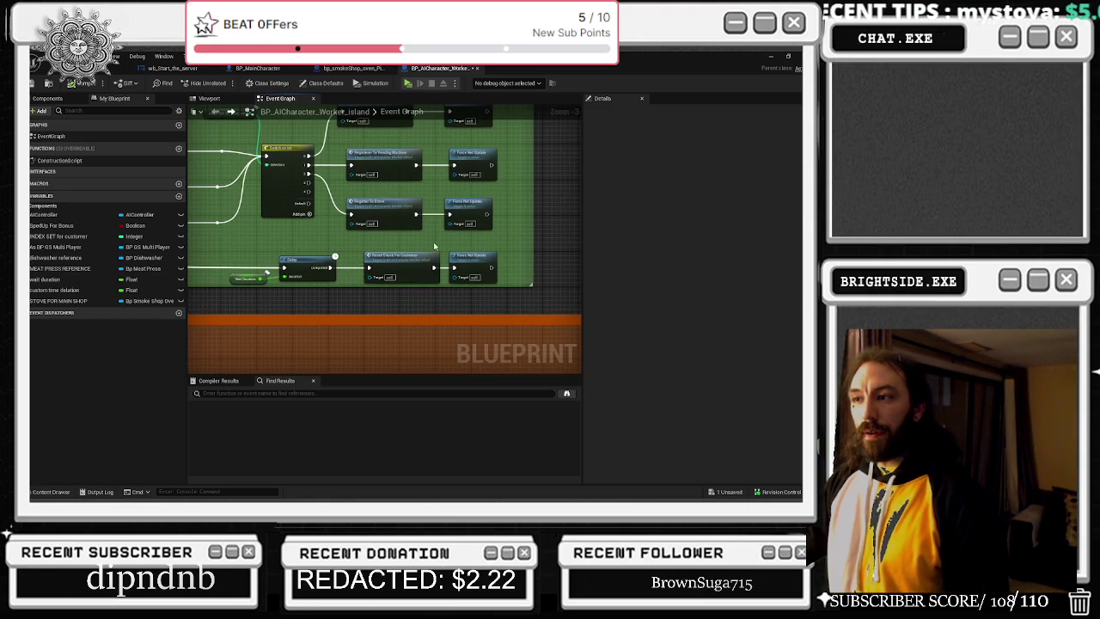
- Browse the Edit menu, then bring up the Content Drawer showing the TWITCHWORKS folder
{"action": "scroll", "coordinate": [421, 225], "scroll_direction": "down", "scroll_amount": 5}
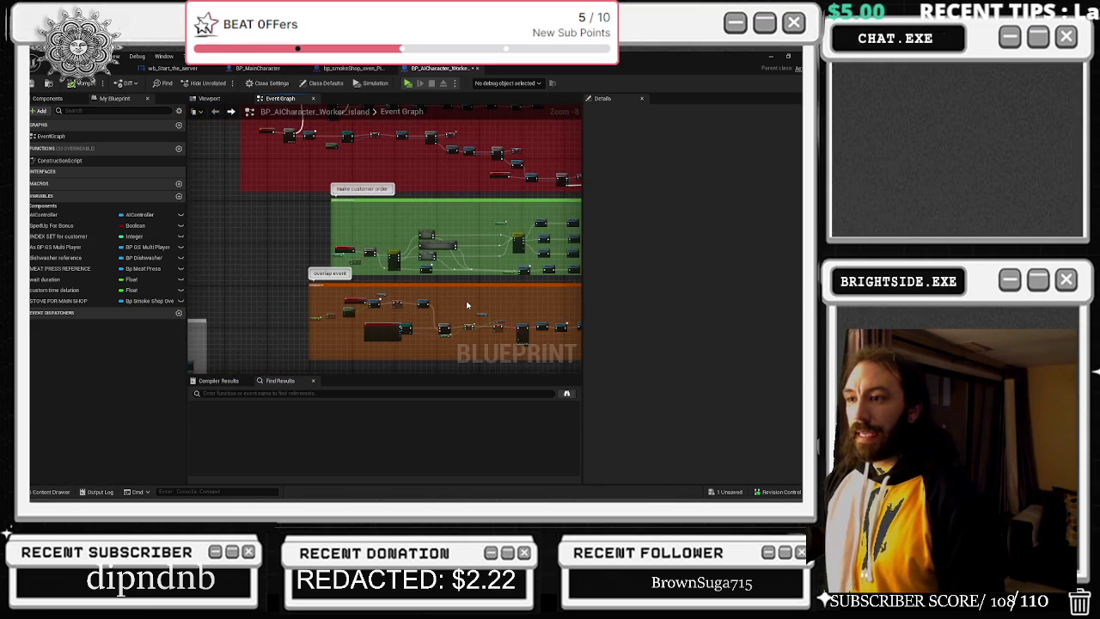
{"action": "scroll", "coordinate": [418, 223], "scroll_direction": "up", "scroll_amount": 5}
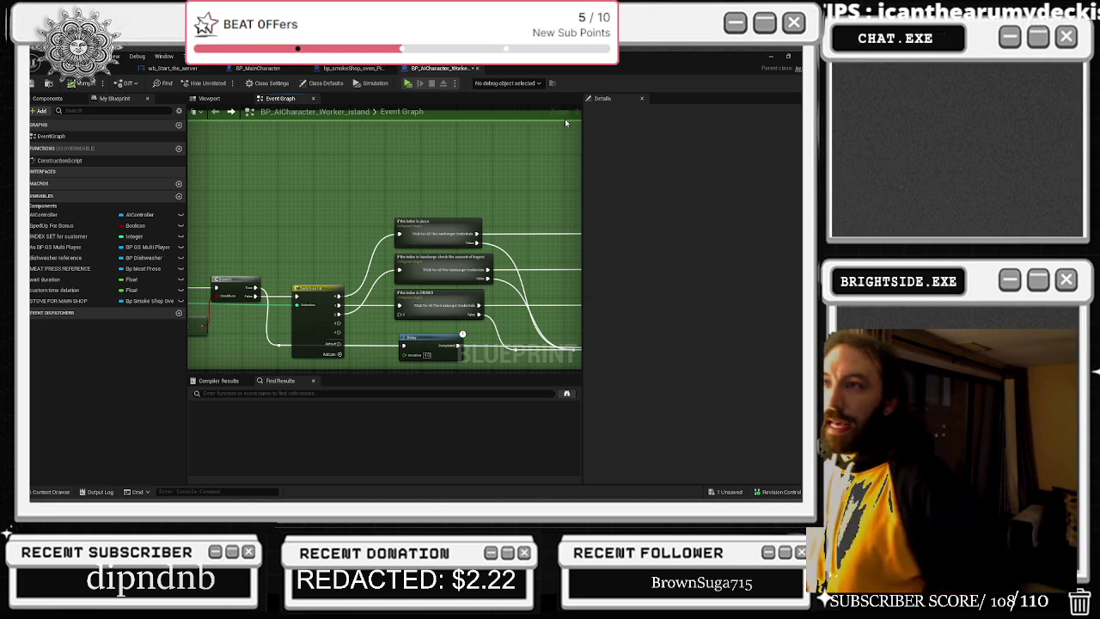
{"action": "left_click", "coordinate": [73, 56]}
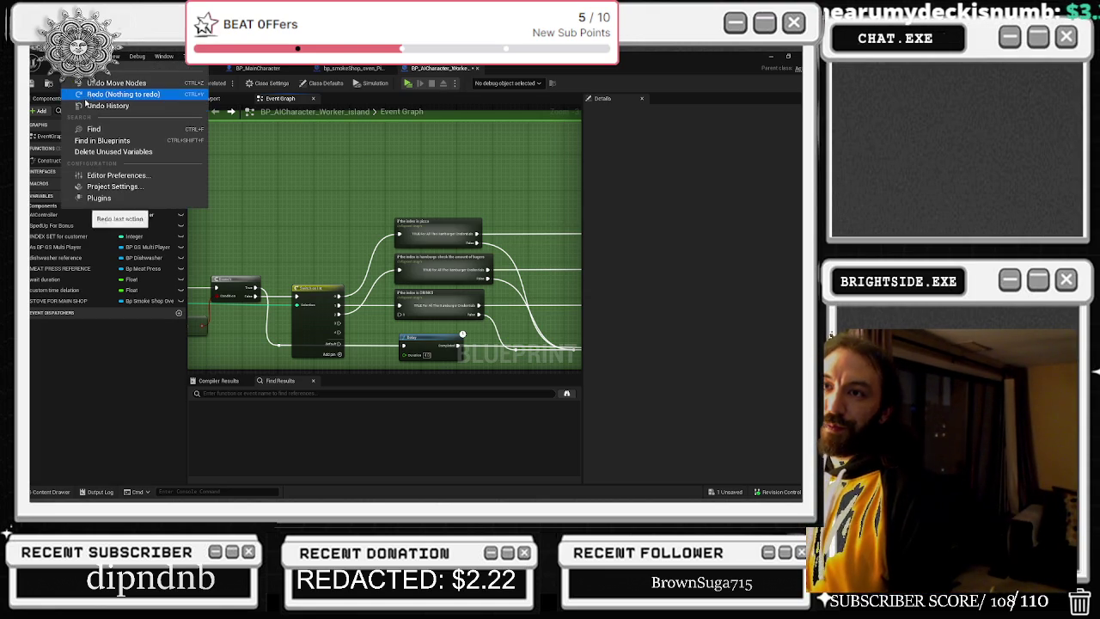
{"action": "mouse_move", "coordinate": [44, 57]}
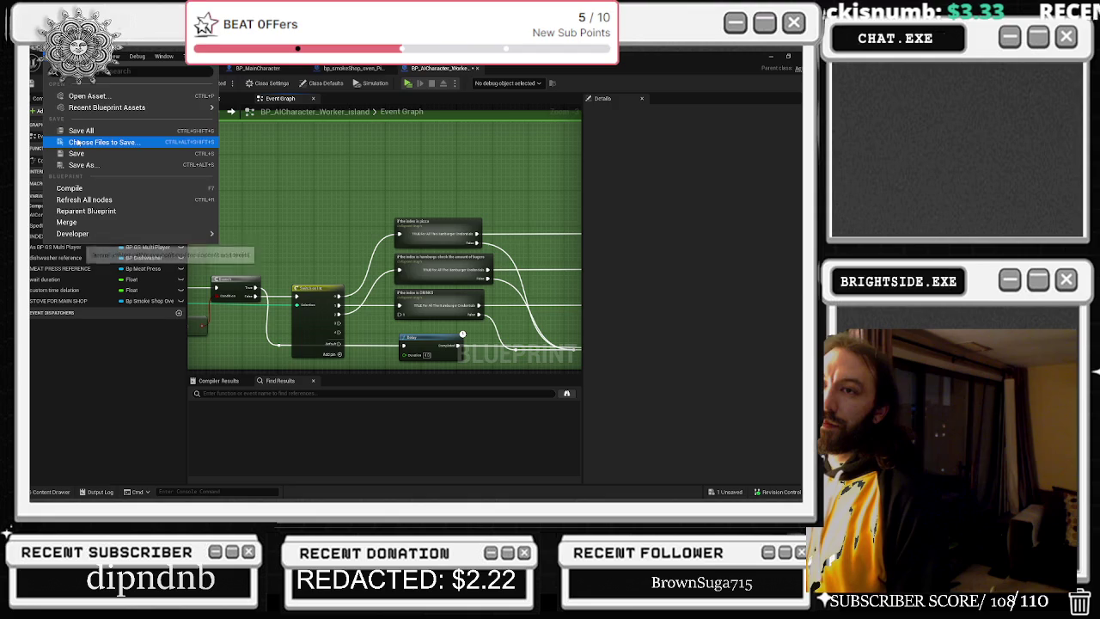
{"action": "mouse_move", "coordinate": [96, 109]}
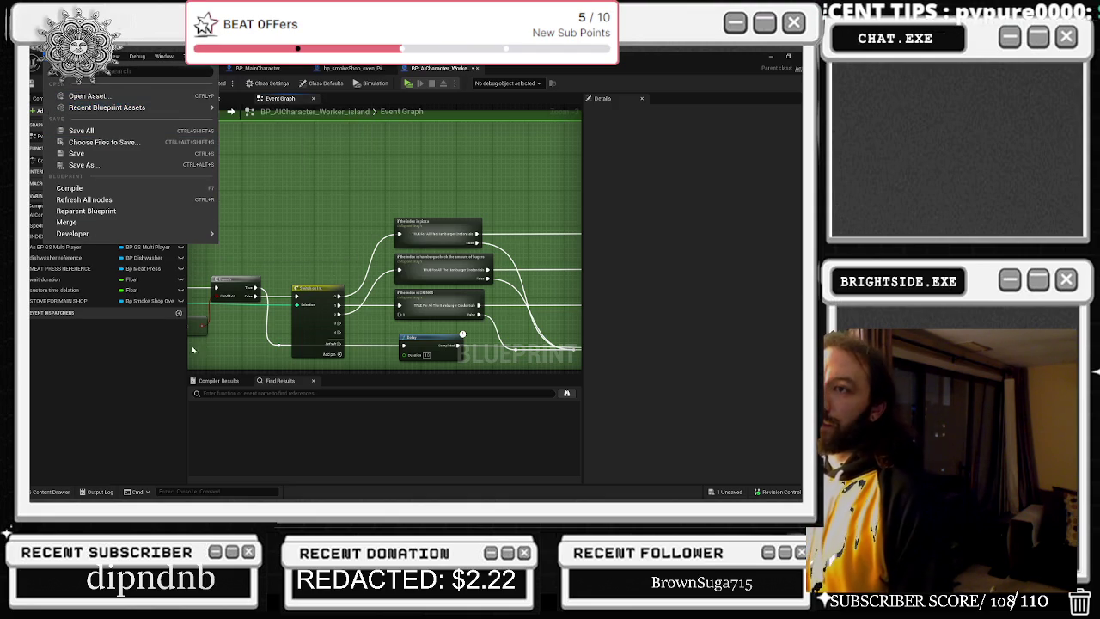
{"action": "left_click", "coordinate": [51, 491]}
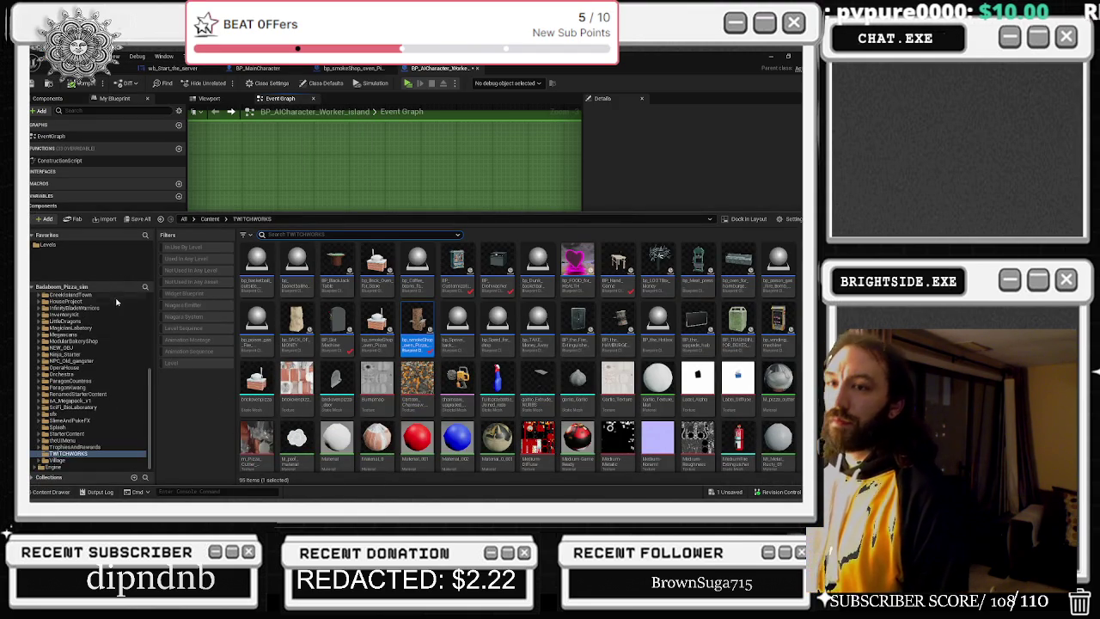
{"action": "scroll", "coordinate": [153, 360], "scroll_direction": "up", "scroll_amount": 3}
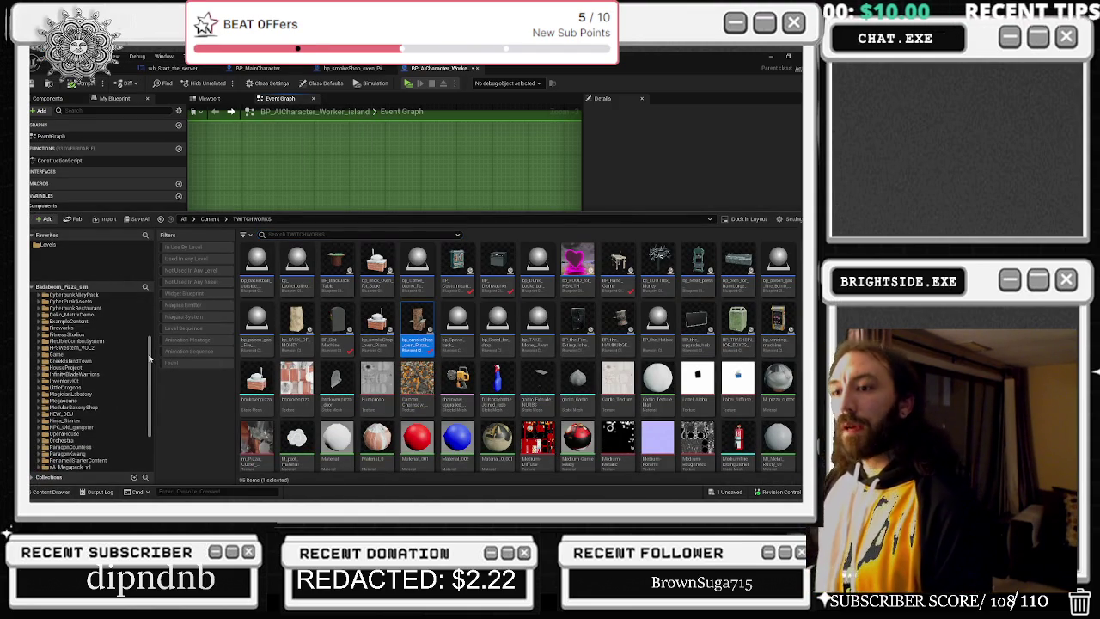
{"action": "scroll", "coordinate": [151, 359], "scroll_direction": "up", "scroll_amount": 5}
- Search the Content Drawer for 'BP_GS' and open the BP_GS_MultiPlayer blueprint
{"action": "left_click", "coordinate": [43, 297]}
{"action": "left_click", "coordinate": [292, 234]}
{"action": "type", "text": "BP_GS"}
{"action": "double_click", "coordinate": [298, 281]}
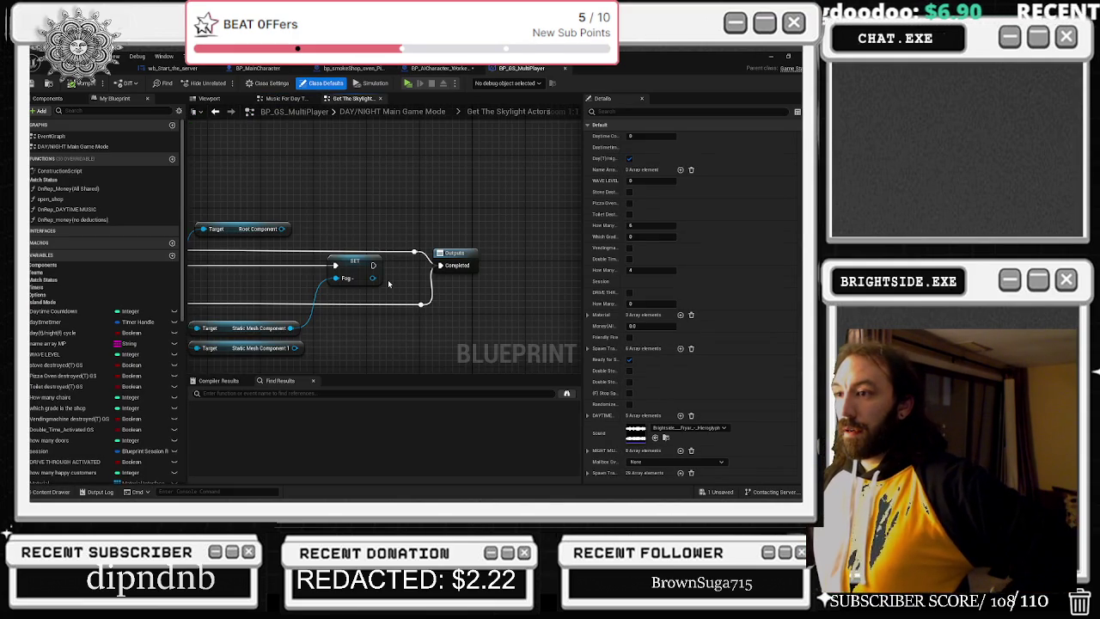
- Nudge the Return node and lower reroute right, select the Fog node, then return to the level
{"action": "scroll", "coordinate": [382, 283], "scroll_direction": "down", "scroll_amount": 3}
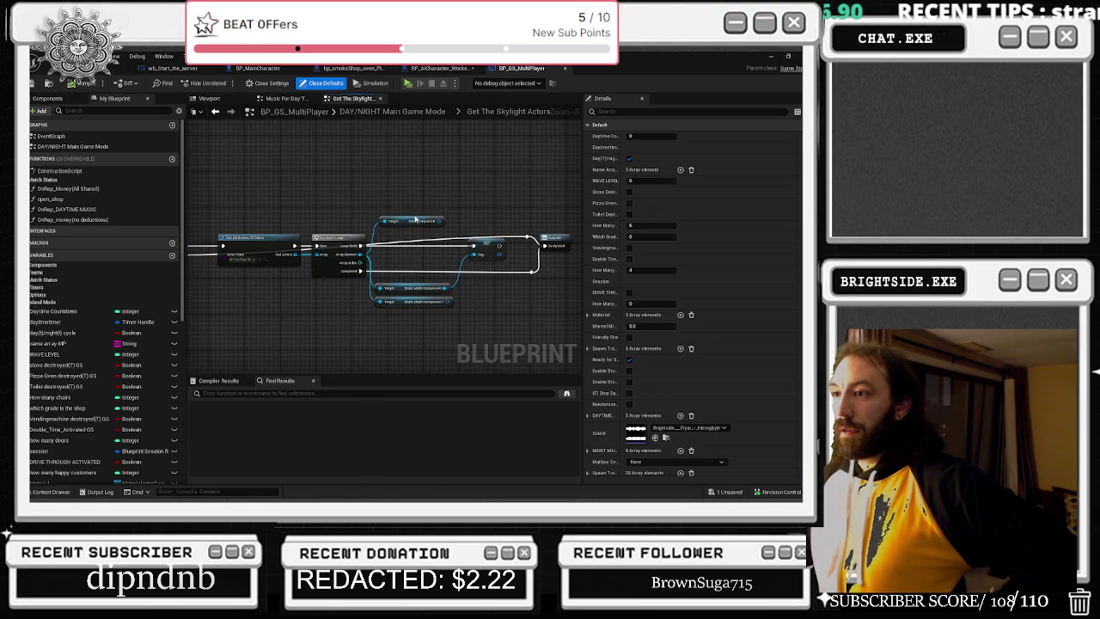
{"action": "left_click", "coordinate": [347, 250]}
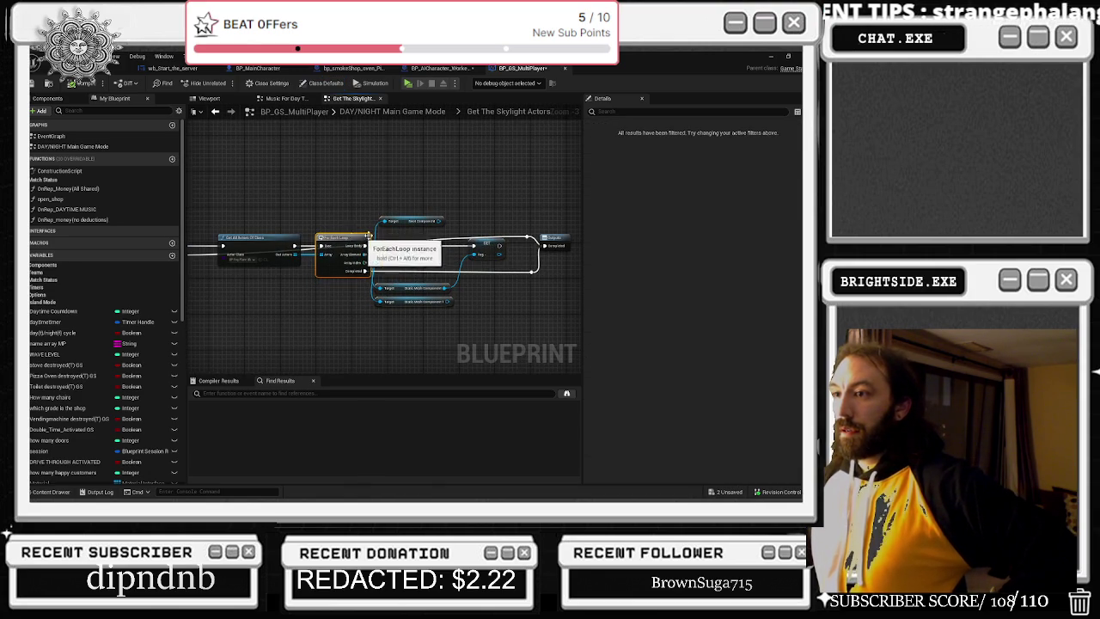
{"action": "mouse_move", "coordinate": [478, 257]}
{"action": "left_mouse_down"}
{"action": "mouse_move", "coordinate": [502, 271]}
{"action": "mouse_move", "coordinate": [484, 272]}
{"action": "mouse_move", "coordinate": [563, 257]}
{"action": "left_mouse_up"}
{"action": "left_click", "coordinate": [471, 269]}
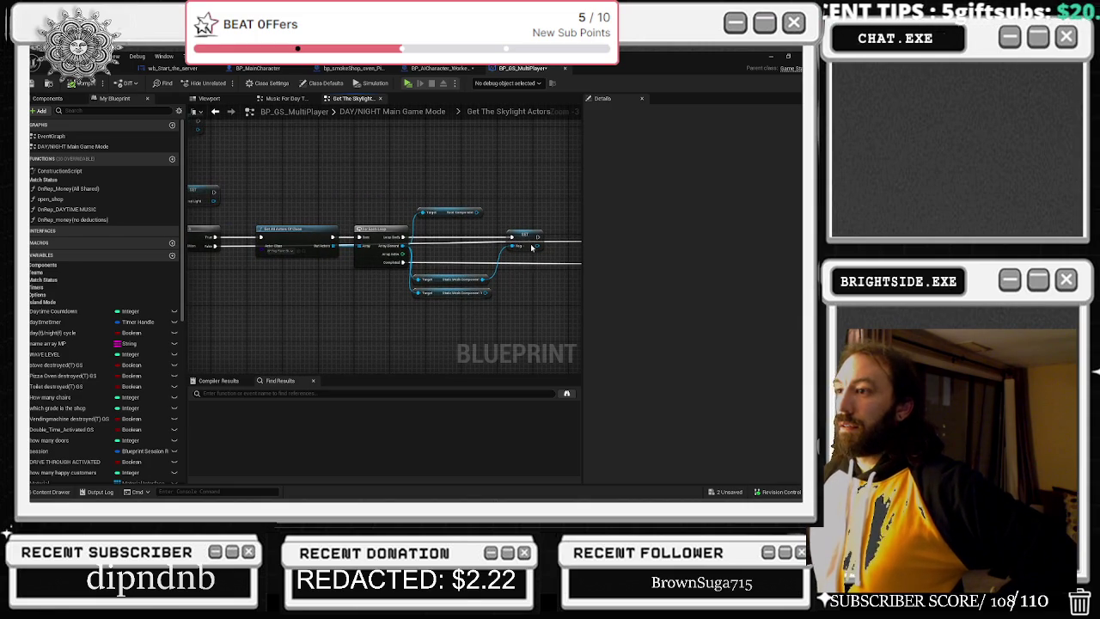
{"action": "left_click", "coordinate": [528, 238]}
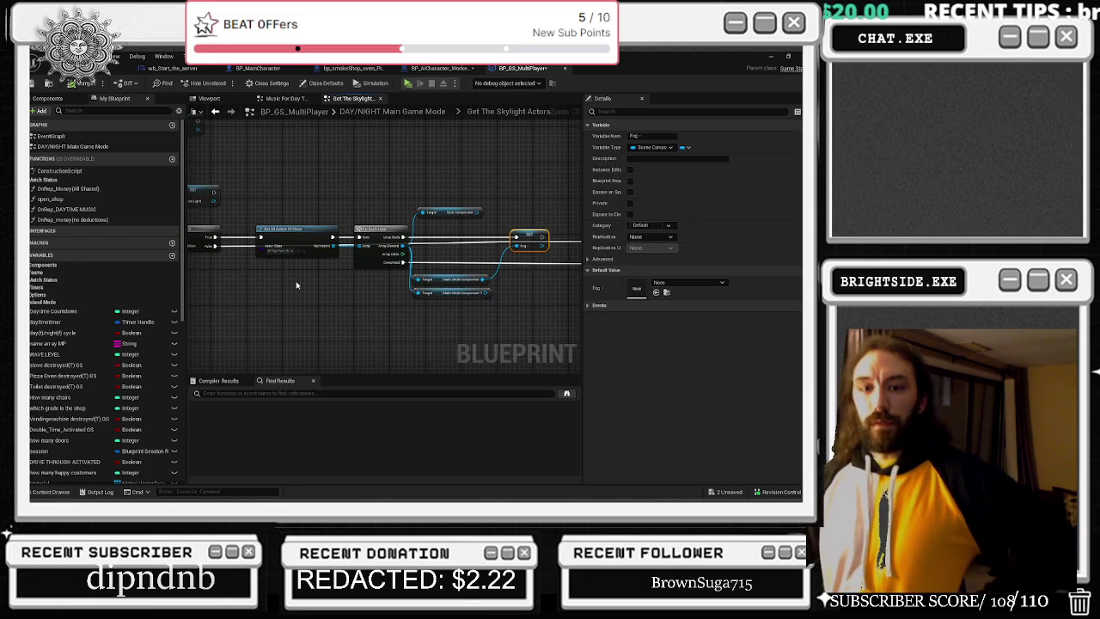
{"action": "scroll", "coordinate": [368, 178], "scroll_direction": "down", "scroll_amount": 3}
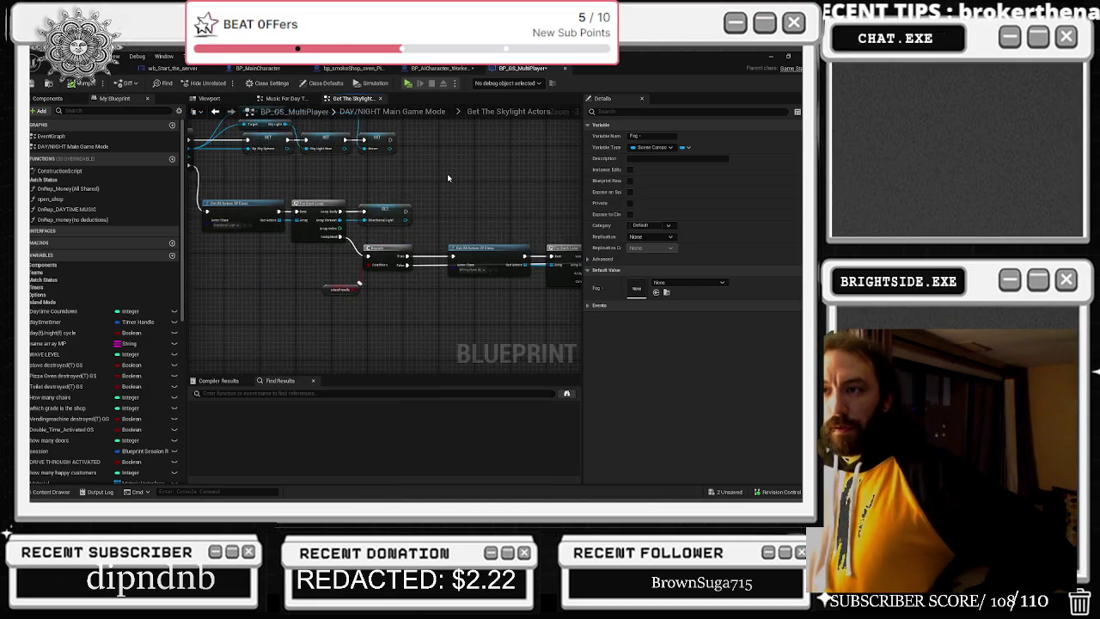
{"action": "scroll", "coordinate": [301, 155], "scroll_direction": "up", "scroll_amount": 4}
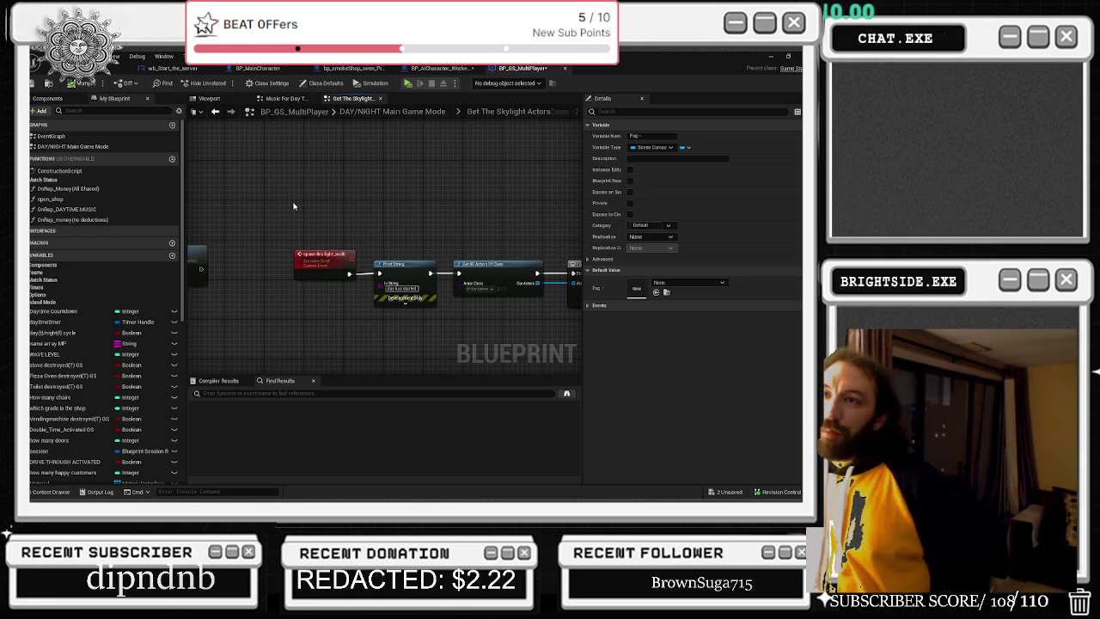
{"action": "left_click", "coordinate": [121, 68]}
{"action": "mouse_move", "coordinate": [263, 195]}
{"action": "left_mouse_down"}
{"action": "mouse_move", "coordinate": [249, 155]}
{"action": "mouse_move", "coordinate": [264, 195]}
{"action": "left_mouse_up"}
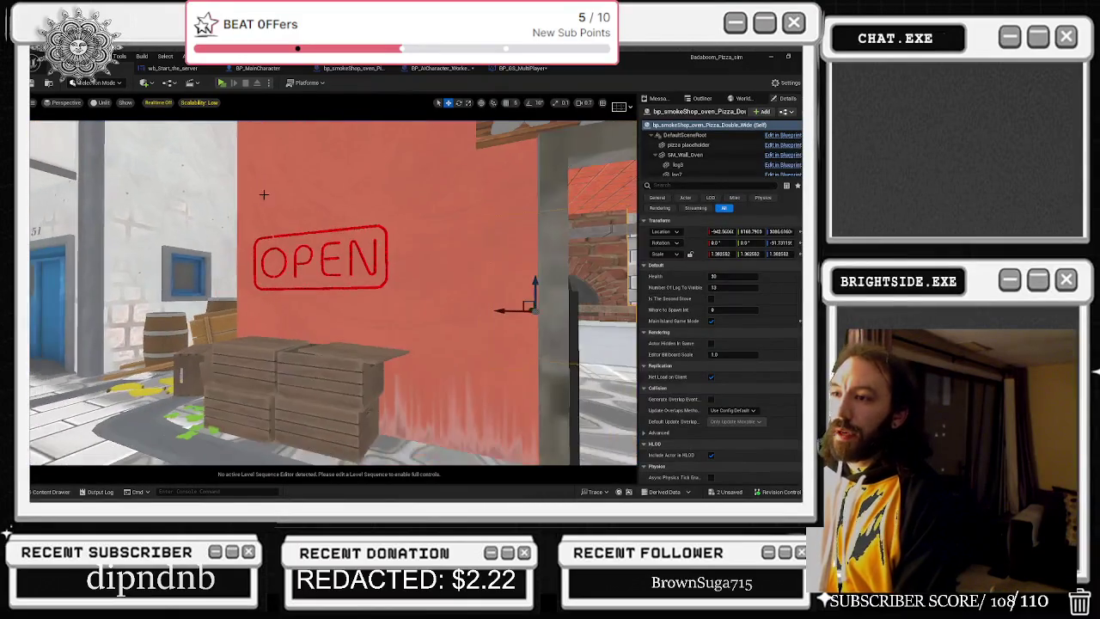
- Select the OPEN sign on the red shop wall beside the wooden crates
{"action": "left_click", "coordinate": [282, 235]}
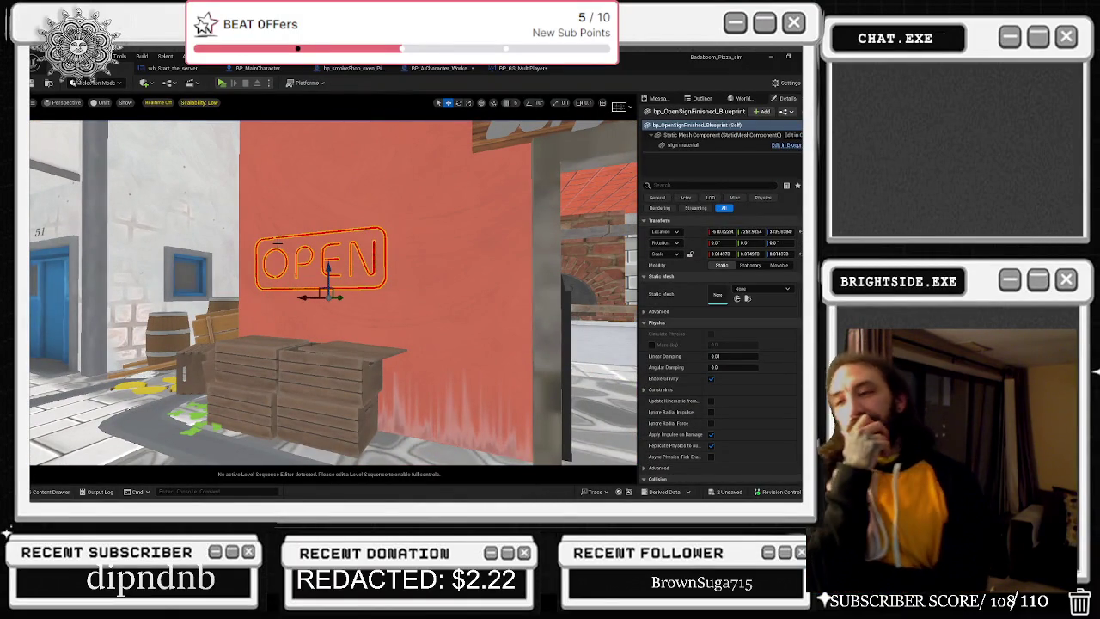
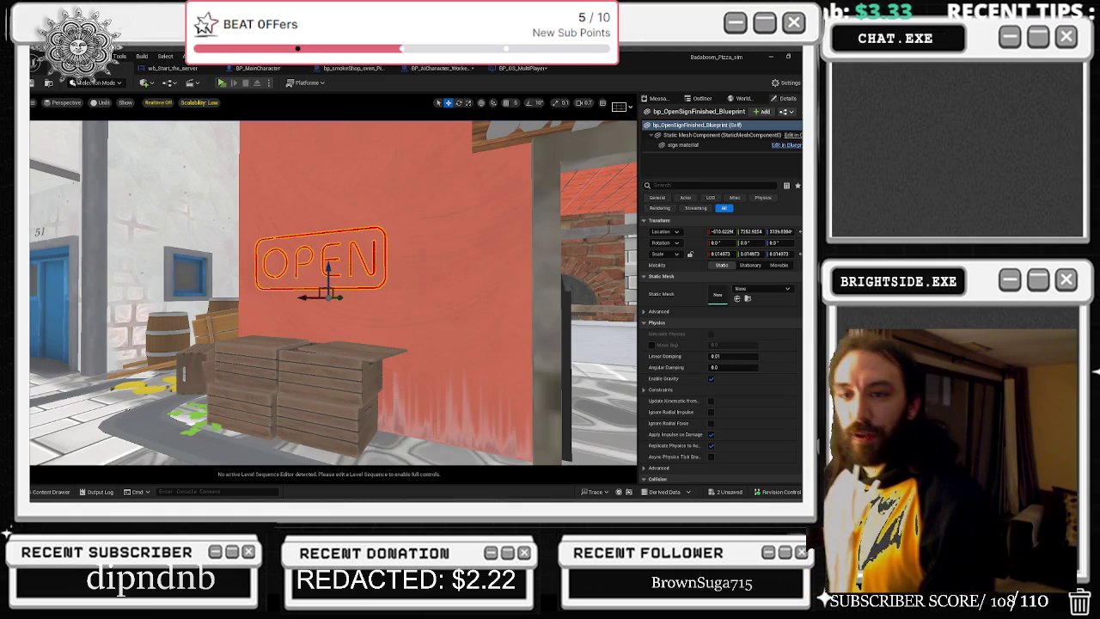
- Toggle viewport realtime rendering and briefly open and close BP_GS_MultiPlayer from the Content Browser
{"action": "key", "text": "ctrl+r"}
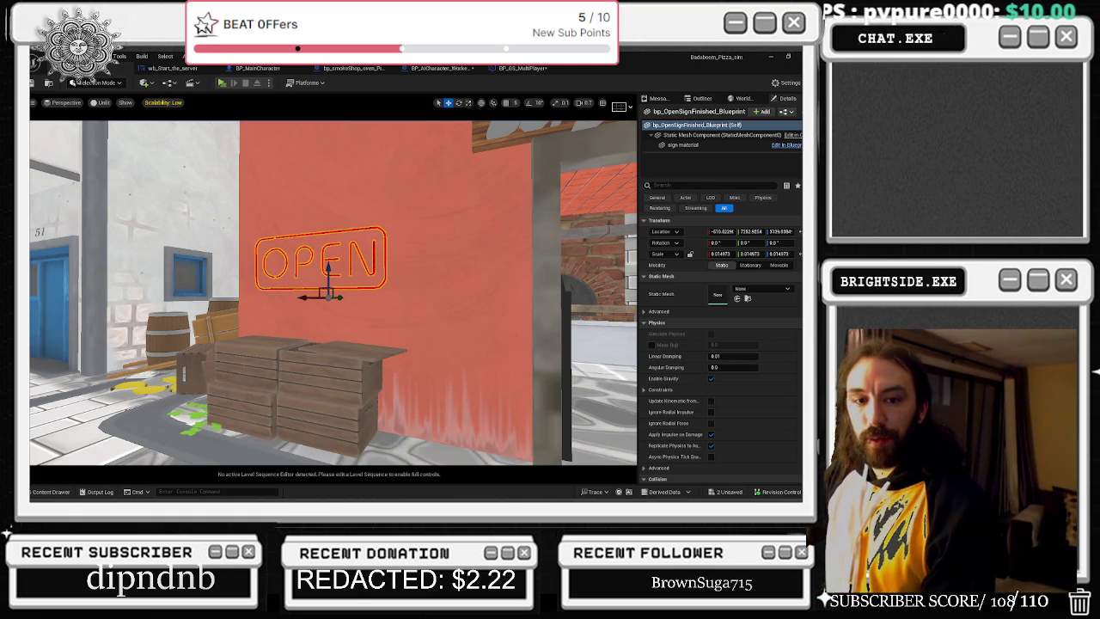
{"action": "left_click", "coordinate": [53, 492]}
{"action": "double_click", "coordinate": [298, 362]}
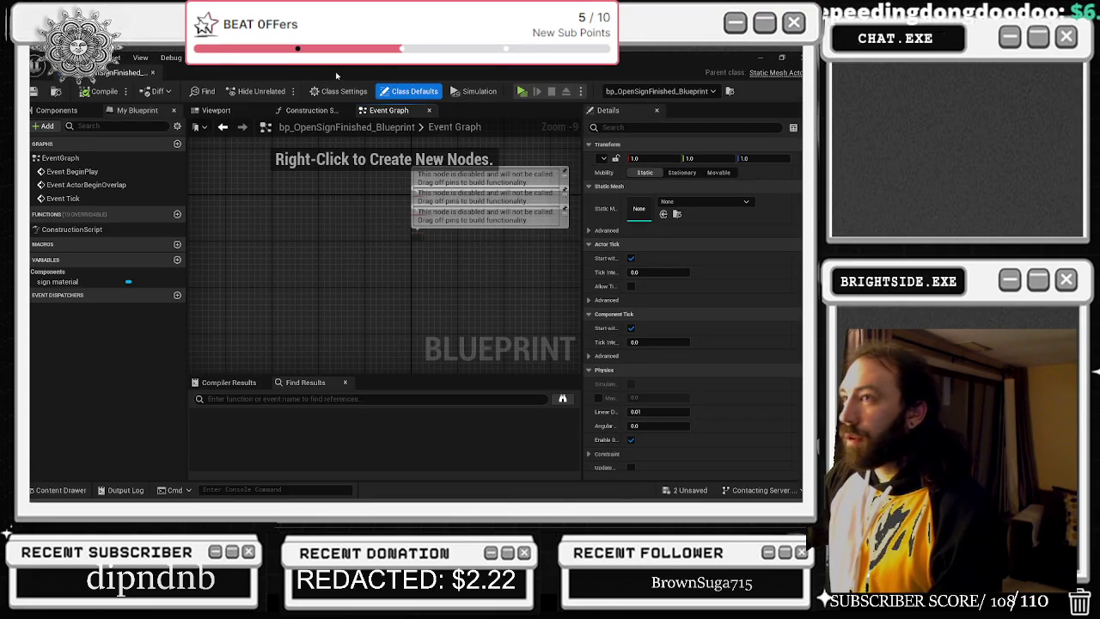
{"action": "left_click", "coordinate": [154, 72]}
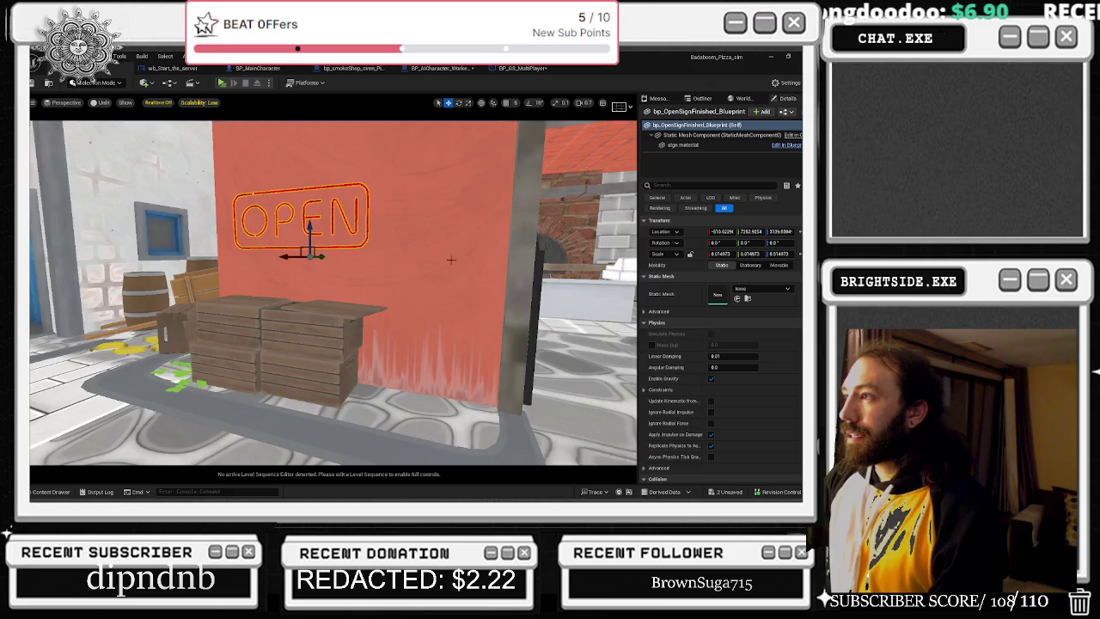
- Open the Reference Viewer for bp_OpenSignFinished_Blueprint and expand BP_GS_MultiPlayer's references
{"action": "key", "text": "ctrl+space"}
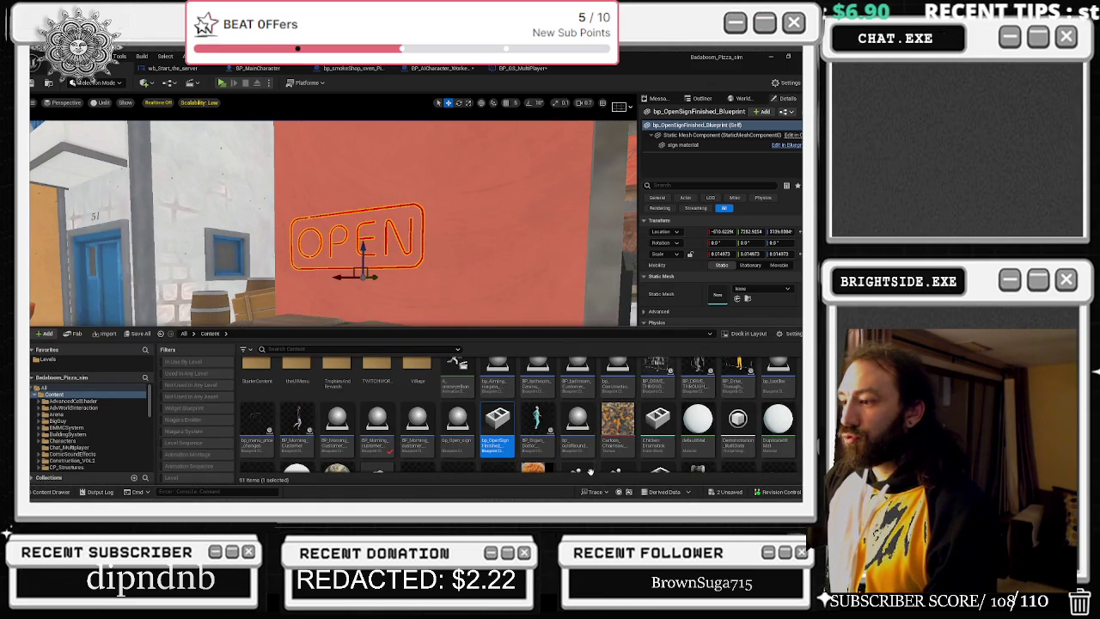
{"action": "right_click", "coordinate": [489, 422]}
{"action": "left_click", "coordinate": [571, 420]}
{"action": "mouse_move", "coordinate": [571, 418]}
{"action": "left_mouse_down"}
{"action": "mouse_move", "coordinate": [611, 436]}
{"action": "mouse_move", "coordinate": [757, 444]}
{"action": "mouse_move", "coordinate": [474, 427]}
{"action": "mouse_move", "coordinate": [373, 282]}
{"action": "left_mouse_up"}
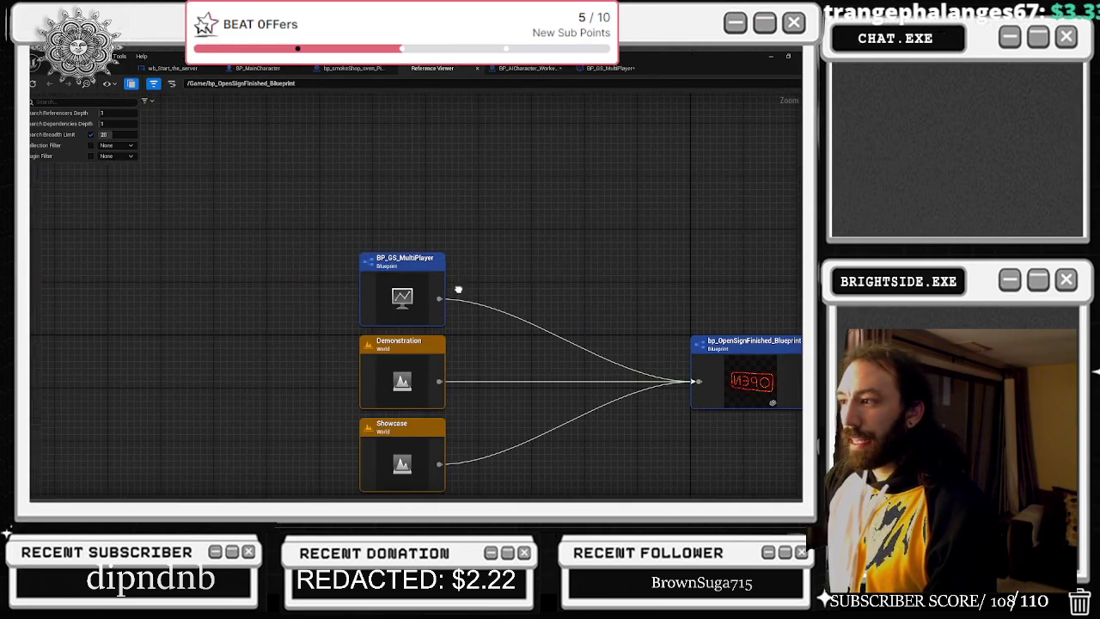
{"action": "double_click", "coordinate": [388, 285]}
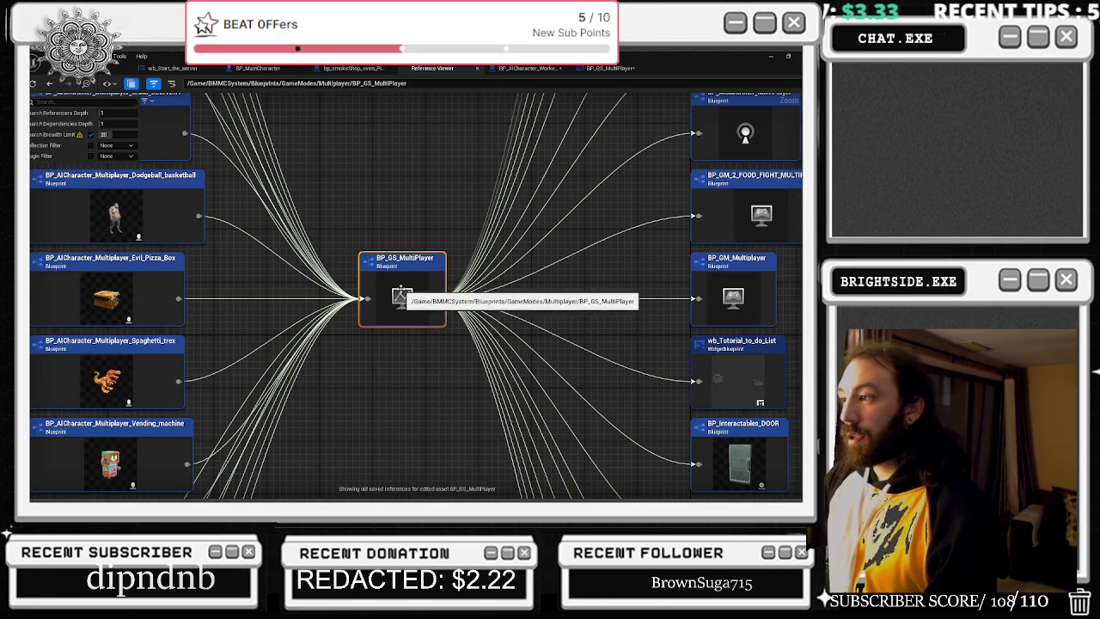
- Open BP_GS_MultiPlayer for editing and check the OPEN sign actor's properties in the level
{"action": "right_click", "coordinate": [399, 288]}
{"action": "left_click", "coordinate": [425, 341]}
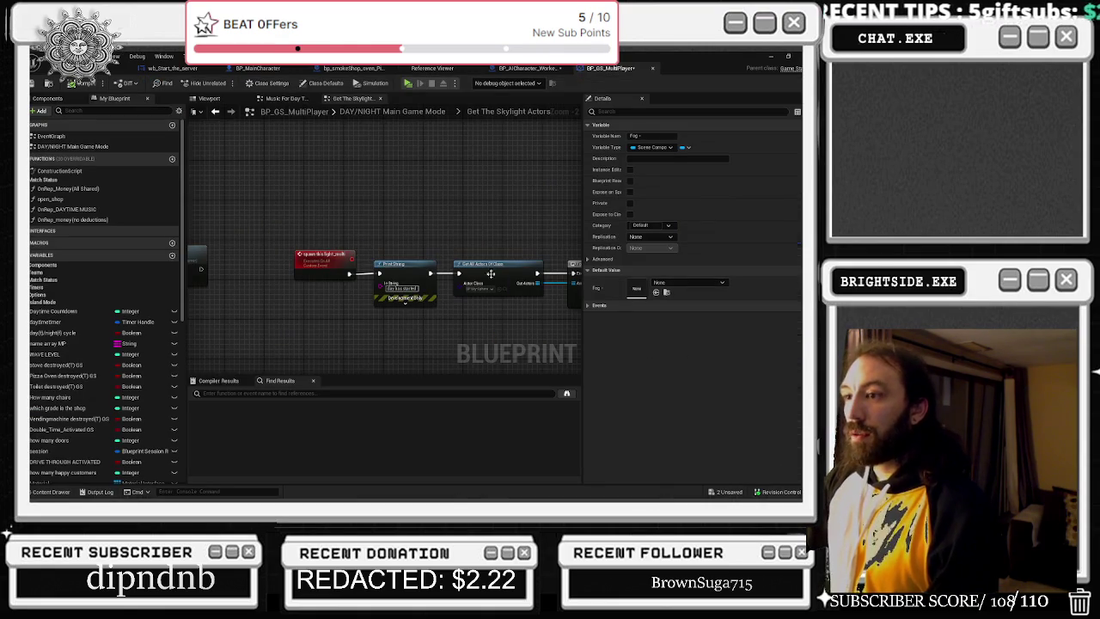
{"action": "left_click", "coordinate": [121, 68]}
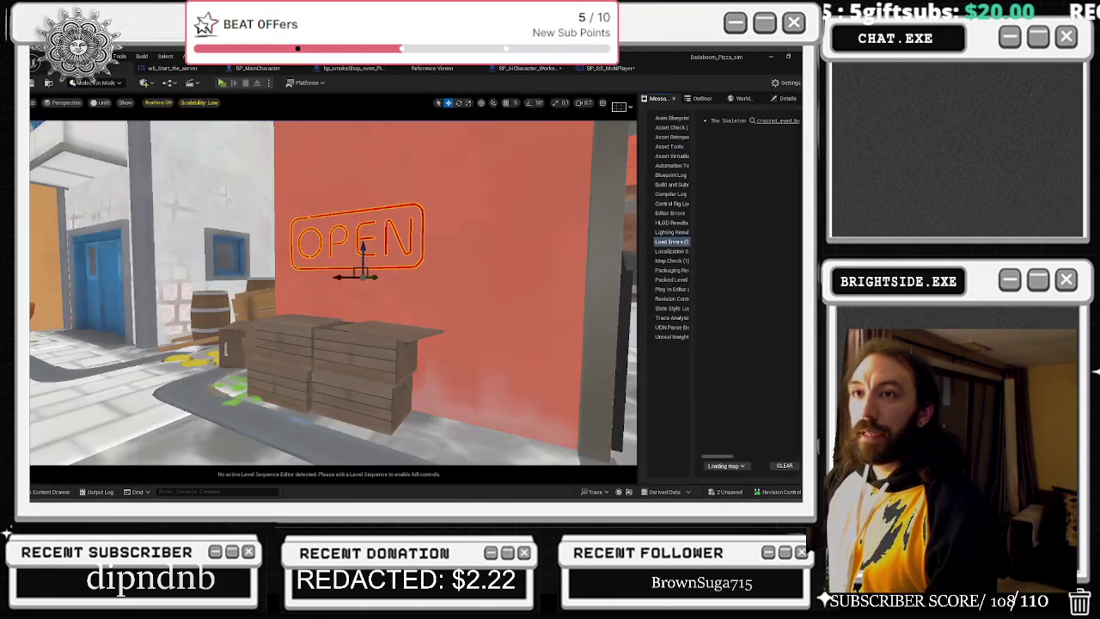
{"action": "left_click", "coordinate": [784, 98]}
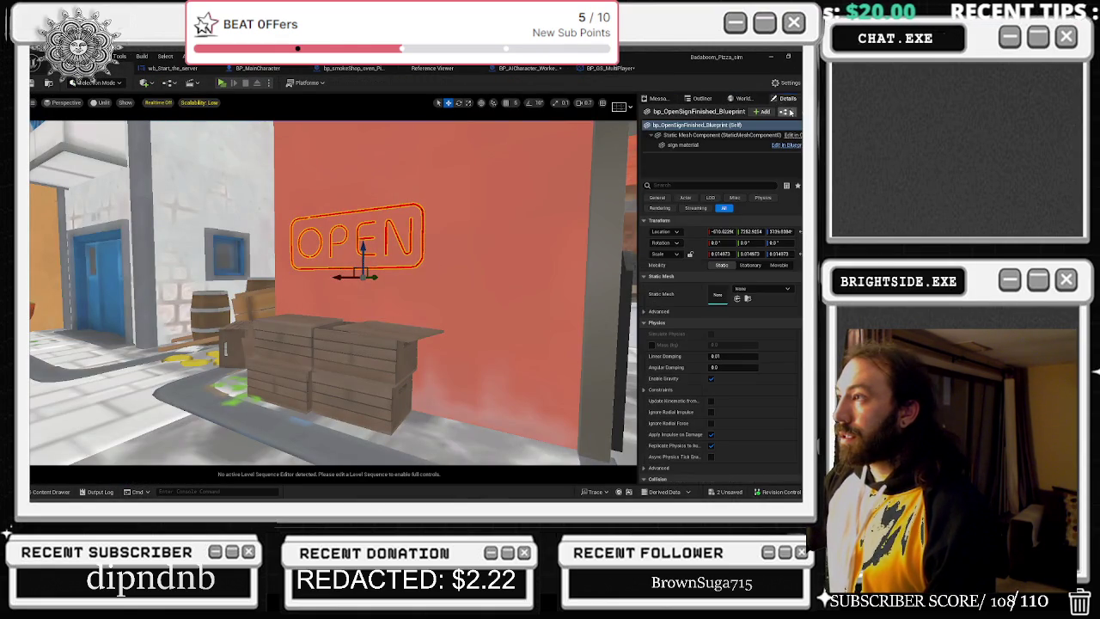
- Search BP_GS_MultiPlayer for BP_OPENSIGN and jump to the first Get All Actors Of Class match
{"action": "left_click", "coordinate": [609, 68]}
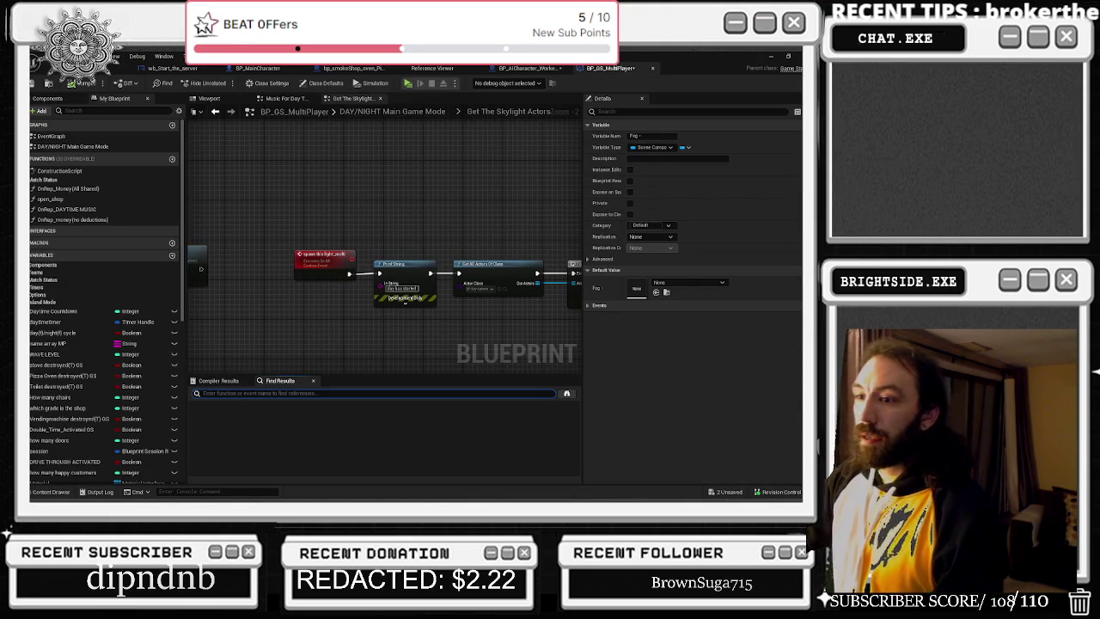
{"action": "type", "text": "BP_OPENSIGN"}
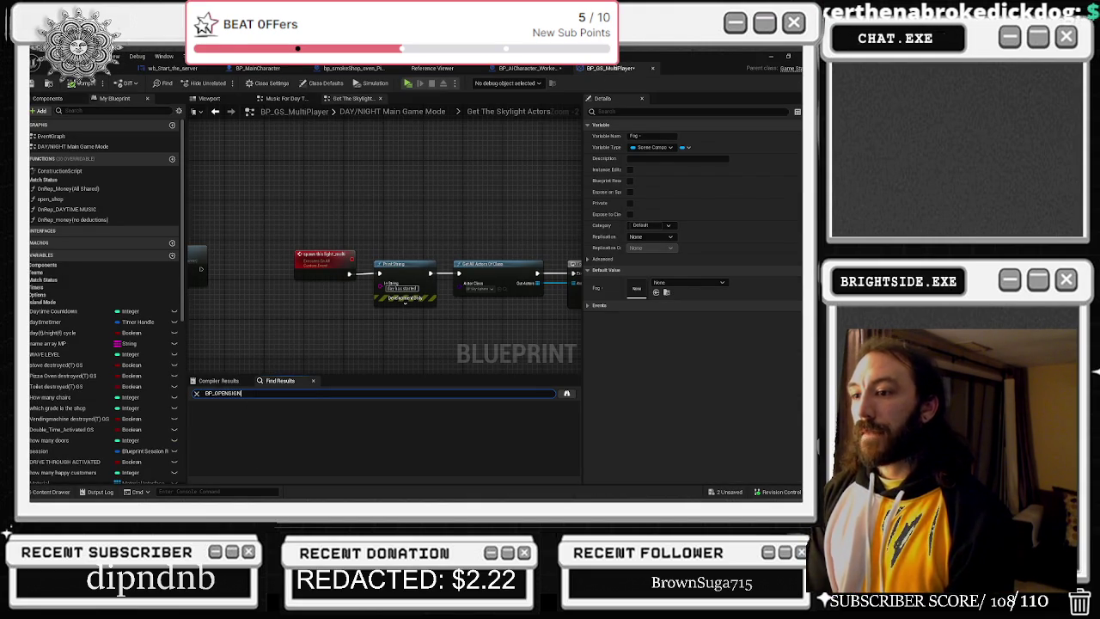
{"action": "key", "text": "Return"}
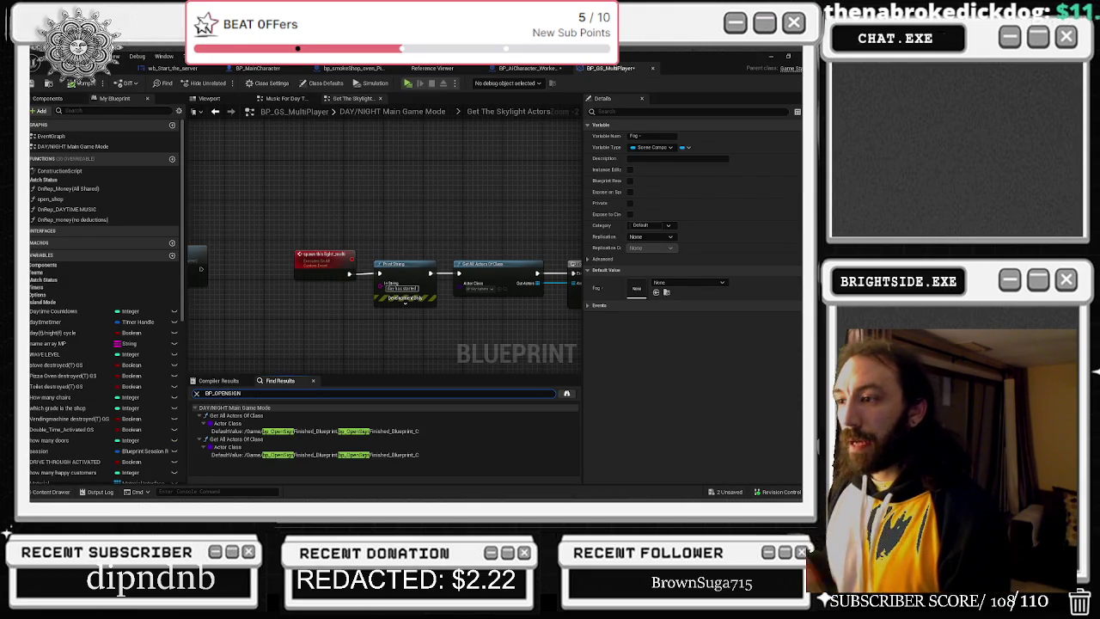
{"action": "left_click", "coordinate": [335, 407]}
{"action": "double_click", "coordinate": [332, 415]}
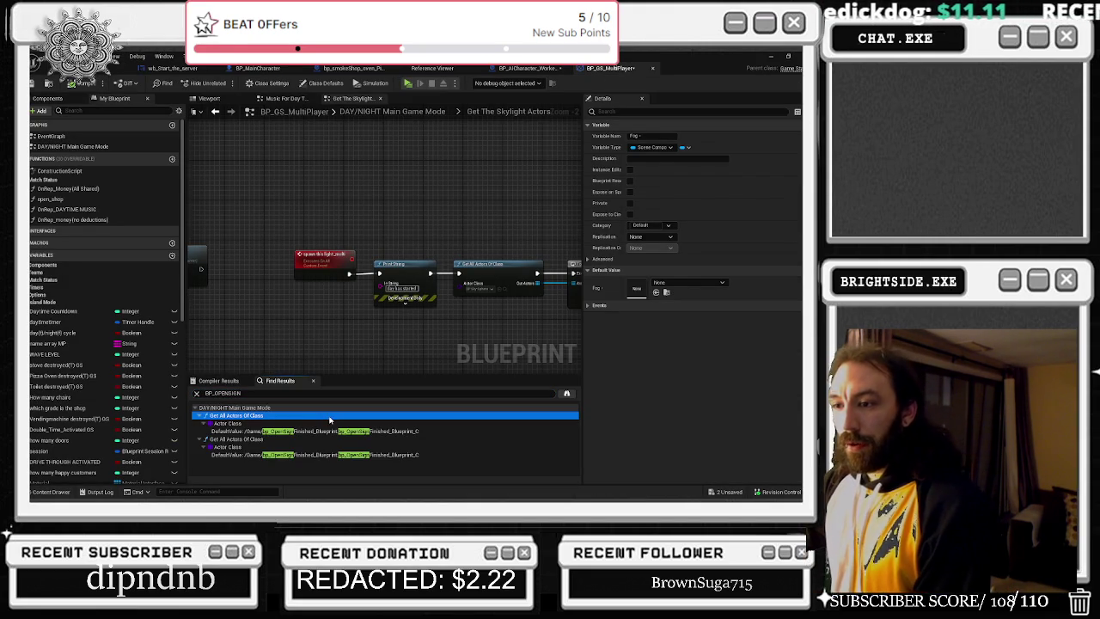
- Pan the DAY/NIGHT graph to the turn off the sign - Server section and the lower chain
{"action": "scroll", "coordinate": [402, 277], "scroll_direction": "down", "scroll_amount": 2}
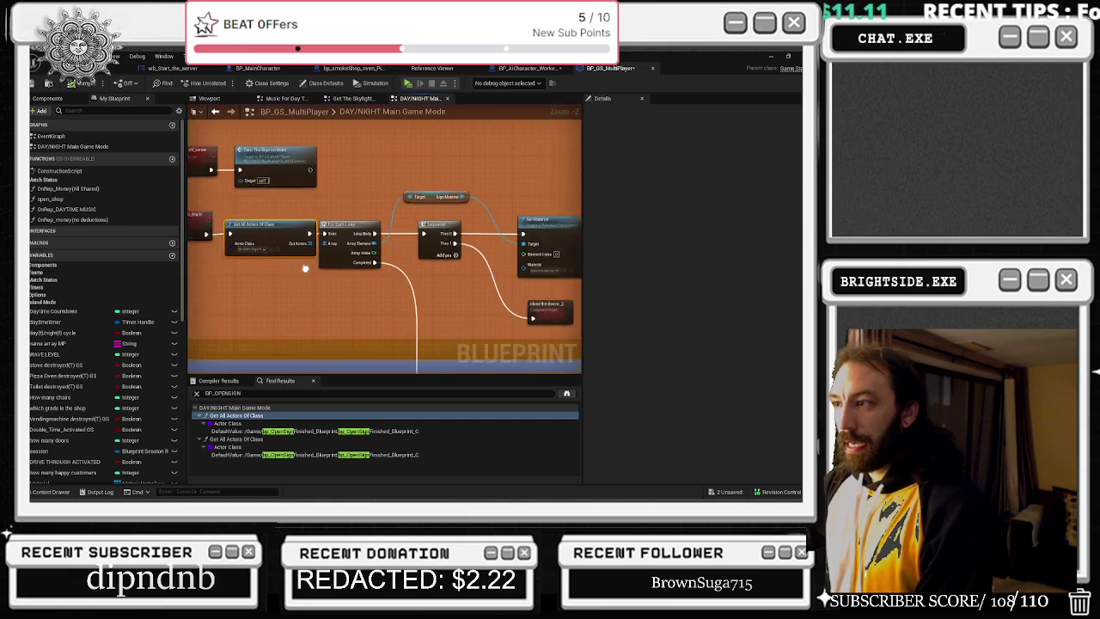
{"action": "left_click", "coordinate": [529, 273]}
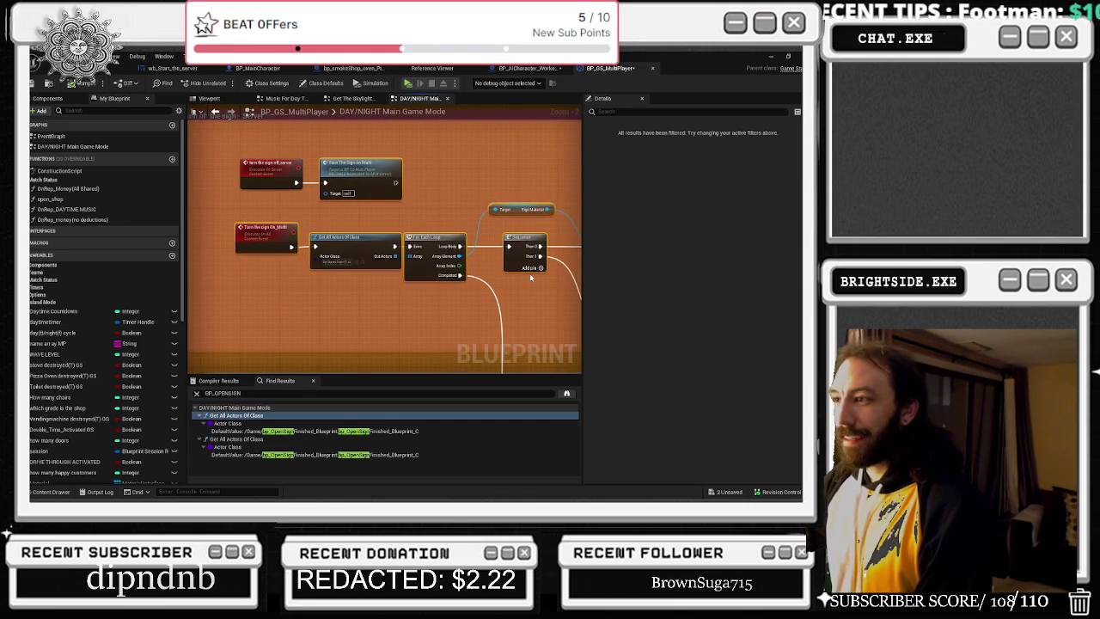
{"action": "left_click_drag", "start_coordinate": [296, 135], "coordinate": [373, 192]}
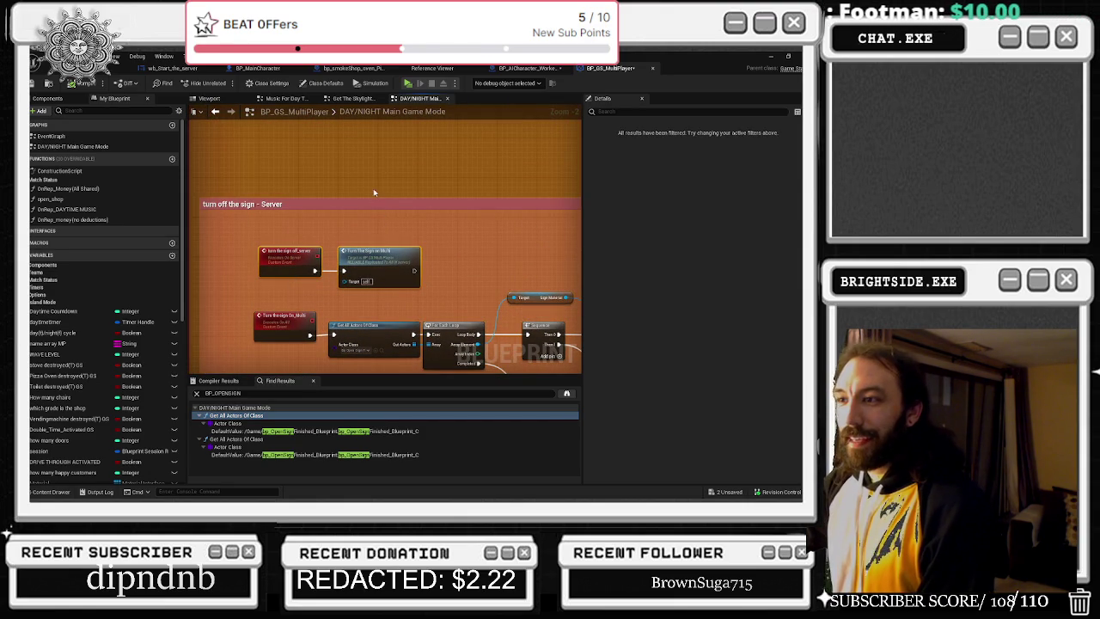
{"action": "key", "text": "ctrl+z"}
{"action": "scroll", "coordinate": [422, 227], "scroll_direction": "down", "scroll_amount": 4}
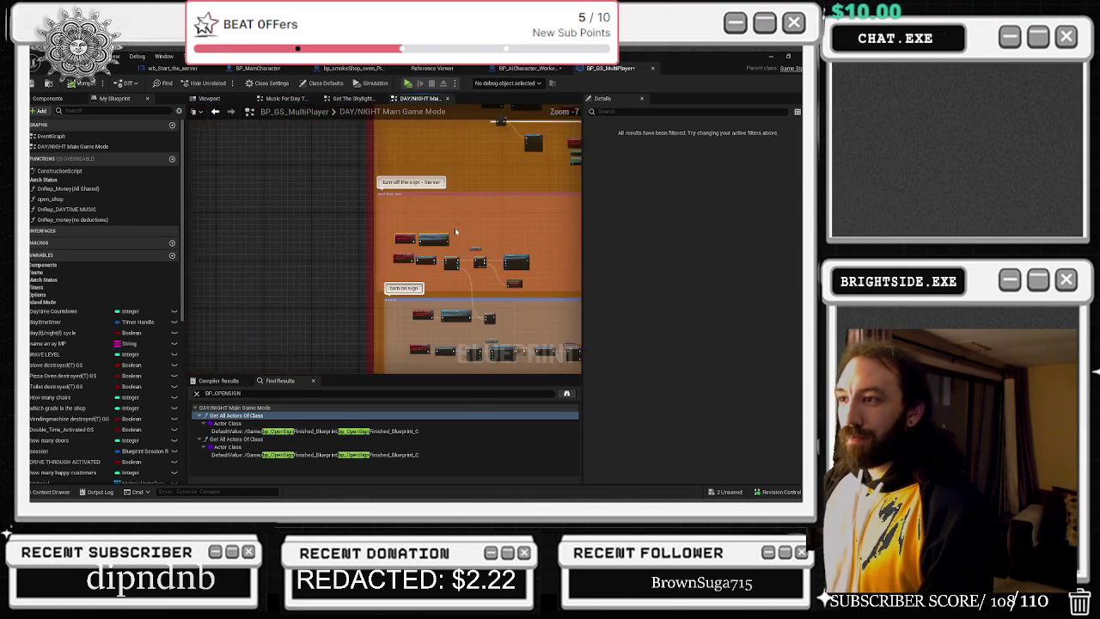
{"action": "scroll", "coordinate": [454, 307], "scroll_direction": "up", "scroll_amount": 3}
{"action": "mouse_move", "coordinate": [465, 271]}
{"action": "left_mouse_down"}
{"action": "mouse_move", "coordinate": [470, 232]}
{"action": "mouse_move", "coordinate": [503, 200]}
{"action": "mouse_move", "coordinate": [510, 219]}
{"action": "left_mouse_up"}
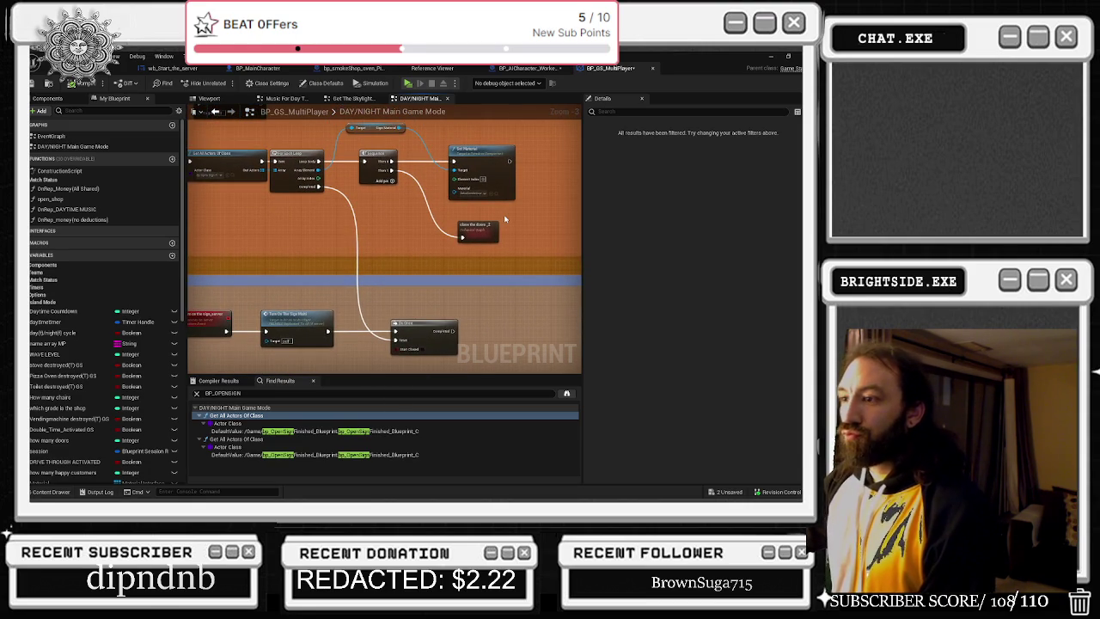
- Review the turn on sign node chain, undoing accidental node moves
{"action": "scroll", "coordinate": [505, 220], "scroll_direction": "down", "scroll_amount": 2}
{"action": "scroll", "coordinate": [472, 295], "scroll_direction": "up", "scroll_amount": 3}
{"action": "mouse_move", "coordinate": [485, 284]}
{"action": "left_mouse_down"}
{"action": "mouse_move", "coordinate": [510, 146]}
{"action": "mouse_move", "coordinate": [439, 158]}
{"action": "mouse_move", "coordinate": [421, 186]}
{"action": "mouse_move", "coordinate": [299, 177]}
{"action": "mouse_move", "coordinate": [300, 196]}
{"action": "left_mouse_up"}
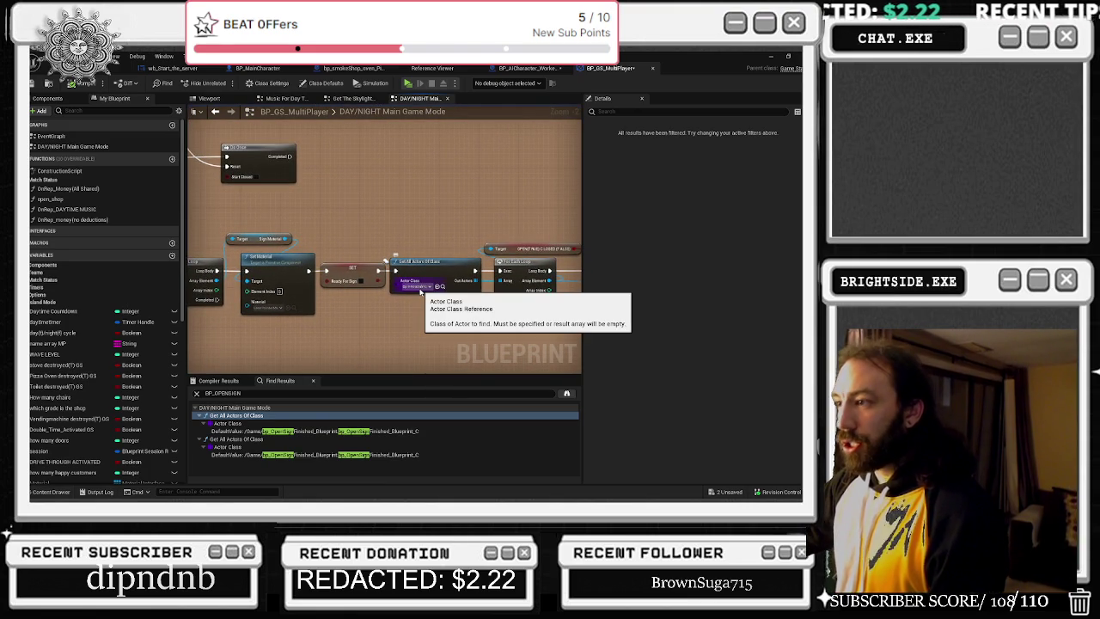
{"action": "mouse_move", "coordinate": [421, 292]}
{"action": "left_mouse_down"}
{"action": "mouse_move", "coordinate": [434, 301]}
{"action": "mouse_move", "coordinate": [314, 311]}
{"action": "mouse_move", "coordinate": [352, 196]}
{"action": "left_mouse_up"}
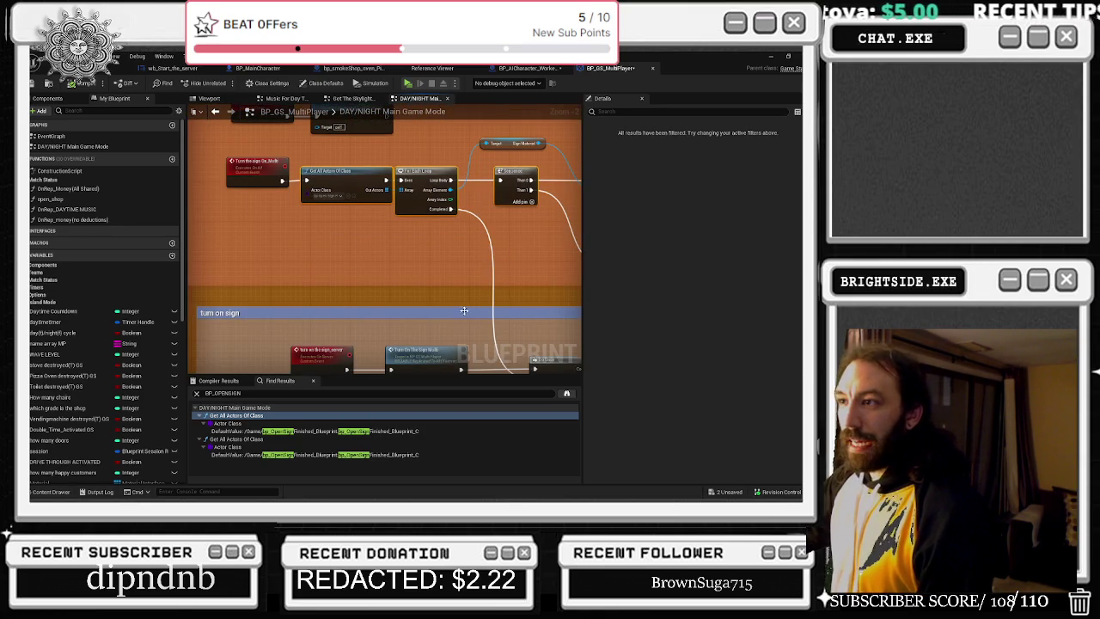
{"action": "key", "text": "ctrl+z"}
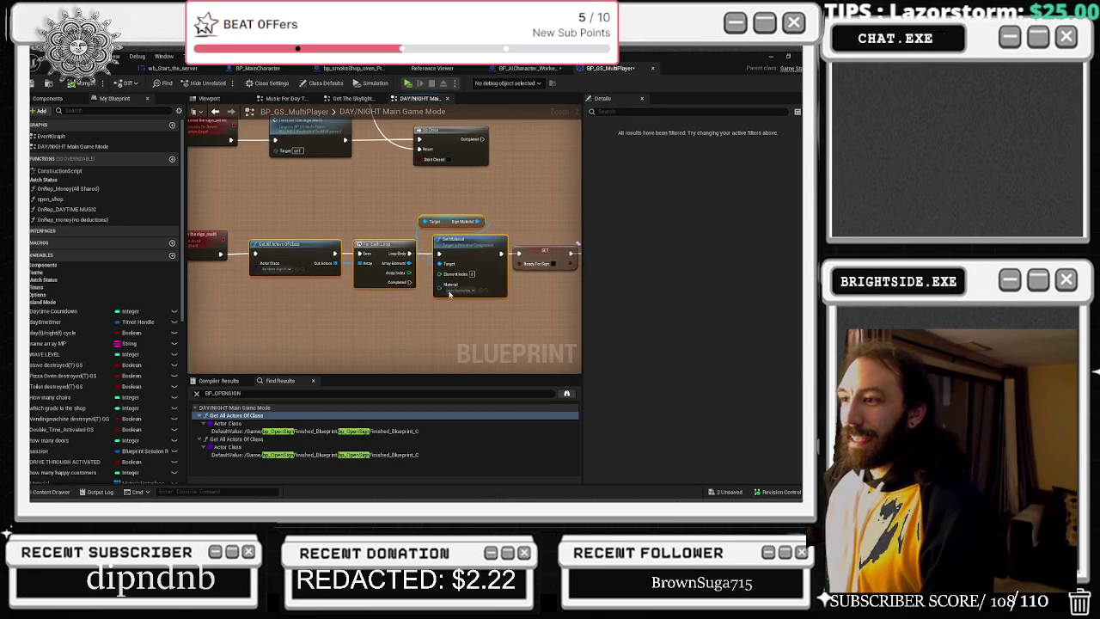
{"action": "key", "text": "ctrl+z"}
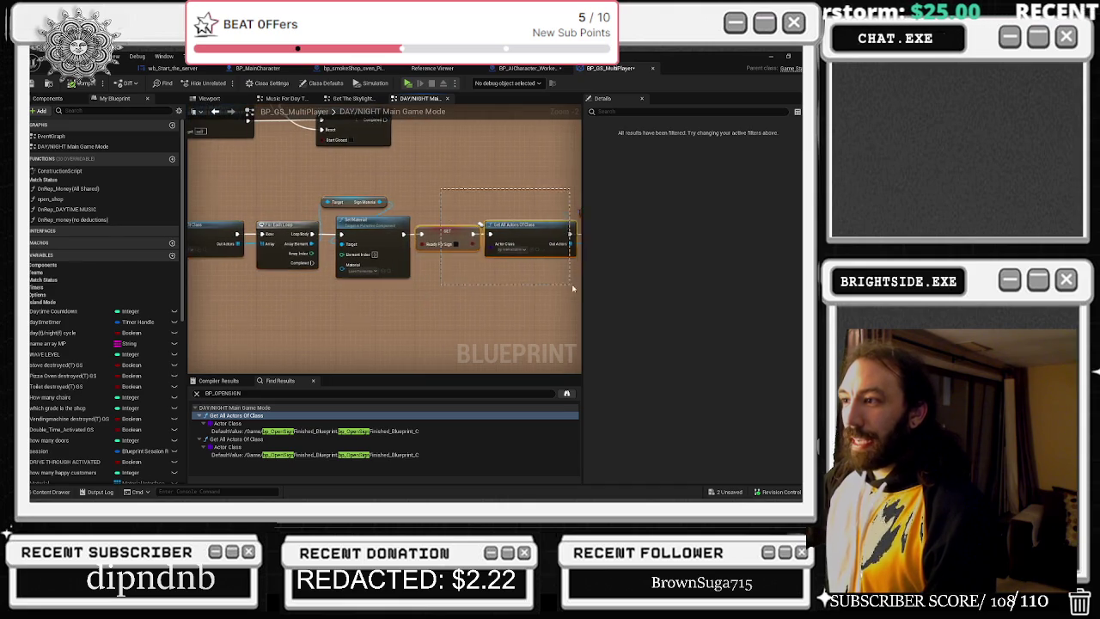
{"action": "key", "text": "ctrl+z"}
{"action": "key", "text": "ctrl+z"}
{"action": "key", "text": "ctrl+z"}
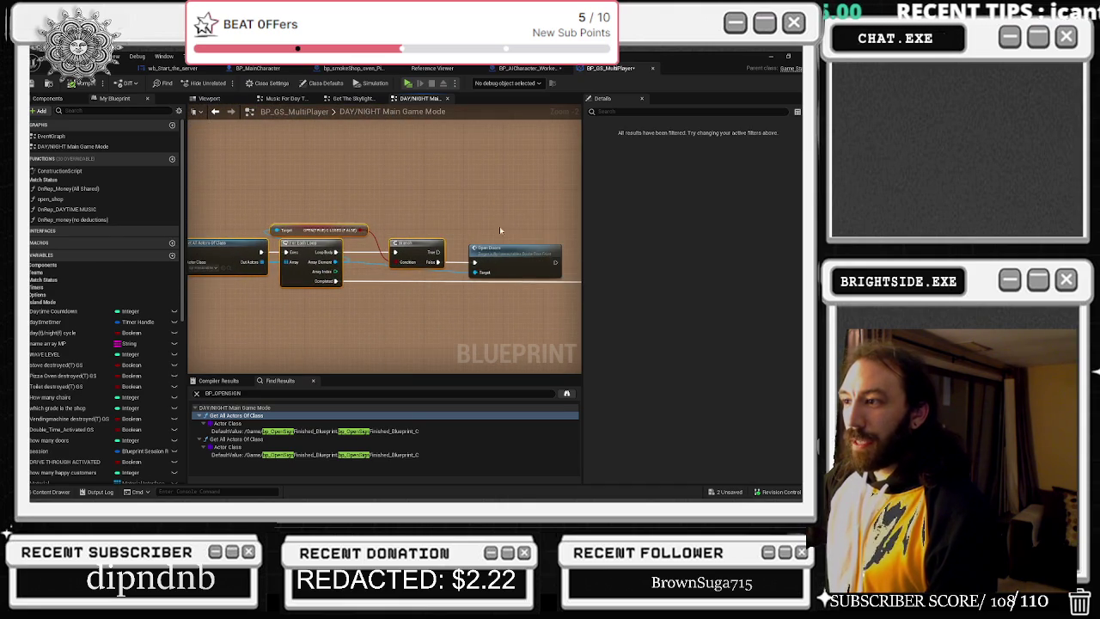
{"action": "key", "text": "ctrl+z"}
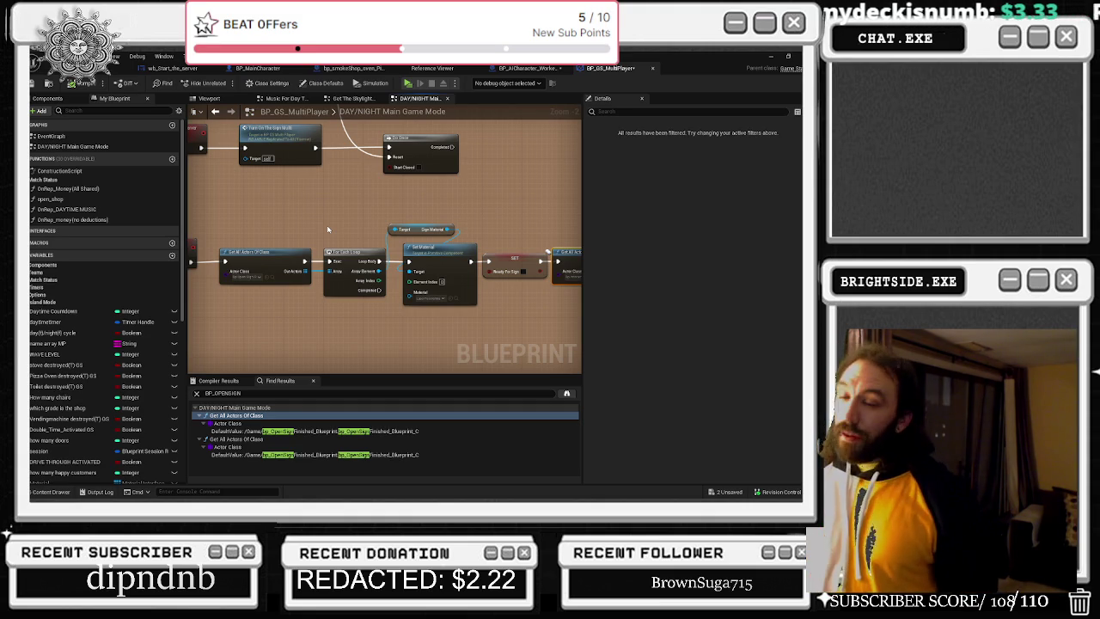
- Undo stray node moves to restore the door chain starting with Get All Actors Of Class
{"action": "mouse_move", "coordinate": [462, 221]}
{"action": "left_mouse_down"}
{"action": "mouse_move", "coordinate": [440, 209]}
{"action": "mouse_move", "coordinate": [502, 209]}
{"action": "mouse_move", "coordinate": [300, 198]}
{"action": "left_mouse_up"}
{"action": "left_click_drag", "start_coordinate": [434, 207], "coordinate": [450, 207]}
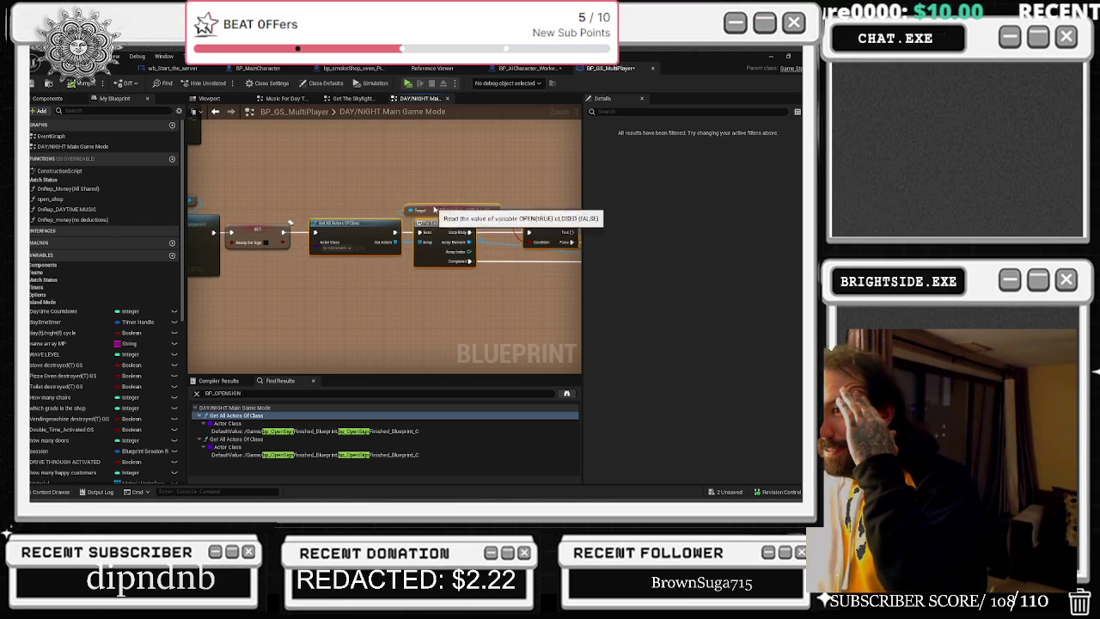
{"action": "key", "text": "ctrl+z"}
{"action": "key", "text": "ctrl+z"}
{"action": "key", "text": "ctrl+z"}
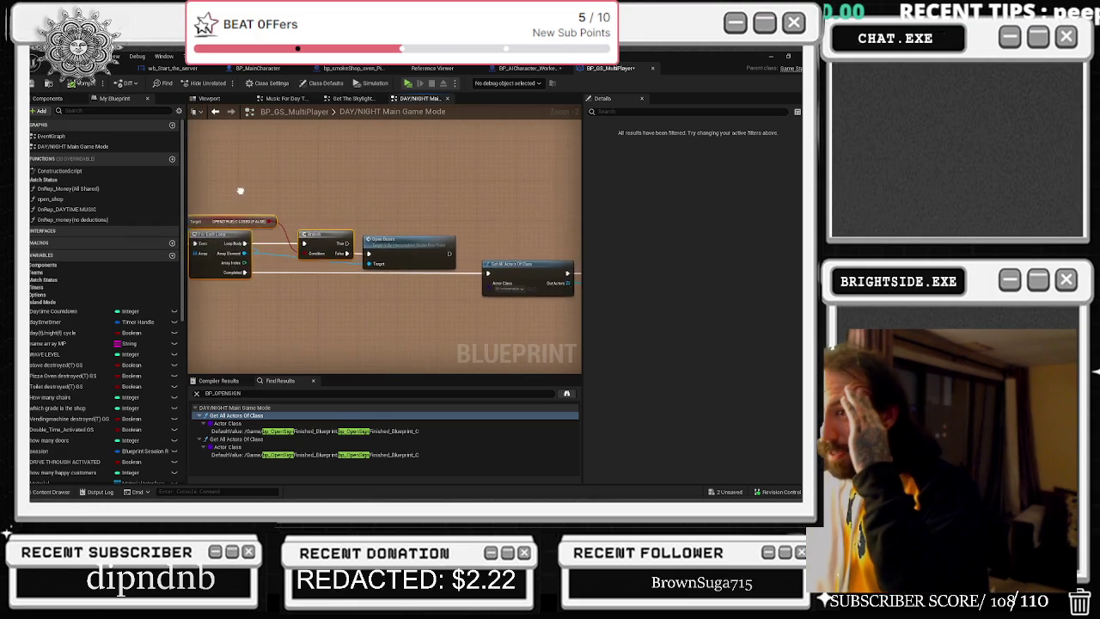
{"action": "key", "text": "ctrl+z"}
{"action": "key", "text": "ctrl+z"}
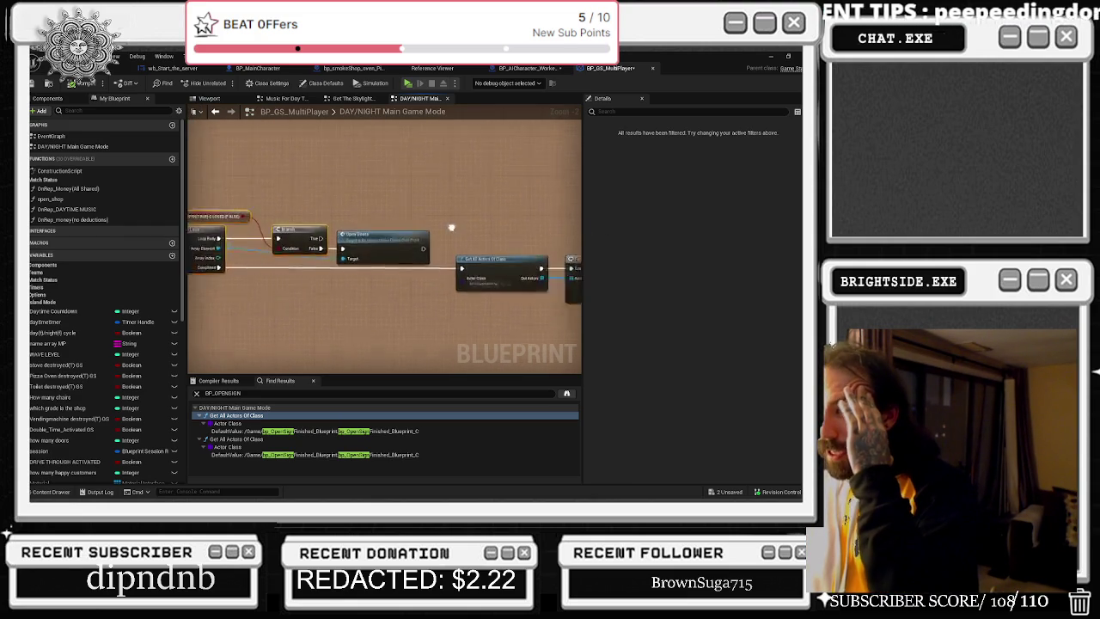
{"action": "left_click_drag", "start_coordinate": [270, 290], "coordinate": [249, 293]}
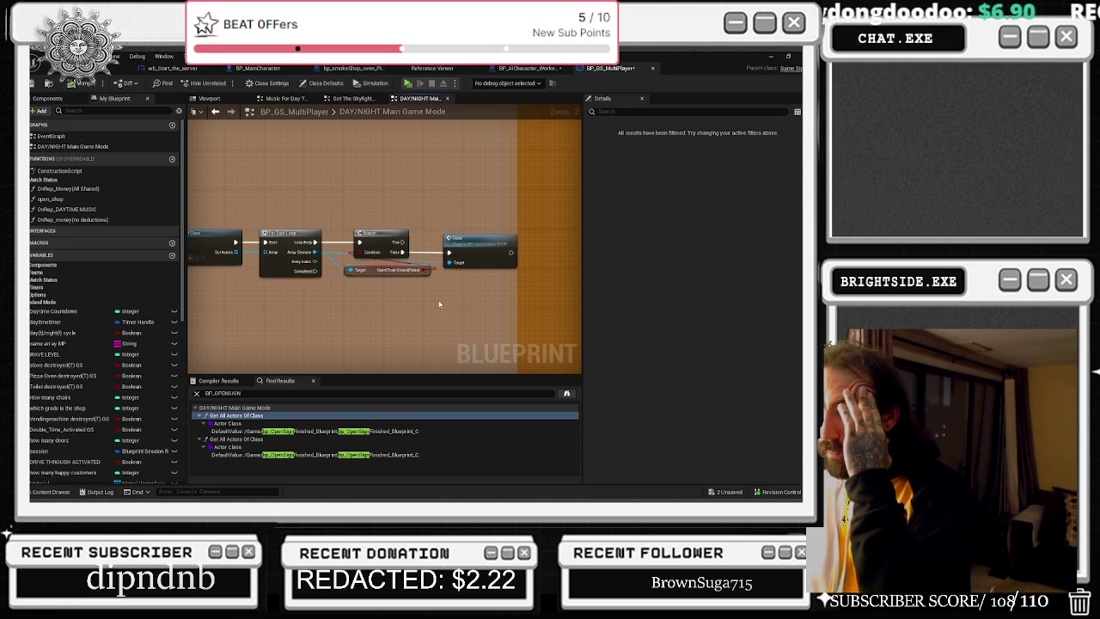
{"action": "key", "text": "ctrl+z"}
{"action": "key", "text": "ctrl+z"}
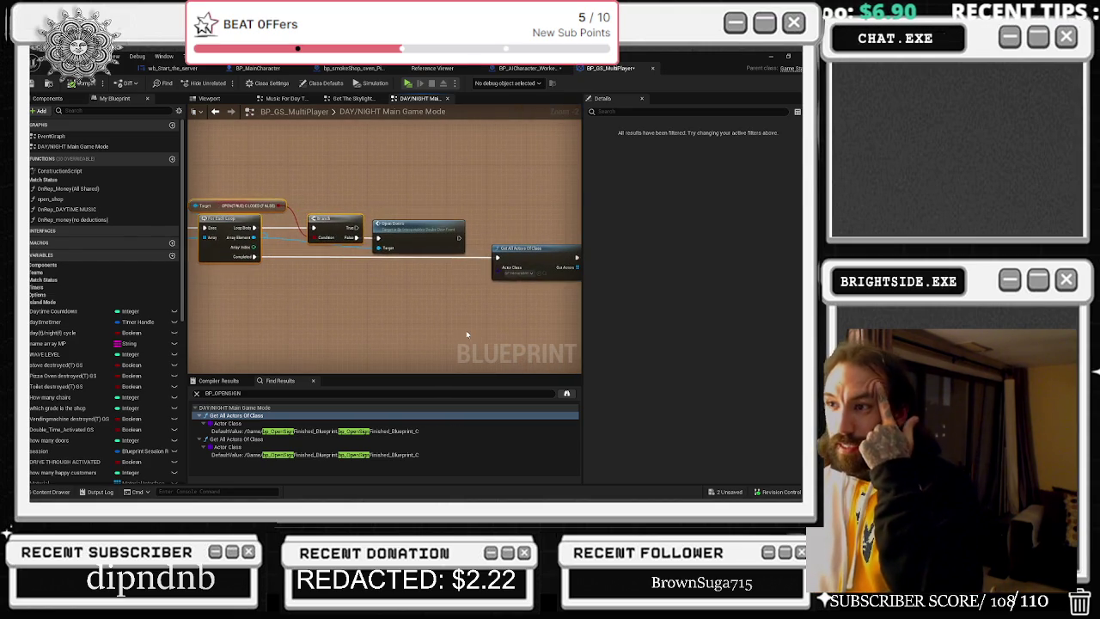
{"action": "key", "text": "ctrl+z"}
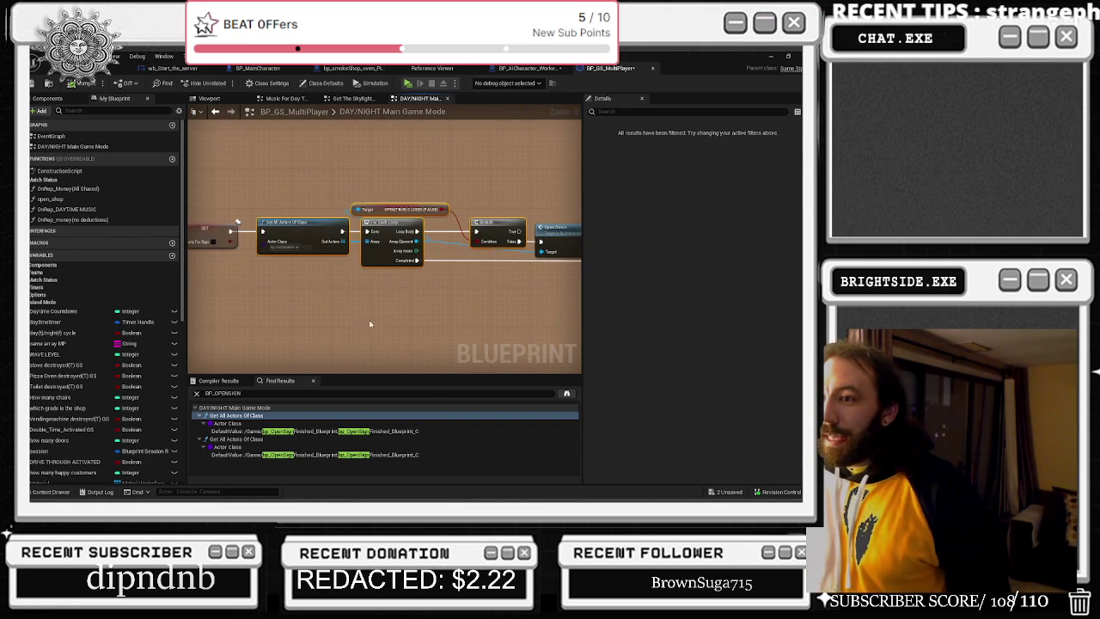
{"action": "key", "text": "ctrl+z"}
{"action": "key", "text": "ctrl+z"}
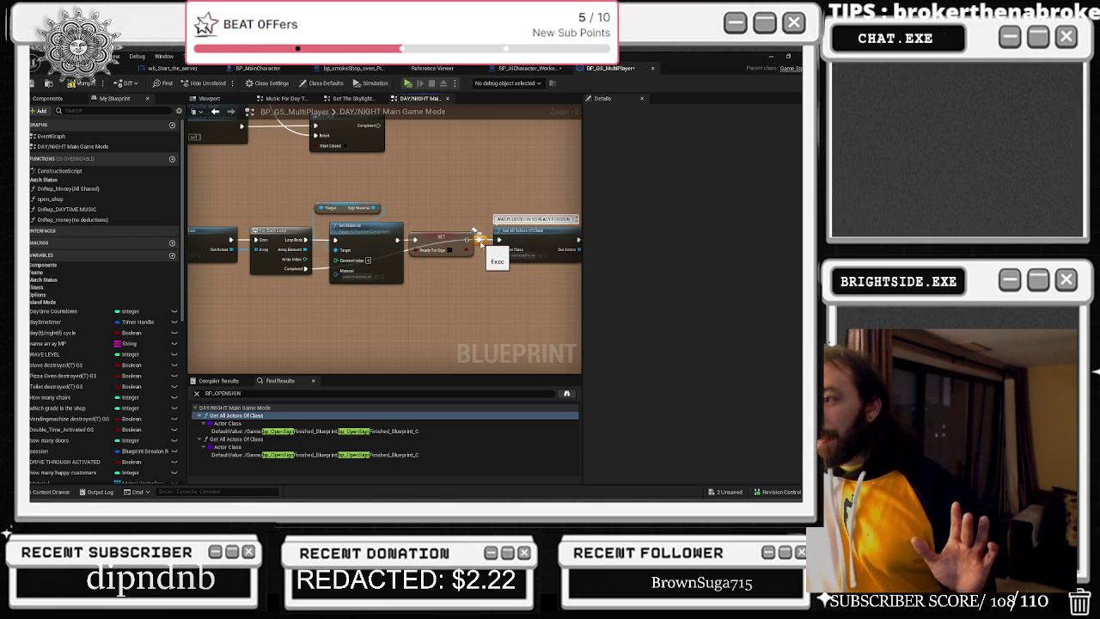
- Wire the sign's SET node execution into the door chain's Get All Actors Of Class
{"action": "left_click_drag", "start_coordinate": [478, 243], "coordinate": [479, 269]}
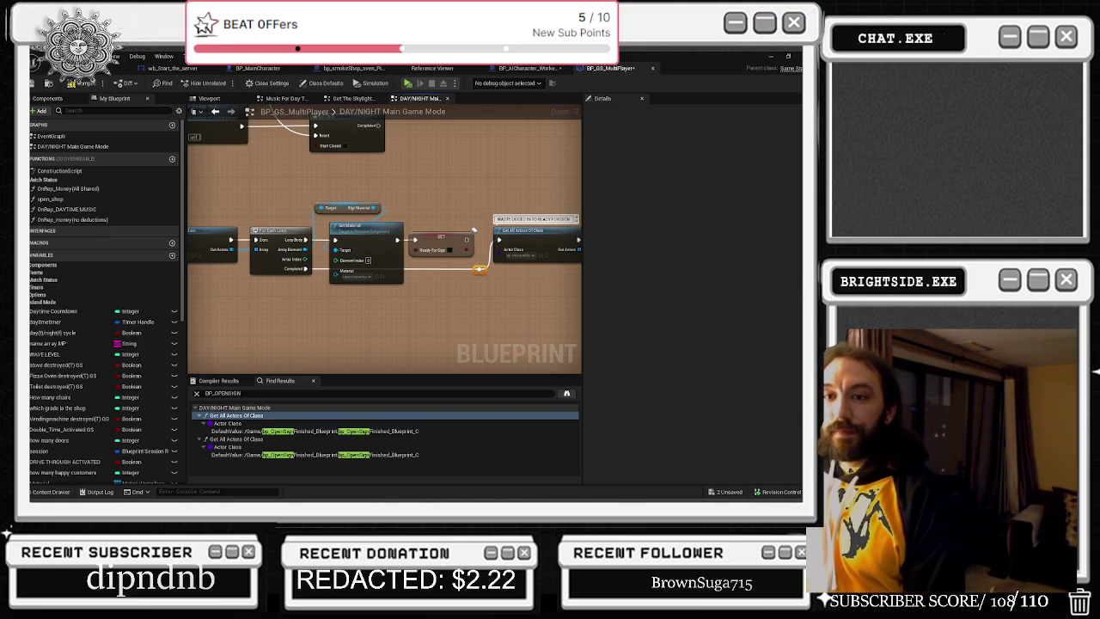
{"action": "mouse_move", "coordinate": [452, 237]}
{"action": "left_mouse_down"}
{"action": "mouse_move", "coordinate": [398, 185]}
{"action": "mouse_move", "coordinate": [345, 167]}
{"action": "left_mouse_up"}
{"action": "mouse_move", "coordinate": [314, 201]}
{"action": "left_mouse_down"}
{"action": "mouse_move", "coordinate": [374, 197]}
{"action": "mouse_move", "coordinate": [366, 172]}
{"action": "mouse_move", "coordinate": [326, 224]}
{"action": "mouse_move", "coordinate": [352, 225]}
{"action": "left_mouse_up"}
{"action": "mouse_move", "coordinate": [421, 200]}
{"action": "left_mouse_down"}
{"action": "mouse_move", "coordinate": [442, 199]}
{"action": "mouse_move", "coordinate": [487, 262]}
{"action": "mouse_move", "coordinate": [360, 166]}
{"action": "left_mouse_up"}
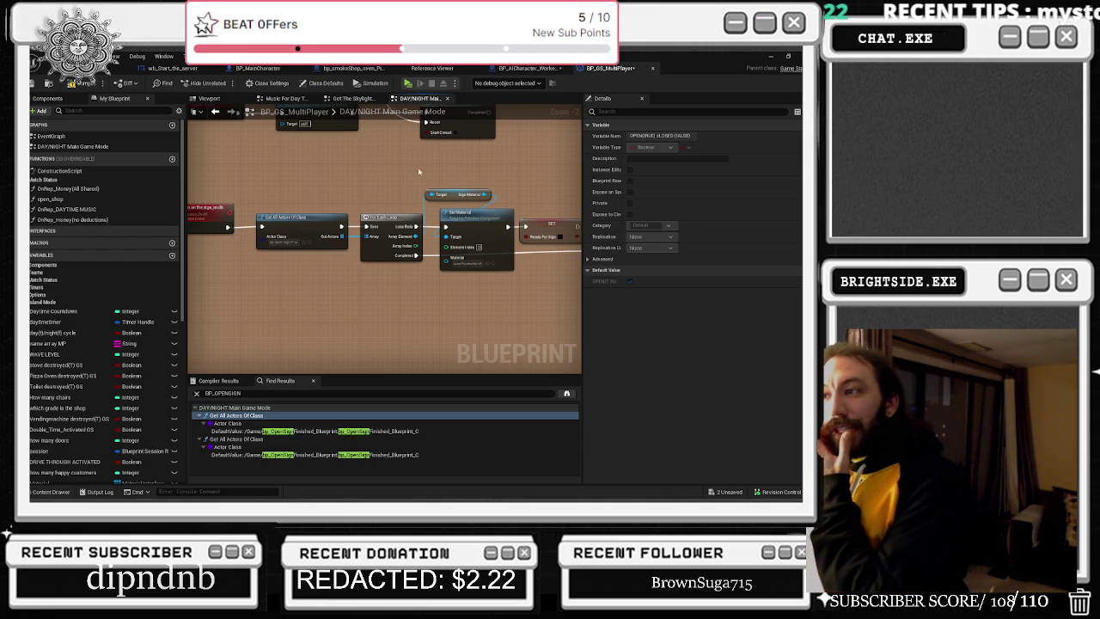
{"action": "mouse_move", "coordinate": [318, 242]}
{"action": "left_mouse_down"}
{"action": "mouse_move", "coordinate": [354, 182]}
{"action": "mouse_move", "coordinate": [266, 199]}
{"action": "left_mouse_up"}
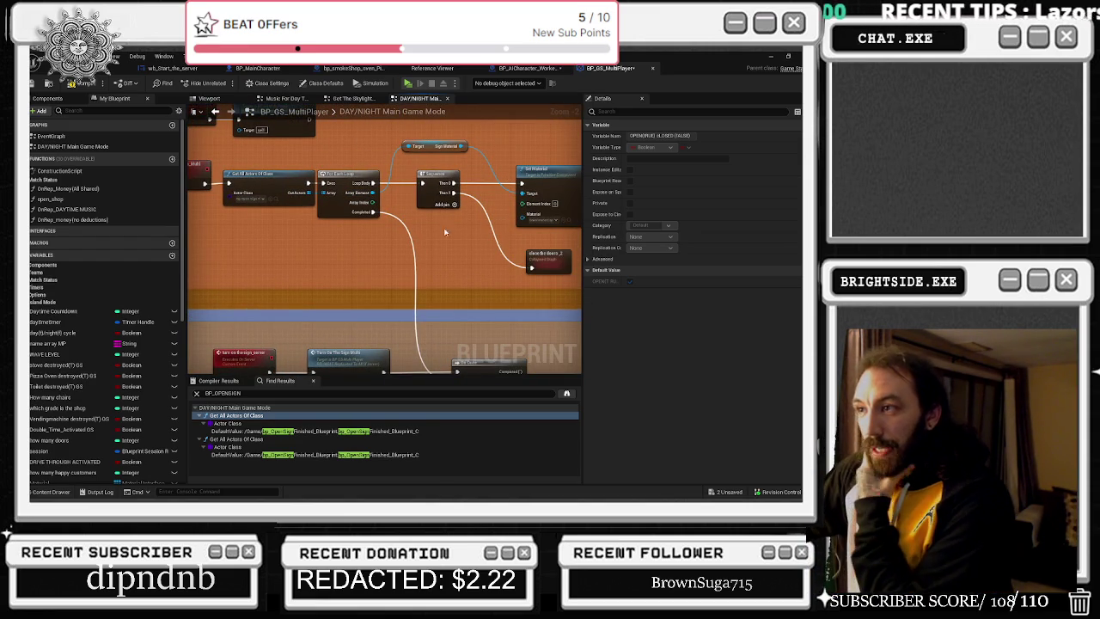
- Box-select the door-opening chain and move it into a neat layout beside the SET node
{"action": "left_click_drag", "start_coordinate": [244, 148], "coordinate": [499, 237]}
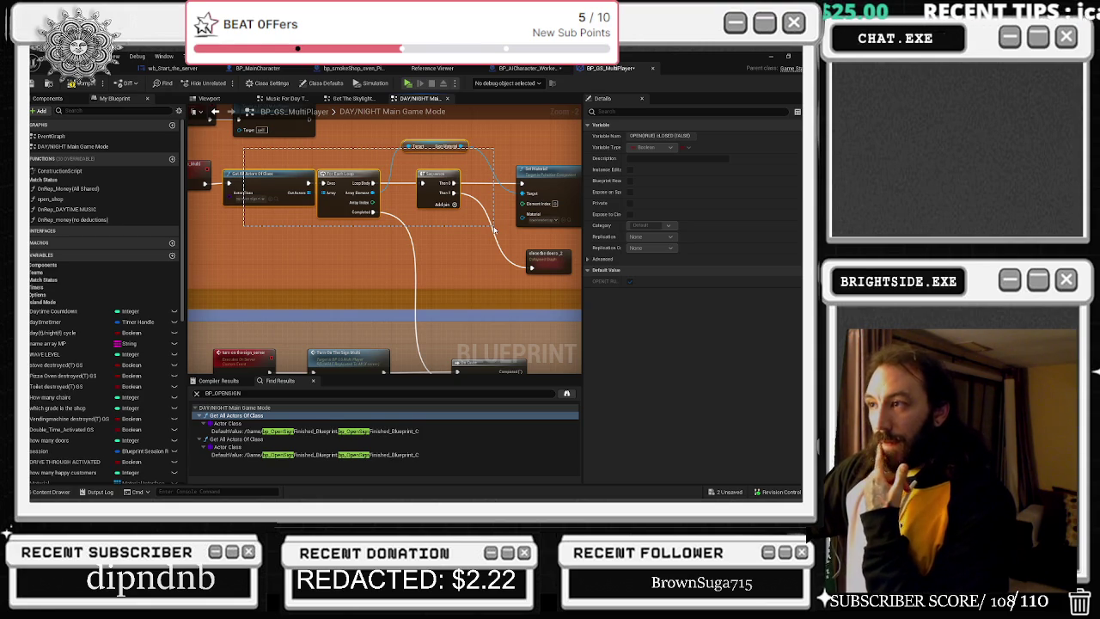
{"action": "left_click_drag", "start_coordinate": [494, 230], "coordinate": [494, 229]}
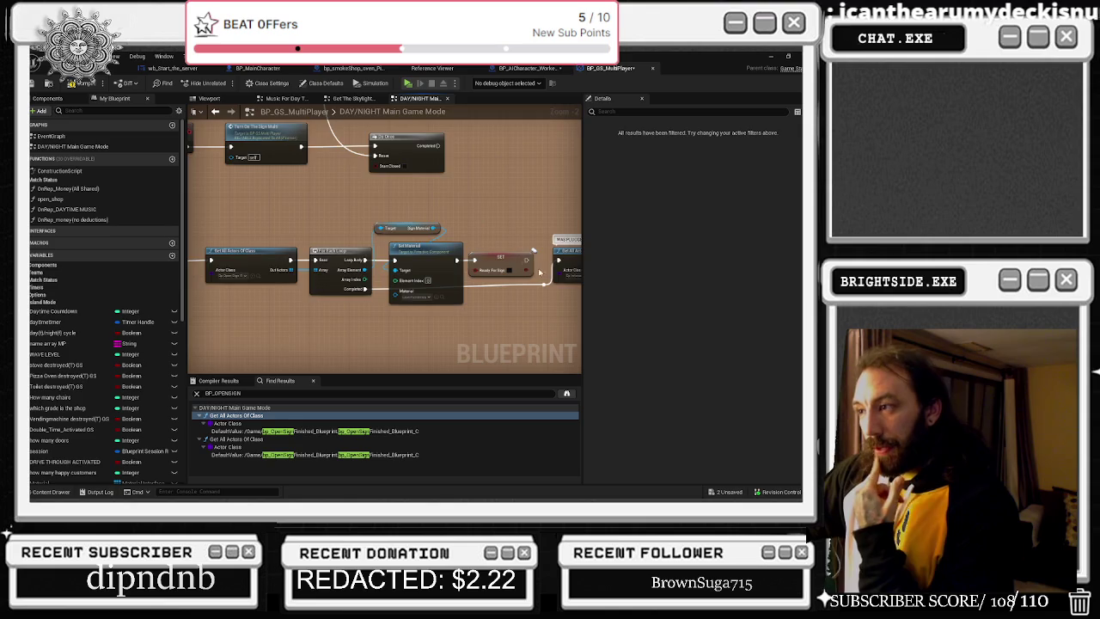
{"action": "left_click_drag", "start_coordinate": [387, 195], "coordinate": [422, 265]}
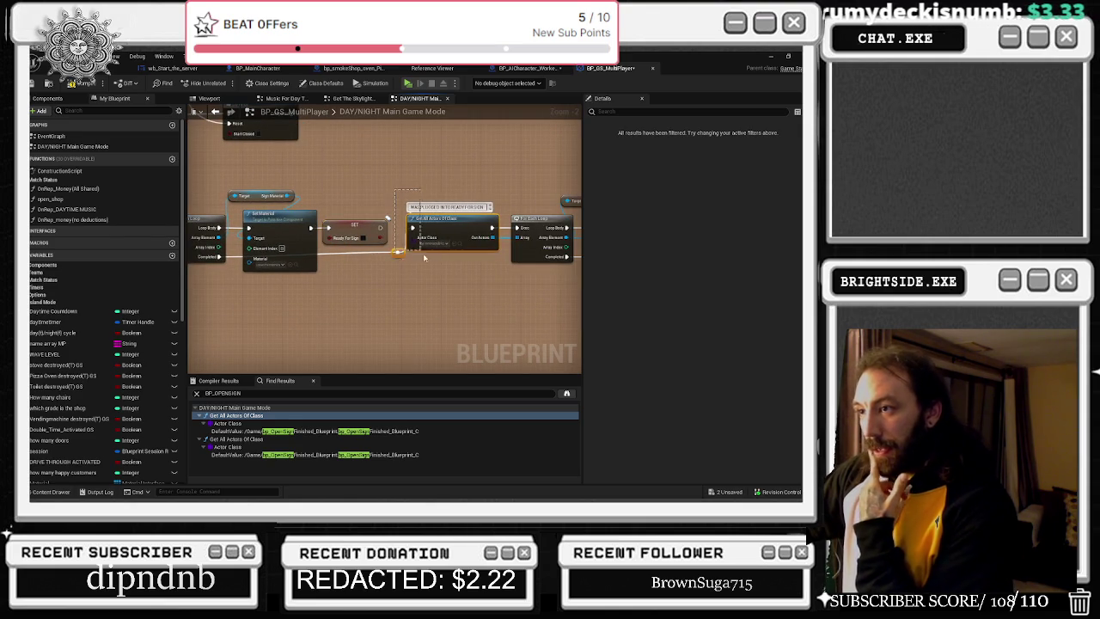
{"action": "left_click_drag", "start_coordinate": [469, 218], "coordinate": [463, 223]}
{"action": "scroll", "coordinate": [463, 223], "scroll_direction": "down", "scroll_amount": 2}
{"action": "mouse_move", "coordinate": [330, 181]}
{"action": "left_mouse_down"}
{"action": "mouse_move", "coordinate": [462, 256]}
{"action": "mouse_move", "coordinate": [344, 172]}
{"action": "left_mouse_up"}
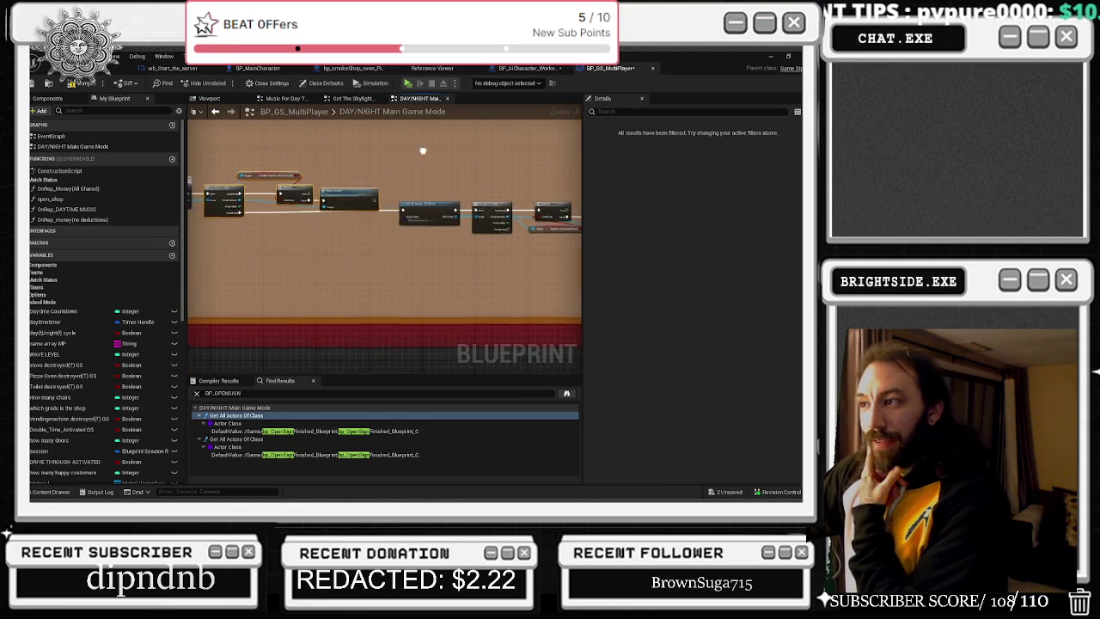
{"action": "scroll", "coordinate": [344, 147], "scroll_direction": "down", "scroll_amount": 1}
{"action": "left_click_drag", "start_coordinate": [280, 148], "coordinate": [471, 229]}
{"action": "mouse_move", "coordinate": [470, 187]}
{"action": "left_mouse_down"}
{"action": "mouse_move", "coordinate": [422, 226]}
{"action": "mouse_move", "coordinate": [550, 234]}
{"action": "mouse_move", "coordinate": [525, 214]}
{"action": "mouse_move", "coordinate": [307, 202]}
{"action": "left_mouse_up"}
{"action": "scroll", "coordinate": [318, 234], "scroll_direction": "up", "scroll_amount": 3}
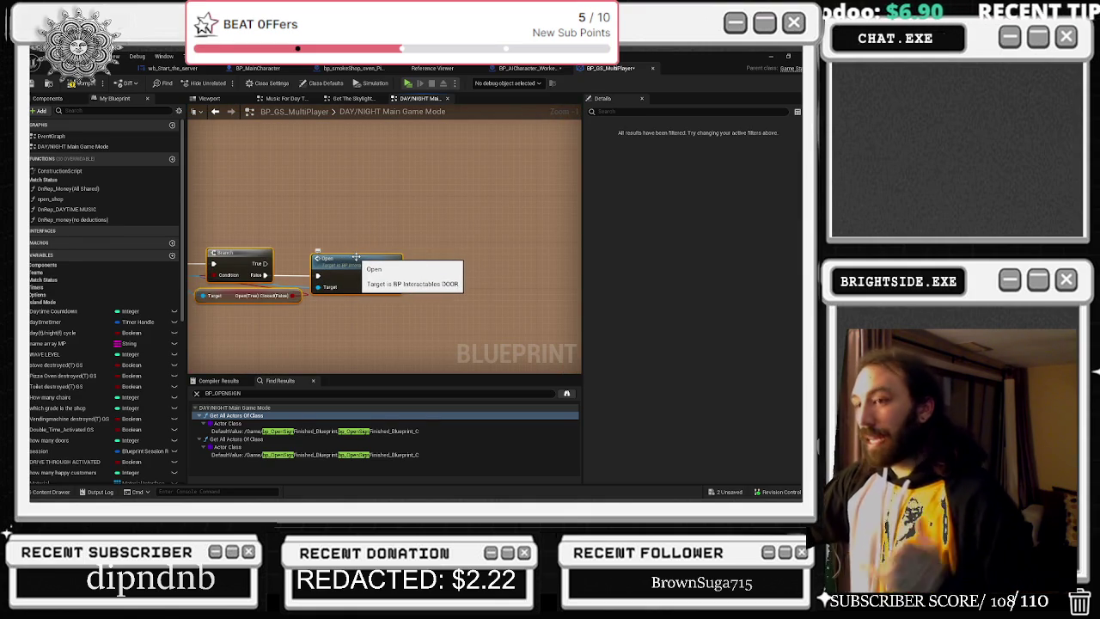
{"action": "left_click", "coordinate": [378, 236]}
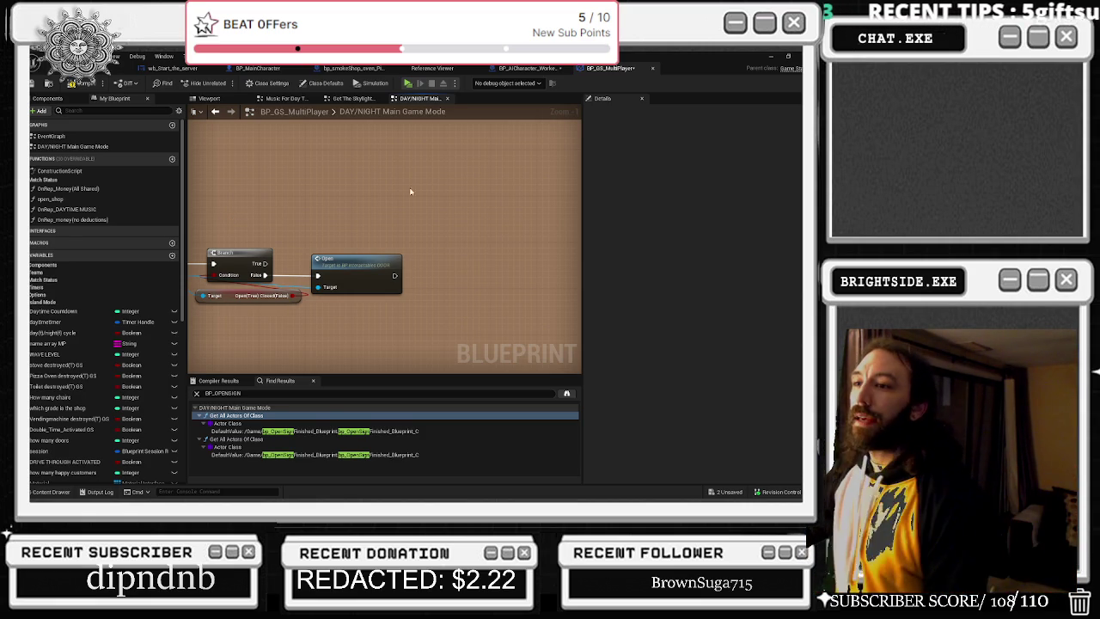
- Zoom out and shift a group of nodes left in the DAY/NIGHT graph
{"action": "scroll", "coordinate": [450, 257], "scroll_direction": "down", "scroll_amount": 7}
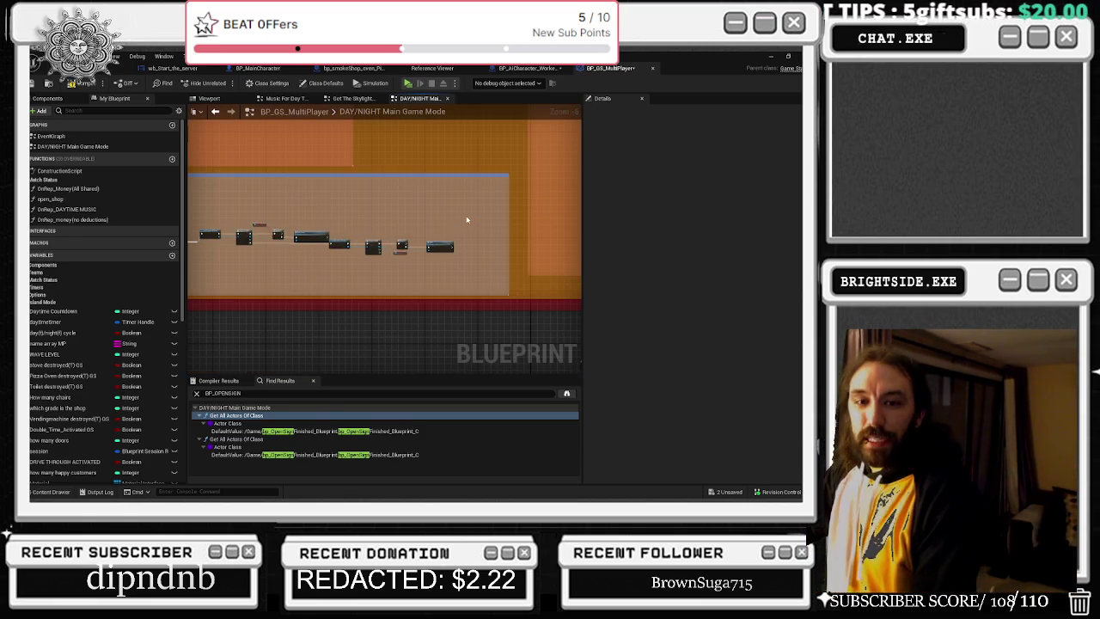
{"action": "scroll", "coordinate": [467, 222], "scroll_direction": "down", "scroll_amount": 6}
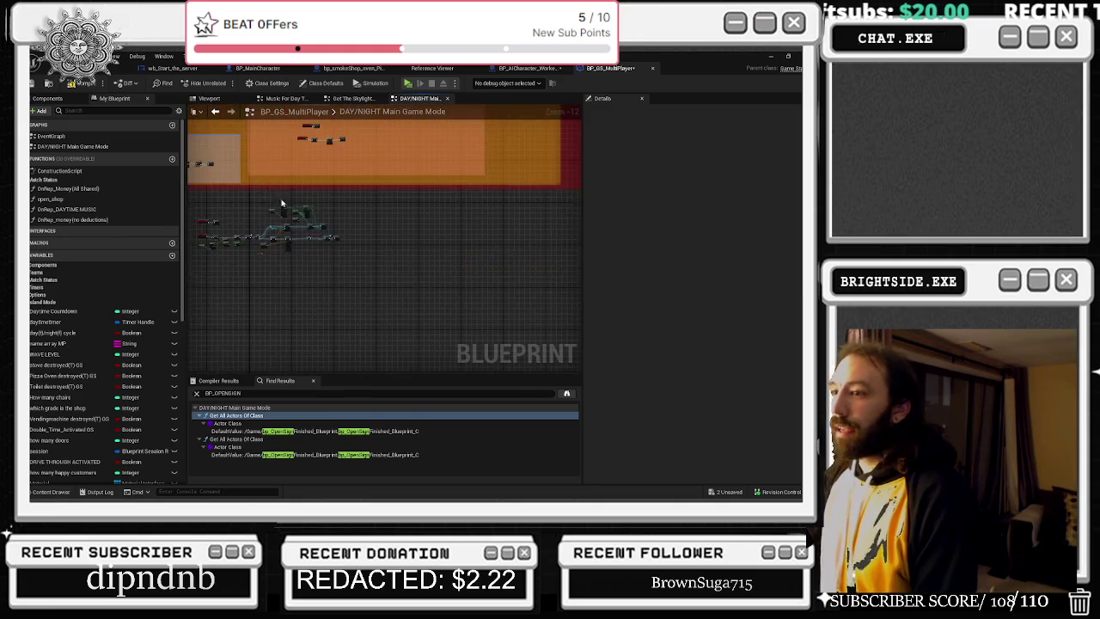
{"action": "left_click_drag", "start_coordinate": [274, 196], "coordinate": [397, 244]}
{"action": "left_click_drag", "start_coordinate": [311, 230], "coordinate": [479, 294]}
{"action": "mouse_move", "coordinate": [320, 254]}
{"action": "left_mouse_down"}
{"action": "mouse_move", "coordinate": [449, 219]}
{"action": "mouse_move", "coordinate": [360, 228]}
{"action": "left_mouse_up"}
{"action": "scroll", "coordinate": [361, 227], "scroll_direction": "up", "scroll_amount": 10}
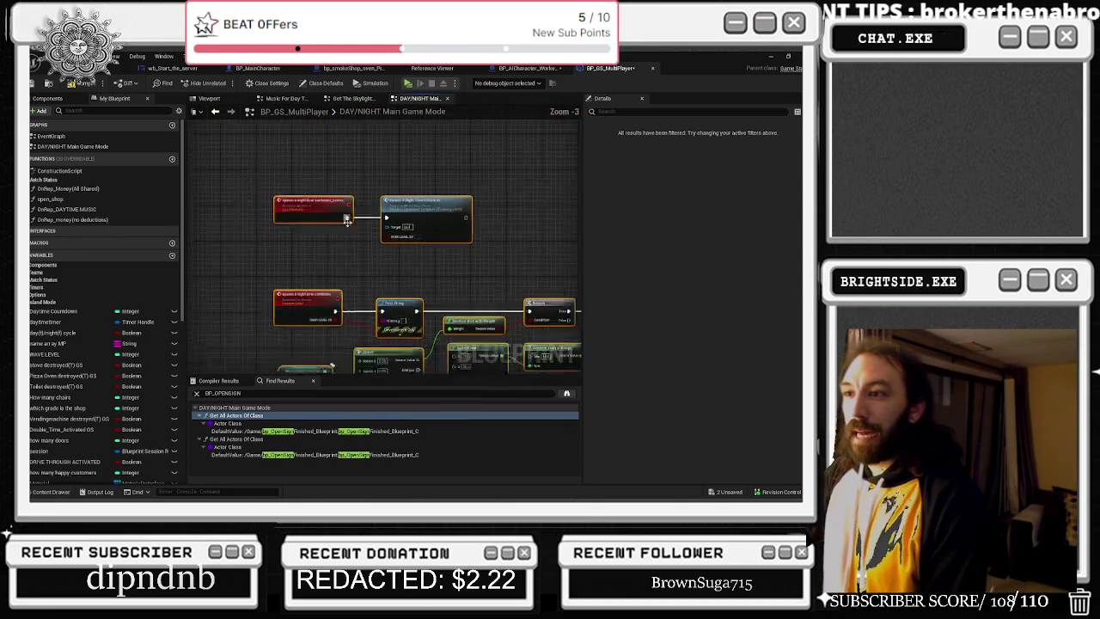
{"action": "scroll", "coordinate": [404, 179], "scroll_direction": "down", "scroll_amount": 4}
{"action": "scroll", "coordinate": [386, 255], "scroll_direction": "up", "scroll_amount": 3}
- Break the wire from Turn On The Sign Multi to the Do Once node
{"action": "mouse_move", "coordinate": [397, 246]}
{"action": "left_mouse_down"}
{"action": "mouse_move", "coordinate": [434, 284]}
{"action": "mouse_move", "coordinate": [439, 262]}
{"action": "mouse_move", "coordinate": [438, 318]}
{"action": "left_mouse_up"}
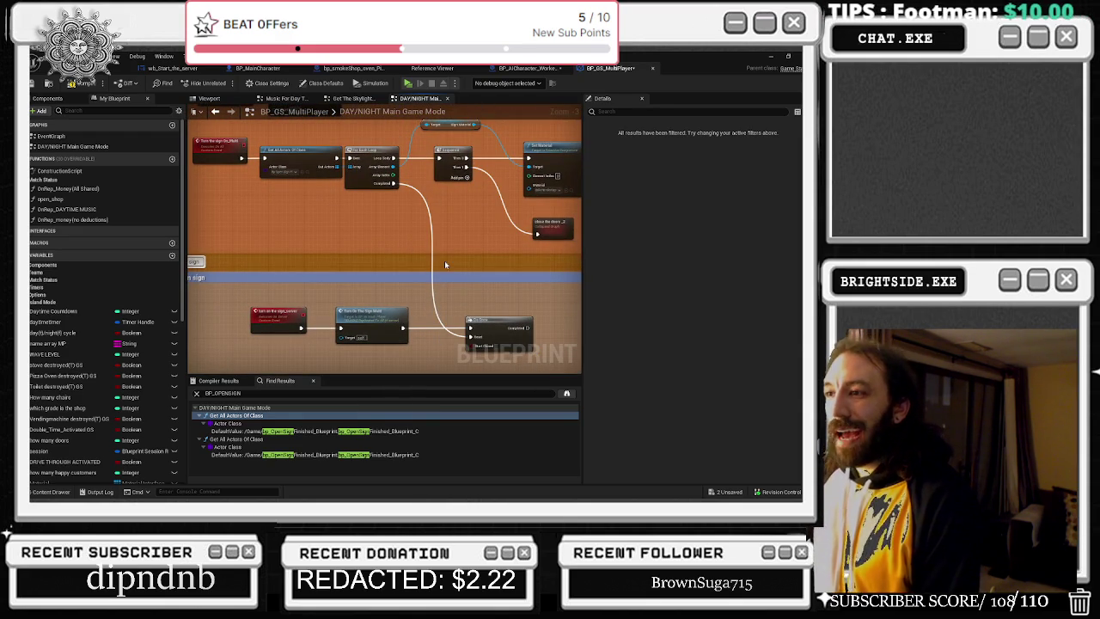
{"action": "mouse_move", "coordinate": [445, 264]}
{"action": "left_mouse_down"}
{"action": "mouse_move", "coordinate": [461, 277]}
{"action": "mouse_move", "coordinate": [422, 255]}
{"action": "mouse_move", "coordinate": [367, 131]}
{"action": "left_mouse_up"}
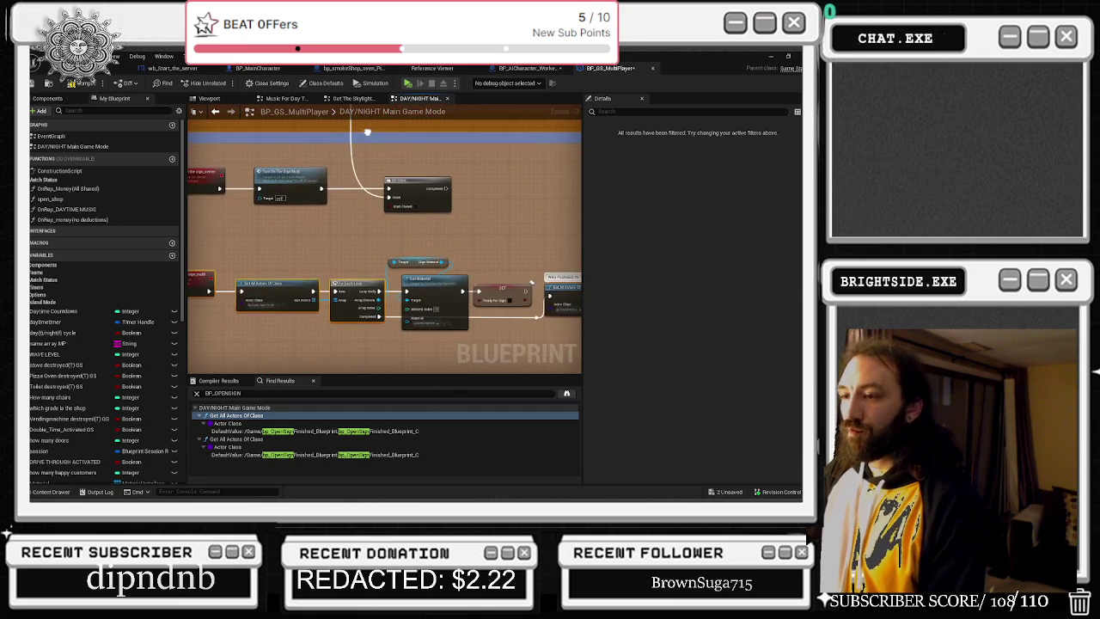
{"action": "left_click_drag", "start_coordinate": [314, 189], "coordinate": [401, 232]}
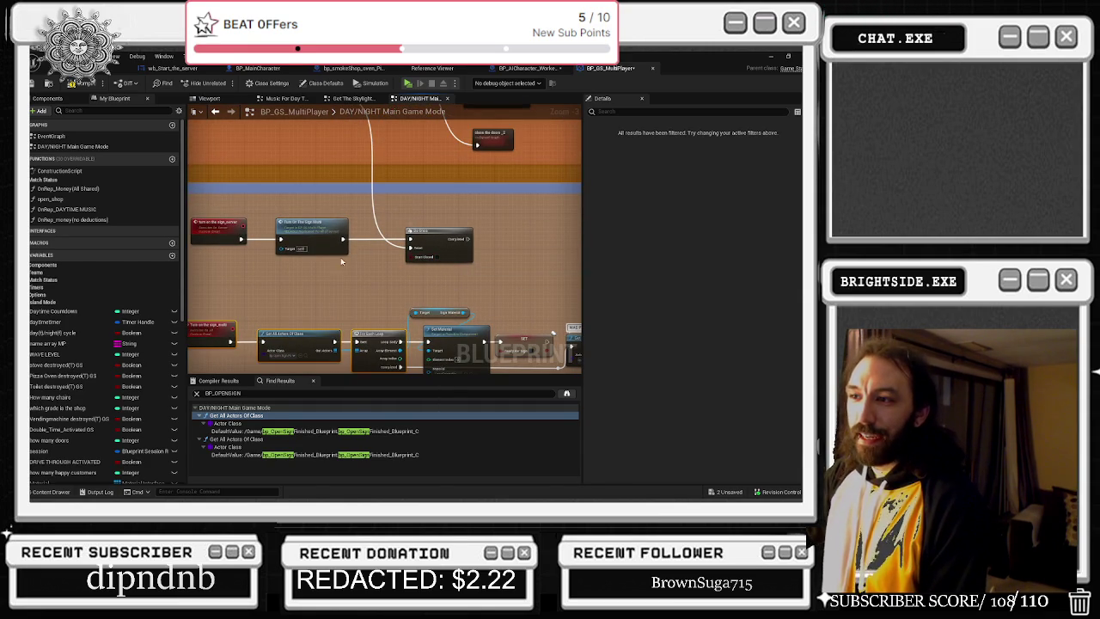
{"action": "scroll", "coordinate": [411, 241], "scroll_direction": "up", "scroll_amount": 2}
{"action": "left_click_drag", "start_coordinate": [390, 361], "coordinate": [388, 247]}
{"action": "left_click_drag", "start_coordinate": [447, 315], "coordinate": [355, 280]}
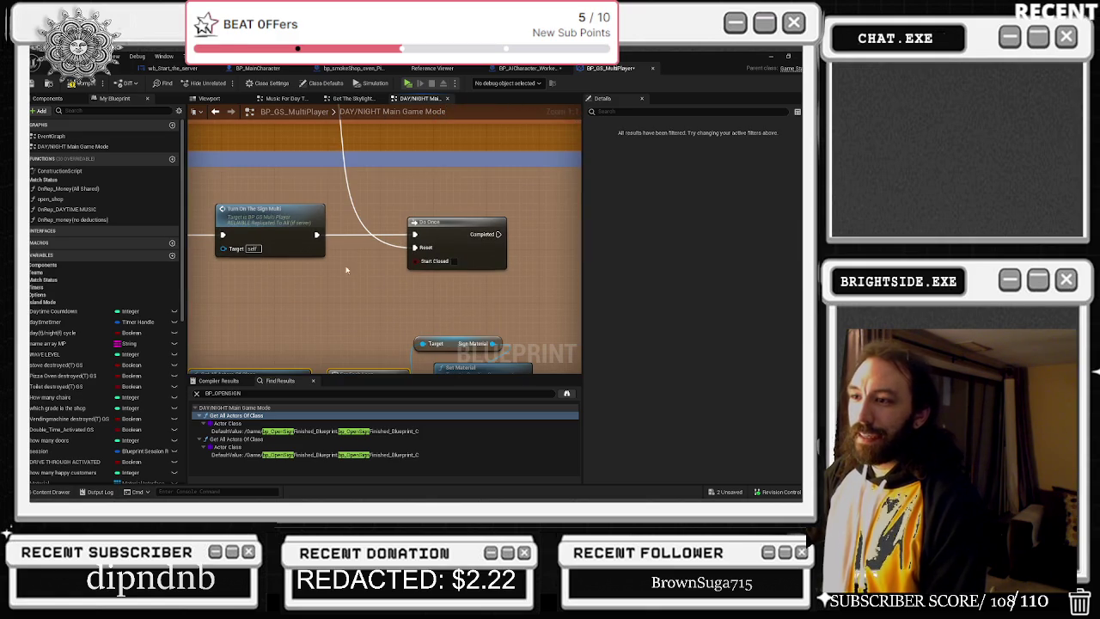
{"action": "left_click", "coordinate": [415, 234], "text": "alt"}
- Reconnect the incoming execution wire onto the Do Once node
{"action": "scroll", "coordinate": [411, 283], "scroll_direction": "down", "scroll_amount": 4}
{"action": "scroll", "coordinate": [406, 262], "scroll_direction": "up", "scroll_amount": 1}
{"action": "scroll", "coordinate": [403, 254], "scroll_direction": "up", "scroll_amount": 1}
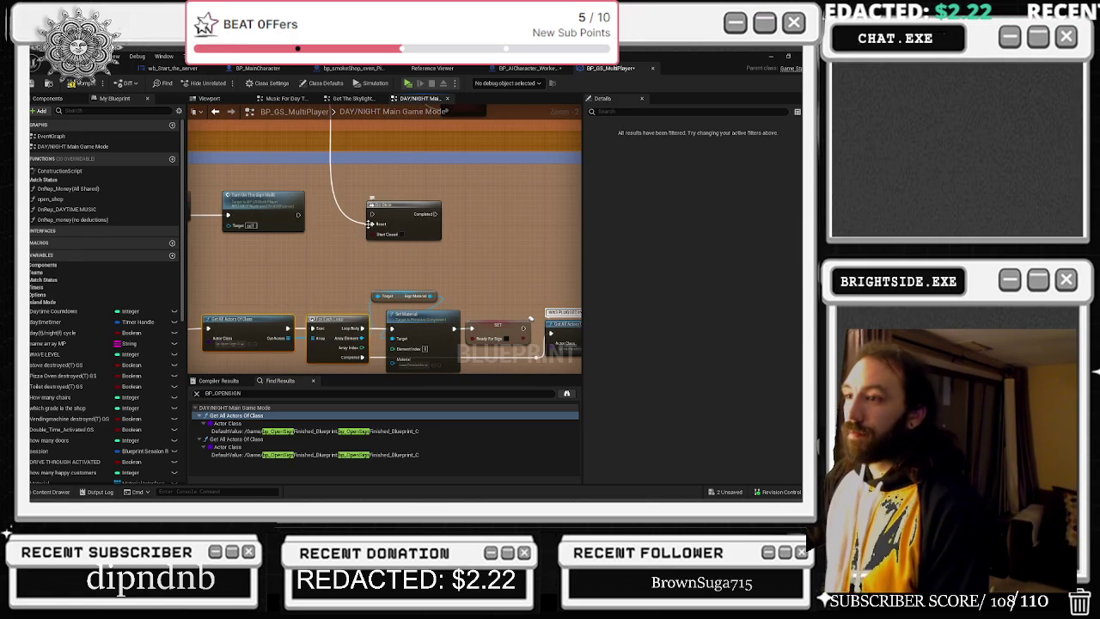
{"action": "mouse_move", "coordinate": [367, 254]}
{"action": "left_mouse_down"}
{"action": "mouse_move", "coordinate": [451, 225]}
{"action": "mouse_move", "coordinate": [440, 195]}
{"action": "mouse_move", "coordinate": [488, 182]}
{"action": "left_mouse_up"}
{"action": "mouse_move", "coordinate": [397, 296]}
{"action": "left_mouse_down"}
{"action": "mouse_move", "coordinate": [341, 268]}
{"action": "mouse_move", "coordinate": [391, 261]}
{"action": "left_mouse_up"}
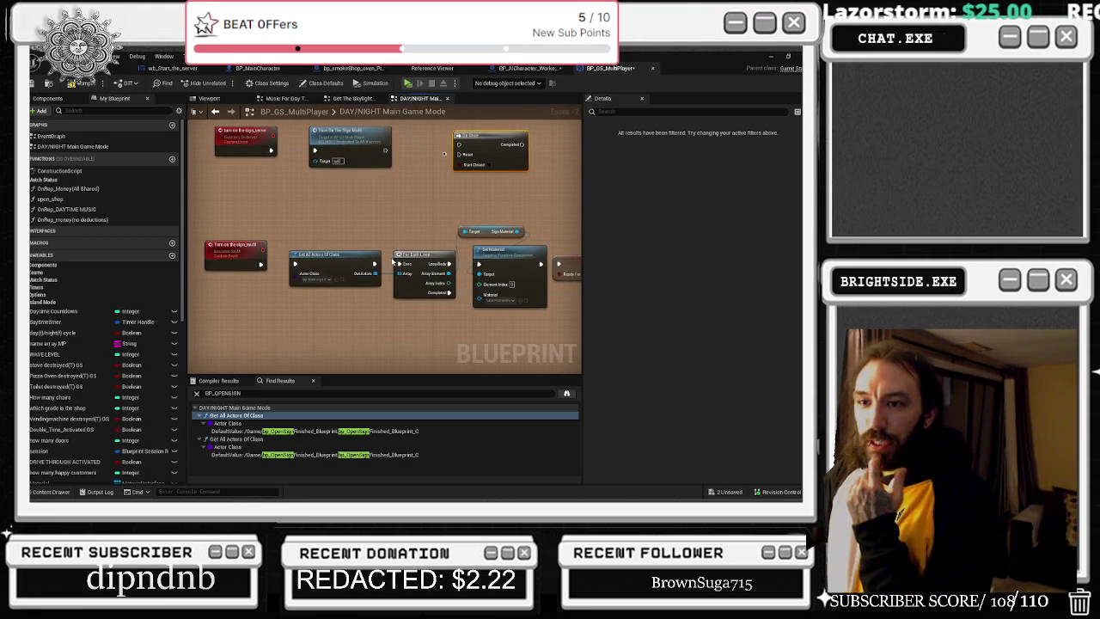
- Insert a Sequence after the Turn on the sign_multi event, feeding Get All Actors
{"action": "left_click_drag", "start_coordinate": [331, 255], "coordinate": [242, 263]}
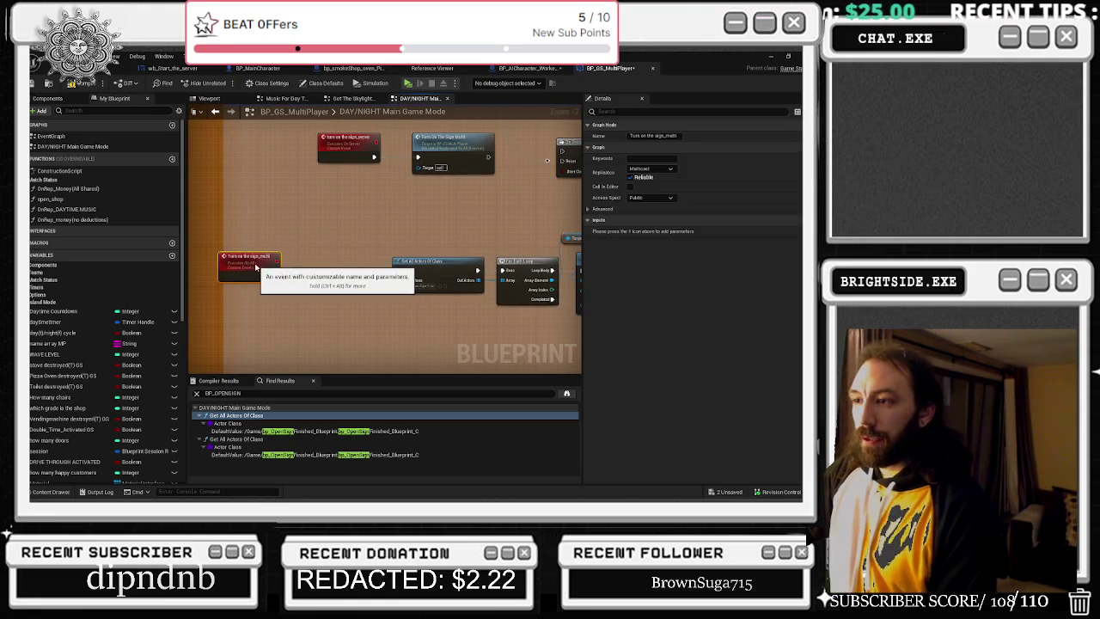
{"action": "left_click", "coordinate": [298, 274]}
{"action": "left_click_drag", "start_coordinate": [329, 269], "coordinate": [397, 270]}
{"action": "mouse_move", "coordinate": [274, 275]}
{"action": "left_mouse_down"}
{"action": "mouse_move", "coordinate": [302, 272]}
{"action": "mouse_move", "coordinate": [274, 271]}
{"action": "left_mouse_up"}
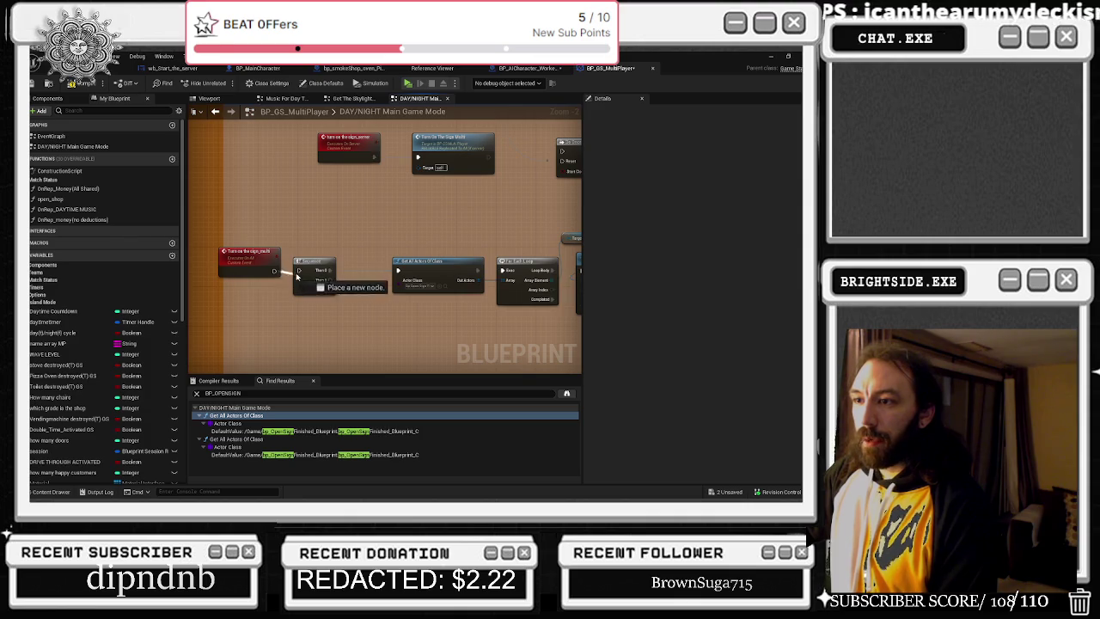
- Add a Branch from the Sequence's Then 1 with the Island mode getter as its condition
{"action": "left_click_drag", "start_coordinate": [359, 234], "coordinate": [313, 208]}
{"action": "left_click", "coordinate": [339, 335]}
{"action": "mouse_move", "coordinate": [287, 255]}
{"action": "left_mouse_down"}
{"action": "mouse_move", "coordinate": [340, 342]}
{"action": "mouse_move", "coordinate": [387, 305]}
{"action": "mouse_move", "coordinate": [350, 283]}
{"action": "left_mouse_up"}
{"action": "scroll", "coordinate": [112, 326], "scroll_direction": "down", "scroll_amount": 3}
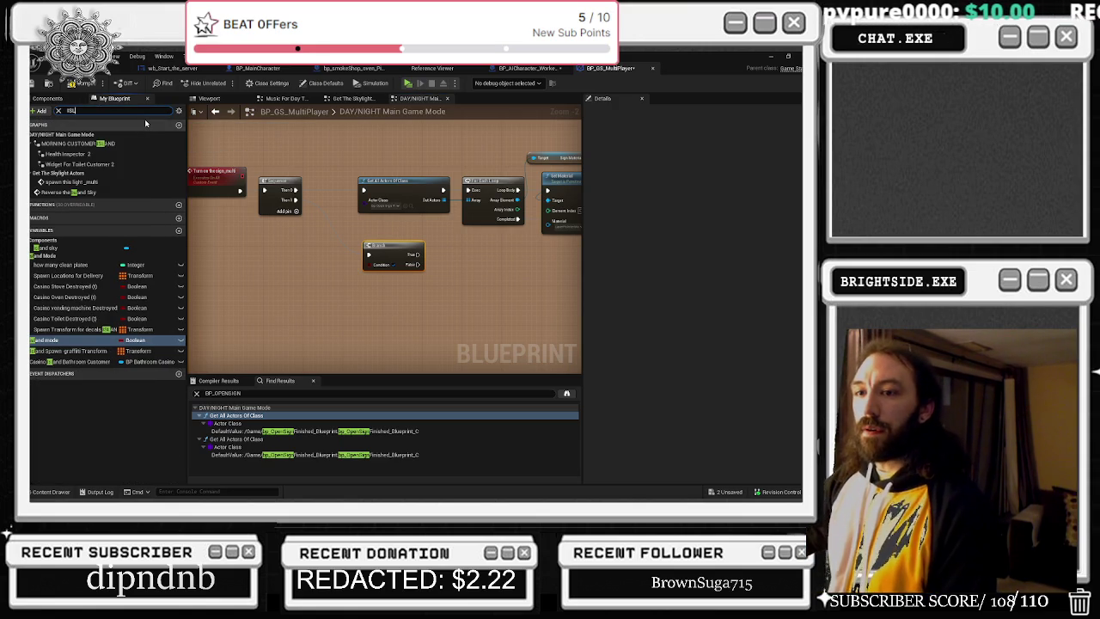
{"action": "mouse_move", "coordinate": [52, 340]}
{"action": "left_mouse_down"}
{"action": "mouse_move", "coordinate": [249, 349]}
{"action": "mouse_move", "coordinate": [339, 269]}
{"action": "left_mouse_up"}
{"action": "left_click_drag", "start_coordinate": [296, 199], "coordinate": [367, 254]}
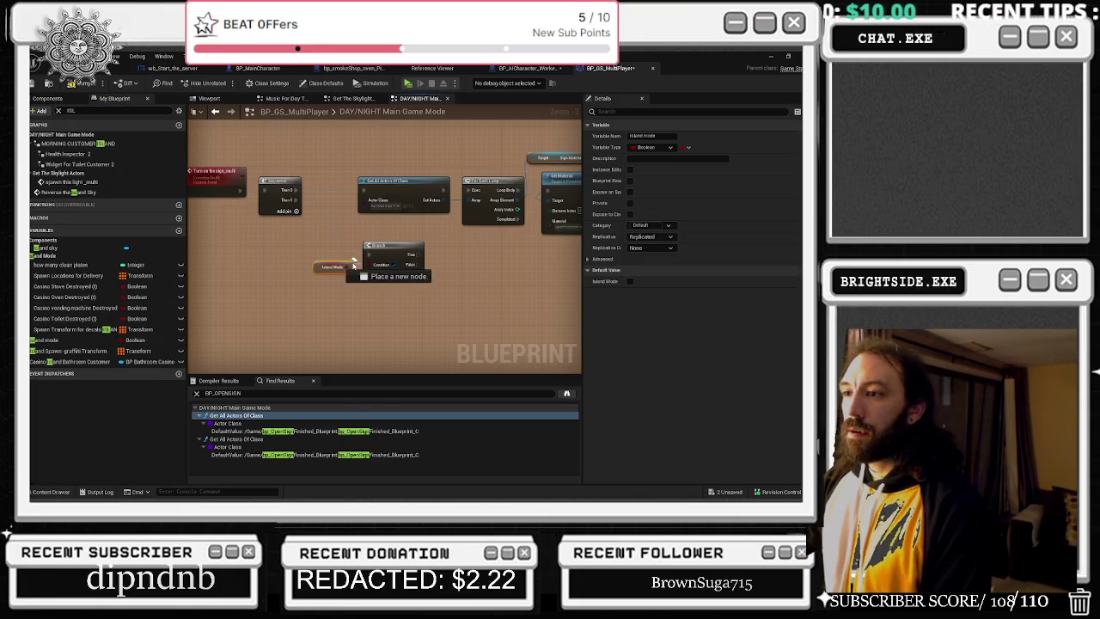
{"action": "left_click_drag", "start_coordinate": [434, 279], "coordinate": [295, 237]}
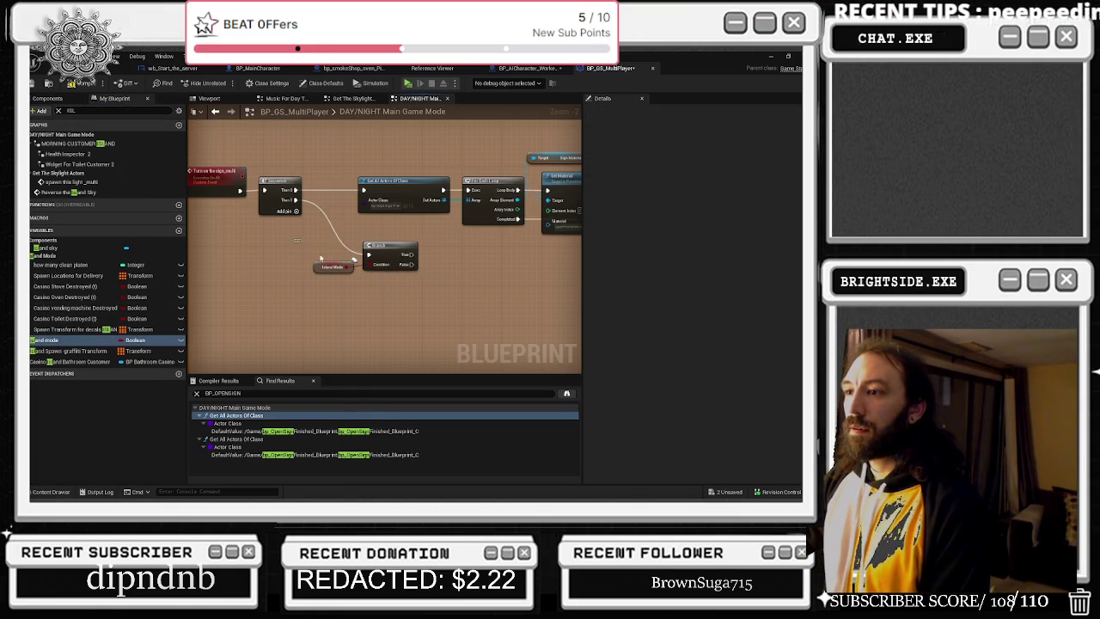
{"action": "left_click_drag", "start_coordinate": [382, 250], "coordinate": [355, 293]}
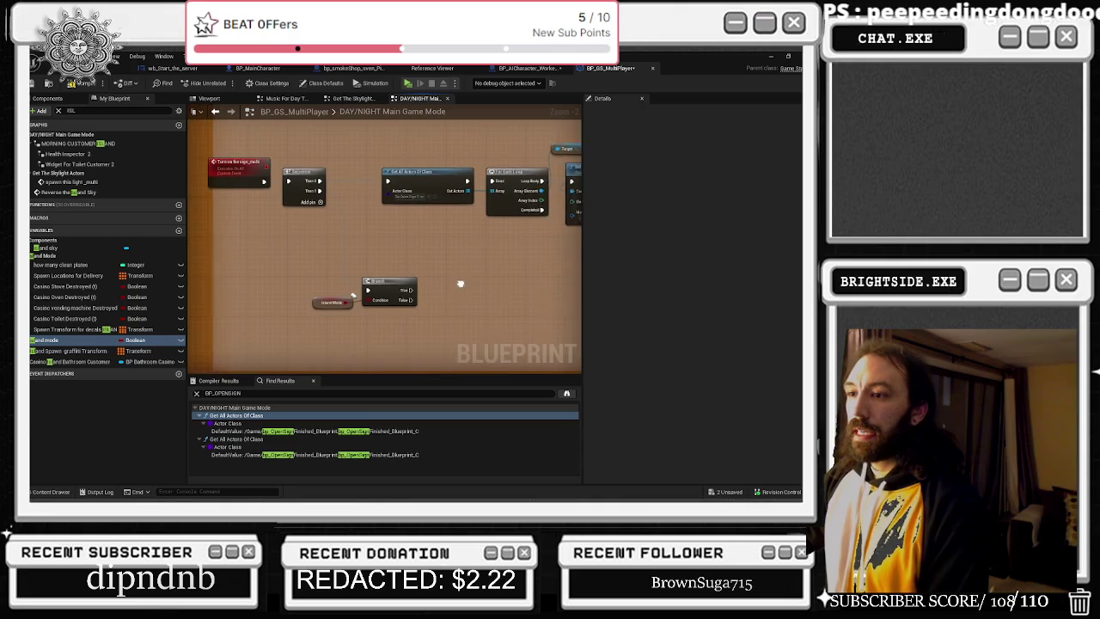
{"action": "left_click_drag", "start_coordinate": [423, 289], "coordinate": [446, 299]}
- Add a Get All Actors Of Class node set to the island worker character class
{"action": "type", "text": "GET A"}
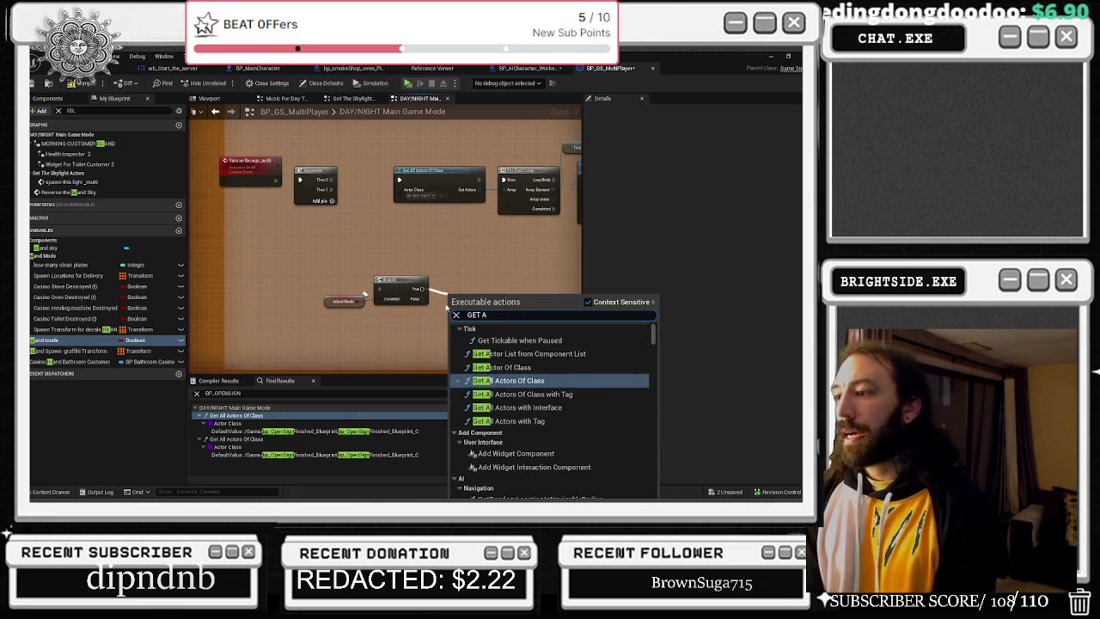
{"action": "type", "text": "LL"}
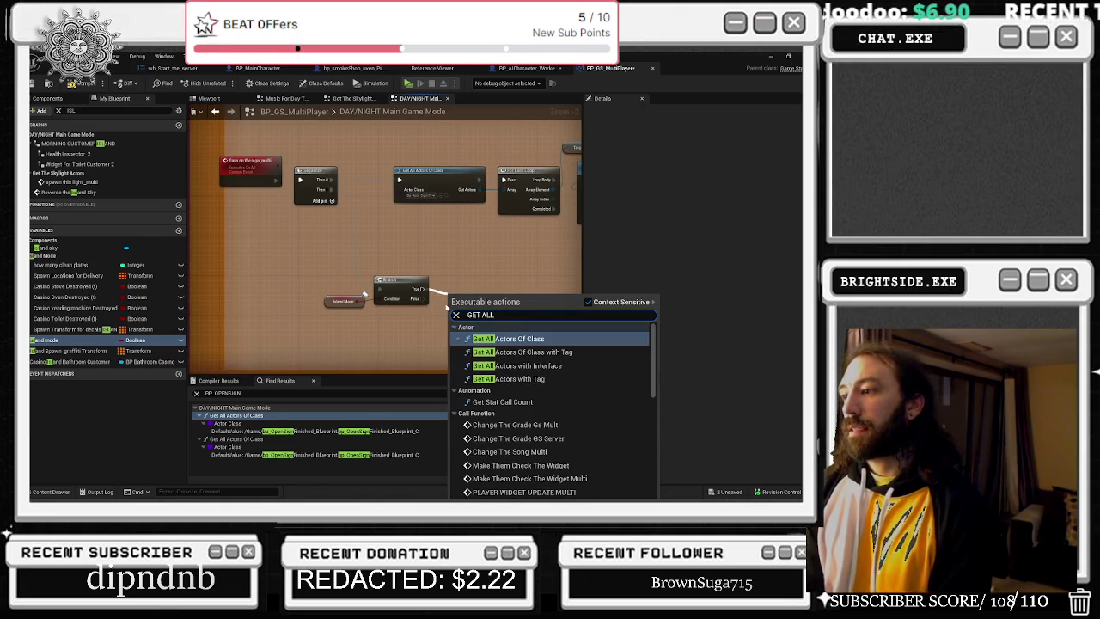
{"action": "key", "text": "Return"}
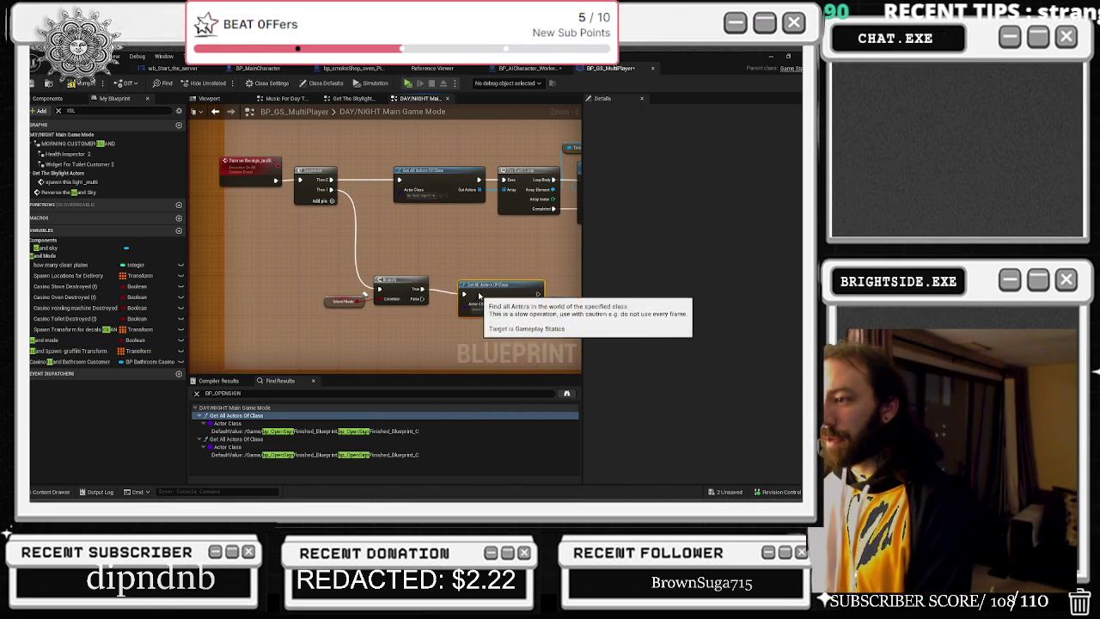
{"action": "scroll", "coordinate": [475, 318], "scroll_direction": "up", "scroll_amount": 2}
{"action": "left_click", "coordinate": [466, 294]}
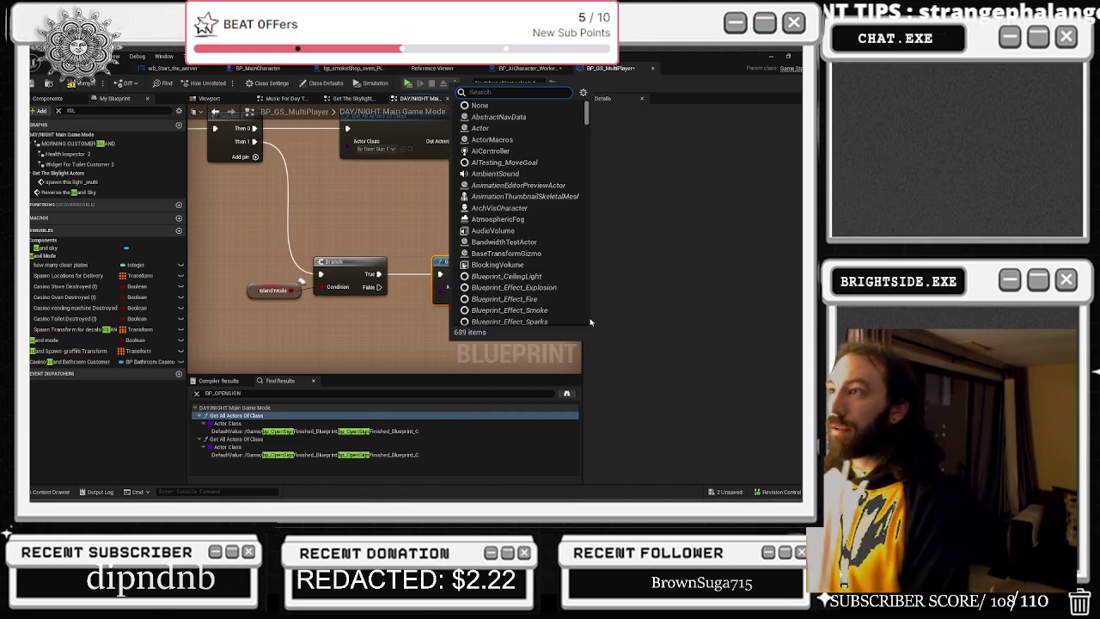
{"action": "type", "text": "BP_AIC"}
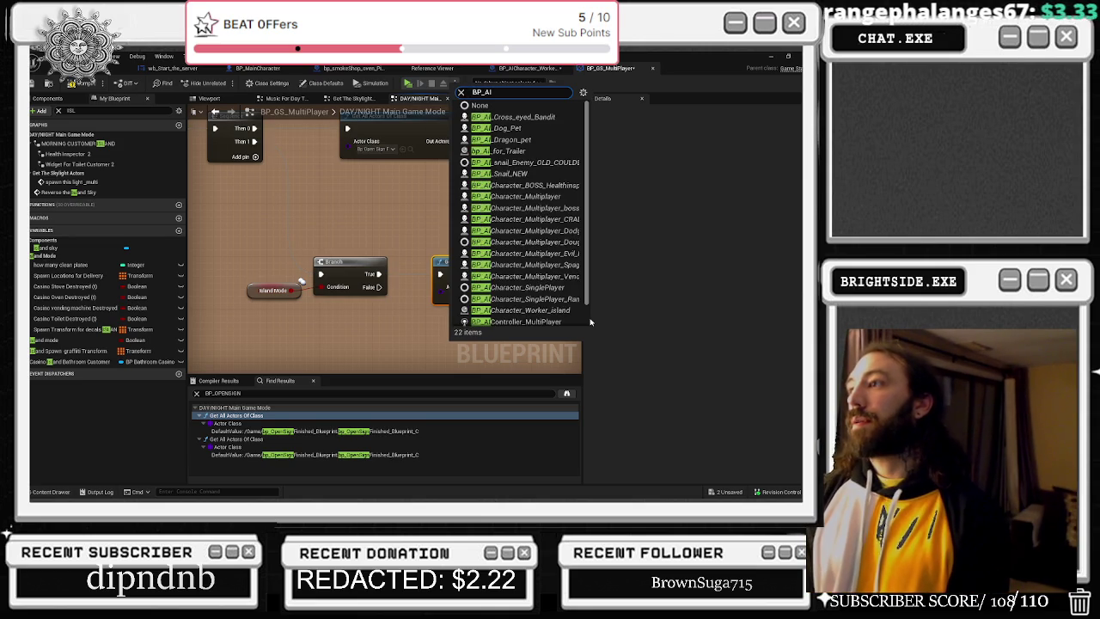
{"action": "type", "text": "HARACT"}
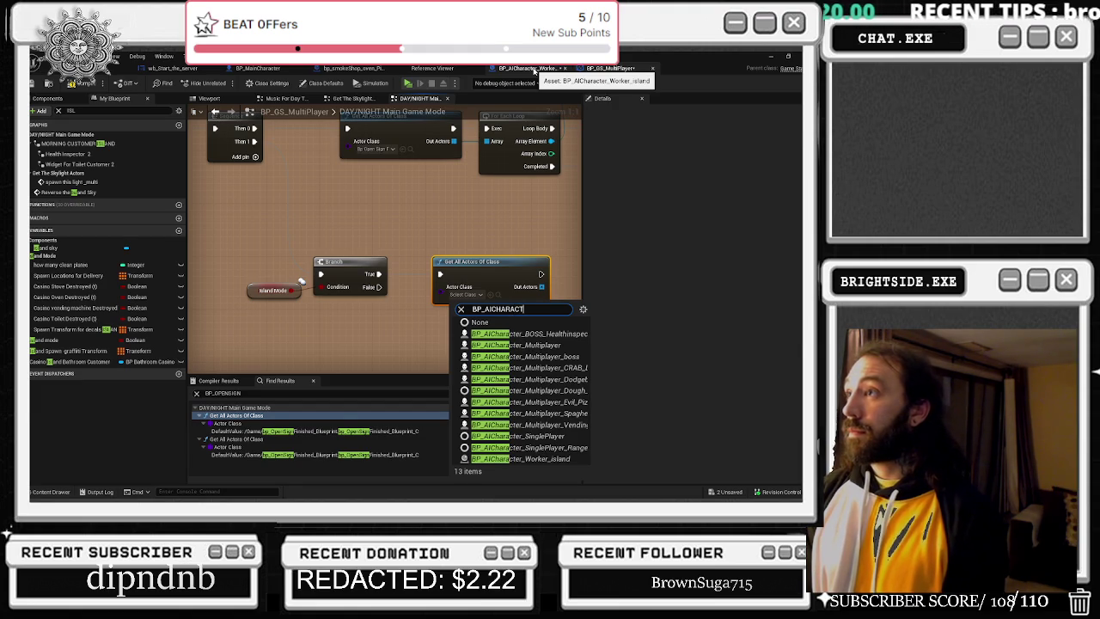
{"action": "type", "text": "ER_WORKER"}
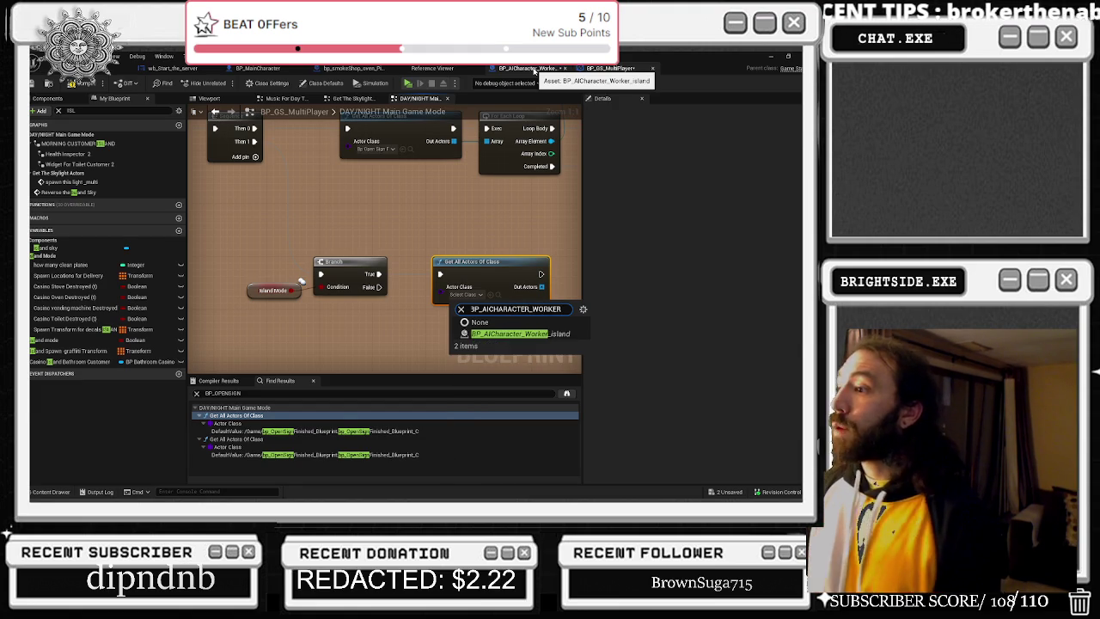
{"action": "left_click", "coordinate": [478, 334]}
- Loop over the found workers and promote the Array Element to a WORKER REFERENCE variable
{"action": "left_click_drag", "start_coordinate": [416, 257], "coordinate": [465, 268]}
{"action": "type", "text": "for each"}
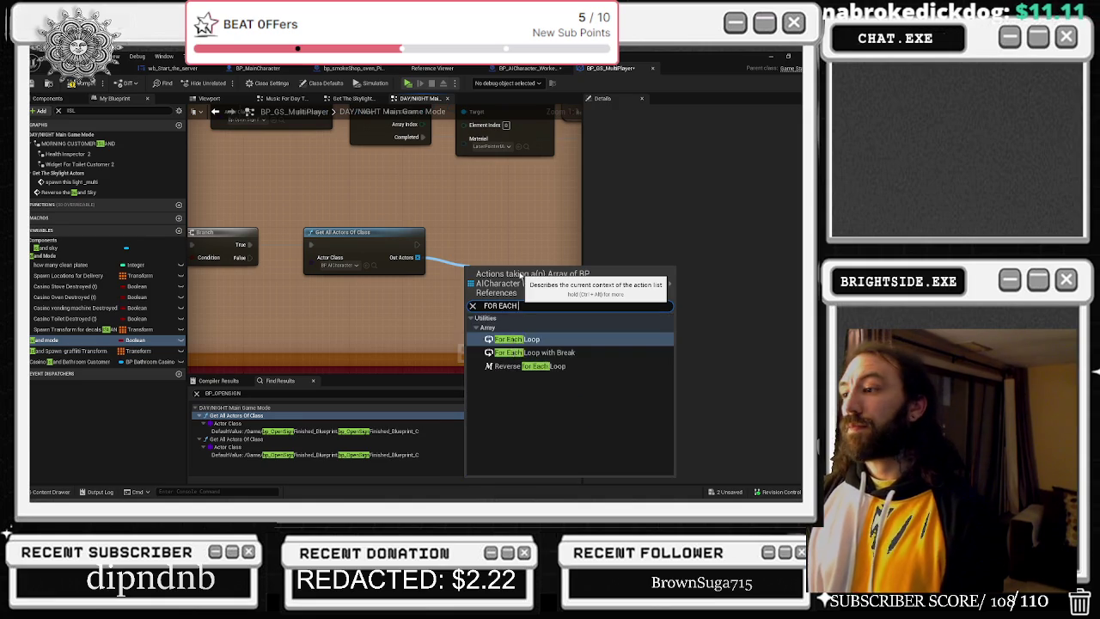
{"action": "key", "text": "Escape"}
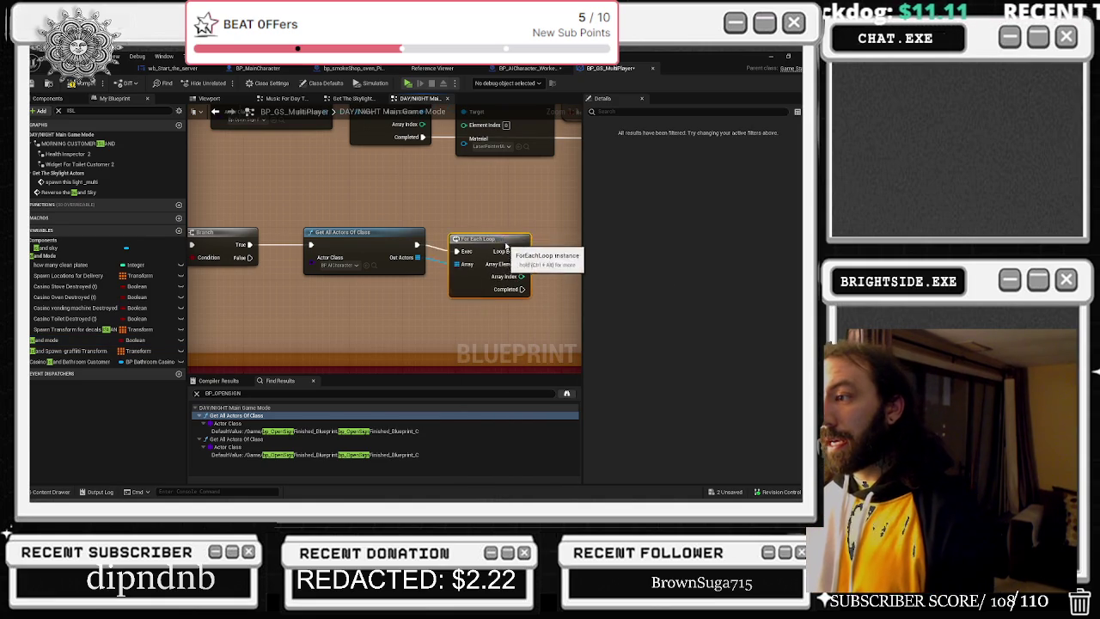
{"action": "left_click_drag", "start_coordinate": [516, 253], "coordinate": [487, 244]}
{"action": "right_click", "coordinate": [486, 244]}
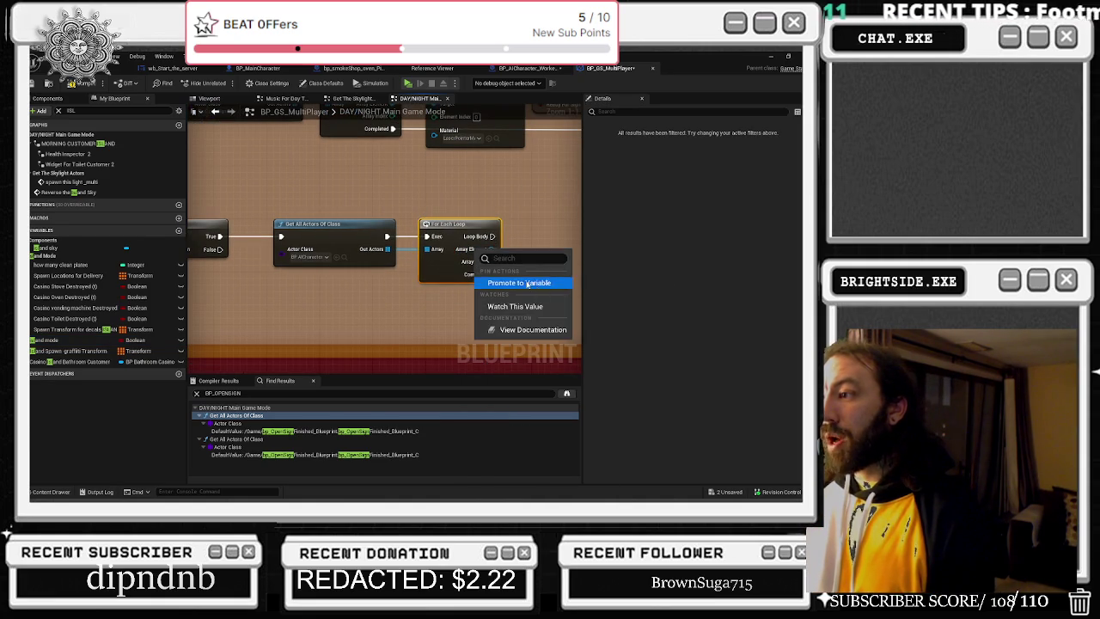
{"action": "left_click", "coordinate": [495, 291]}
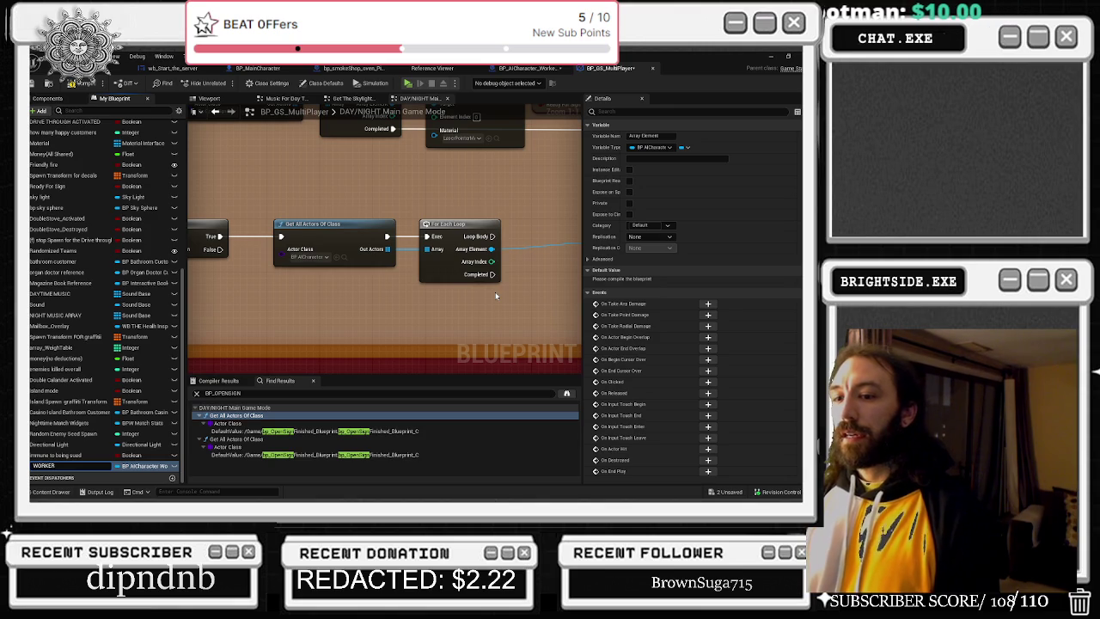
{"action": "type", "text": "WORKER REFERENCE"}
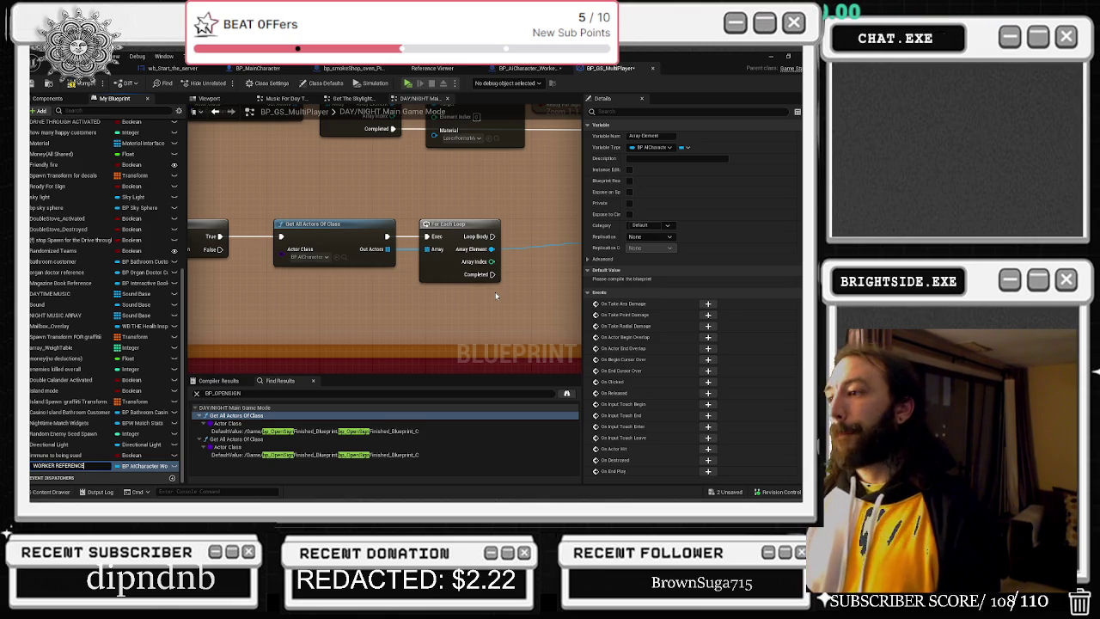
{"action": "key", "text": "Return"}
- Wire the loop body into the SET WORKER REFERENCE node and rearrange the nodes
{"action": "left_click_drag", "start_coordinate": [495, 291], "coordinate": [411, 278]}
{"action": "left_click_drag", "start_coordinate": [408, 222], "coordinate": [508, 216]}
{"action": "left_click", "coordinate": [487, 265]}
{"action": "scroll", "coordinate": [487, 266], "scroll_direction": "down", "scroll_amount": 2}
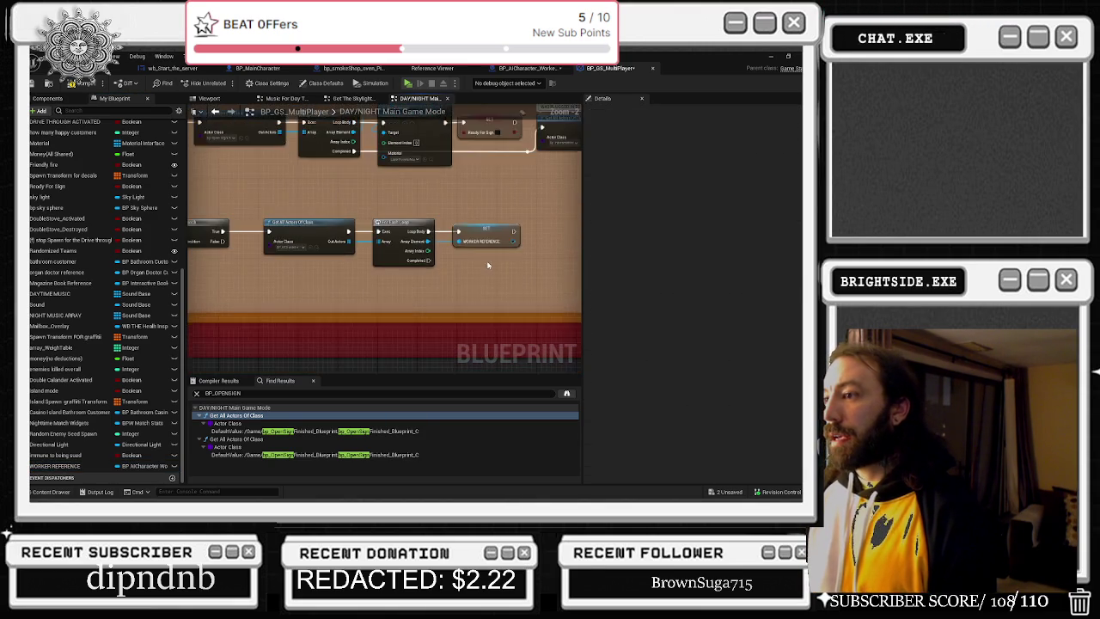
{"action": "mouse_move", "coordinate": [292, 210]}
{"action": "left_mouse_down"}
{"action": "mouse_move", "coordinate": [435, 283]}
{"action": "mouse_move", "coordinate": [567, 284]}
{"action": "left_mouse_up"}
{"action": "mouse_move", "coordinate": [434, 235]}
{"action": "left_mouse_down"}
{"action": "mouse_move", "coordinate": [499, 255]}
{"action": "mouse_move", "coordinate": [480, 254]}
{"action": "left_mouse_up"}
- Add a validated WORKER REFERENCE get, routing Is Not Valid into Get All Actors Of Class
{"action": "mouse_move", "coordinate": [56, 466]}
{"action": "left_mouse_down"}
{"action": "mouse_move", "coordinate": [297, 290]}
{"action": "mouse_move", "coordinate": [331, 242]}
{"action": "left_mouse_up"}
{"action": "scroll", "coordinate": [297, 290], "scroll_direction": "up", "scroll_amount": 2}
{"action": "right_click", "coordinate": [311, 296]}
{"action": "left_click", "coordinate": [357, 389]}
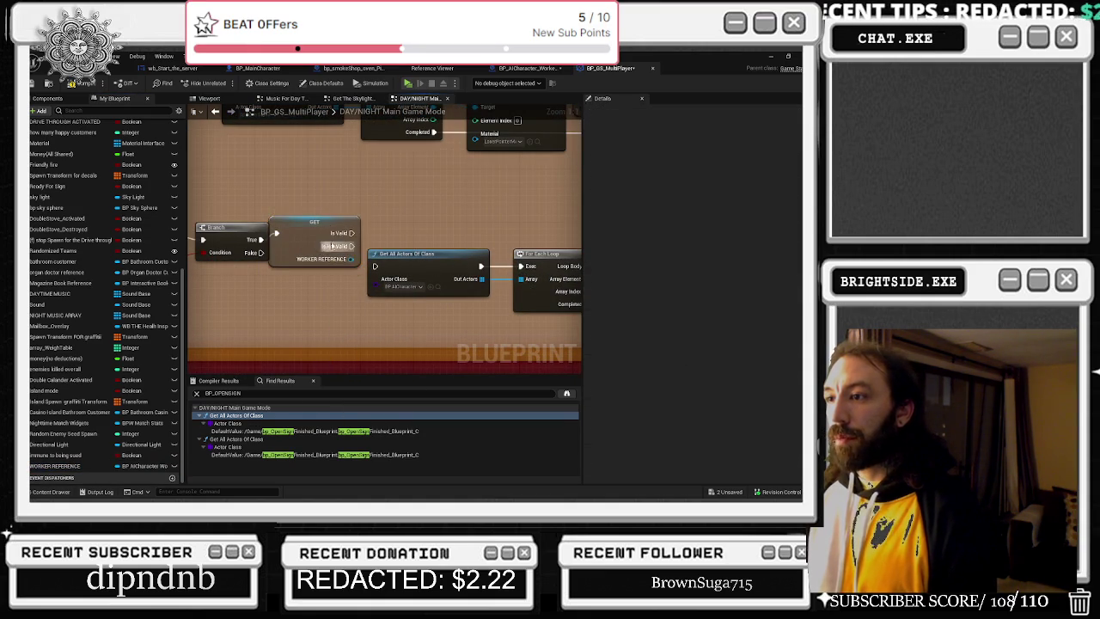
{"action": "scroll", "coordinate": [331, 237], "scroll_direction": "down", "scroll_amount": 1}
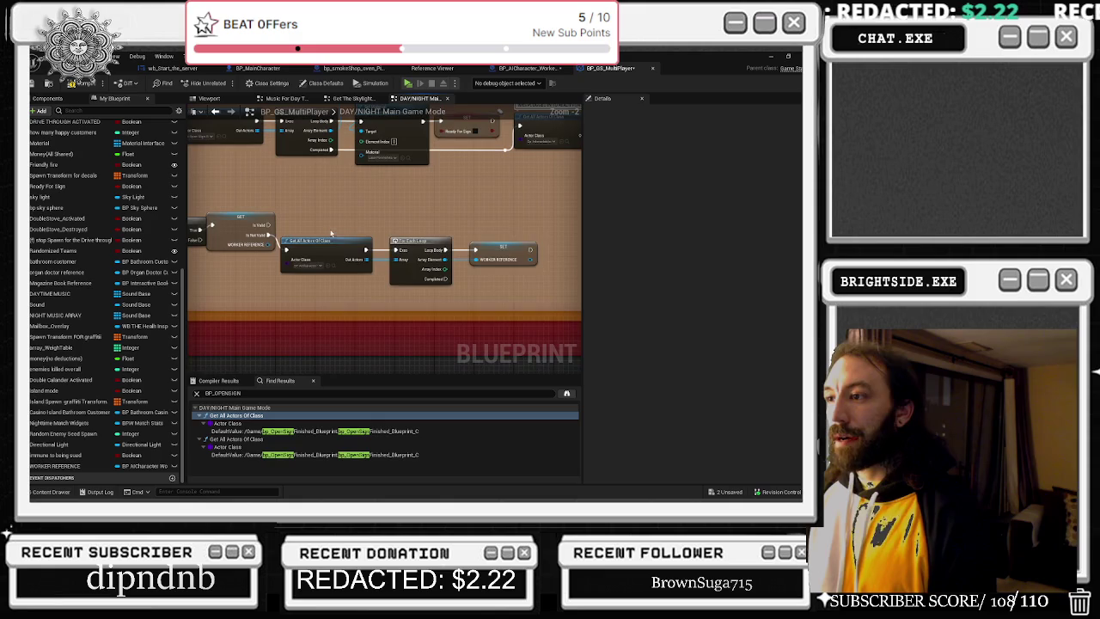
{"action": "mouse_move", "coordinate": [331, 237]}
{"action": "left_mouse_down"}
{"action": "mouse_move", "coordinate": [380, 262]}
{"action": "mouse_move", "coordinate": [269, 236]}
{"action": "mouse_move", "coordinate": [295, 243]}
{"action": "left_mouse_up"}
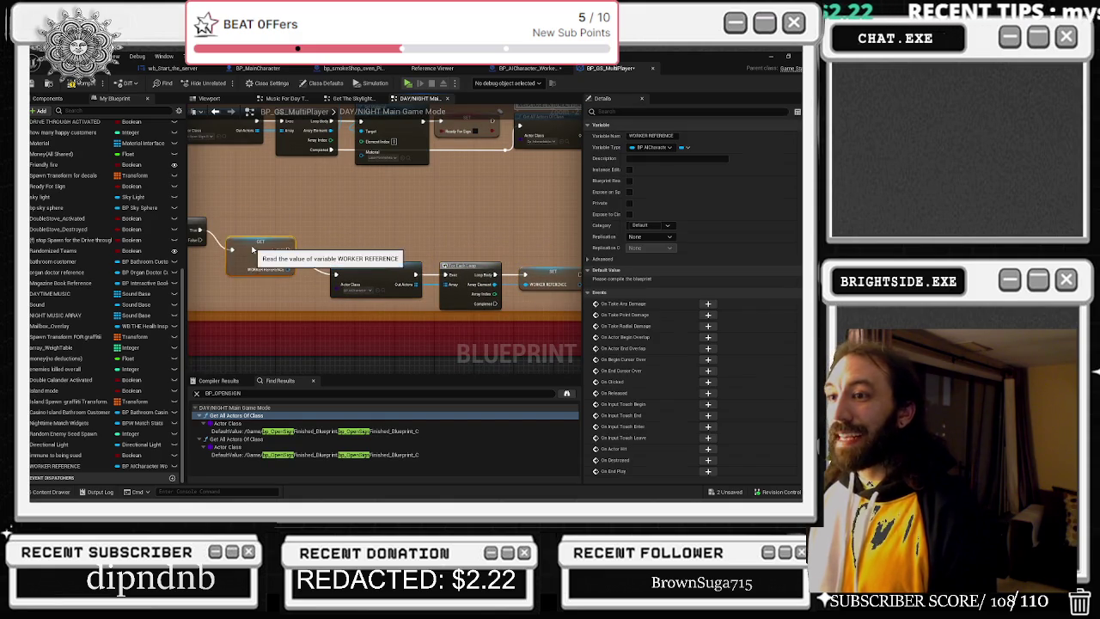
- Call CHECK FOR NEW STOVE from the Is Valid output and open it in the worker Blueprint
{"action": "left_click", "coordinate": [334, 234]}
{"action": "mouse_move", "coordinate": [295, 230]}
{"action": "left_mouse_down"}
{"action": "mouse_move", "coordinate": [335, 225]}
{"action": "mouse_move", "coordinate": [321, 216]}
{"action": "left_mouse_up"}
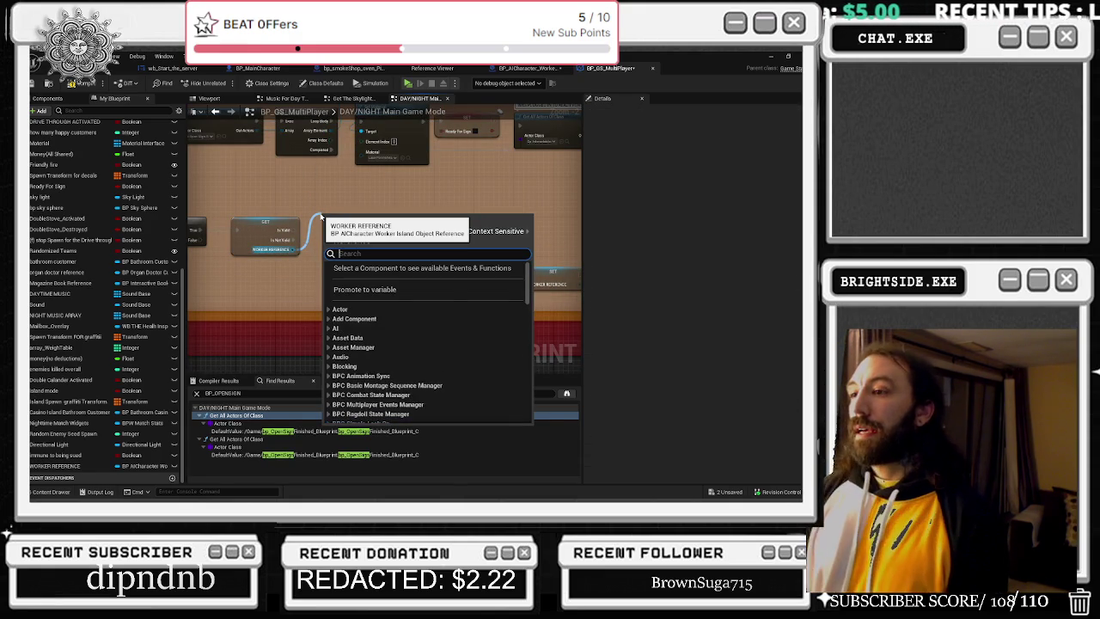
{"action": "type", "text": "STOVE"}
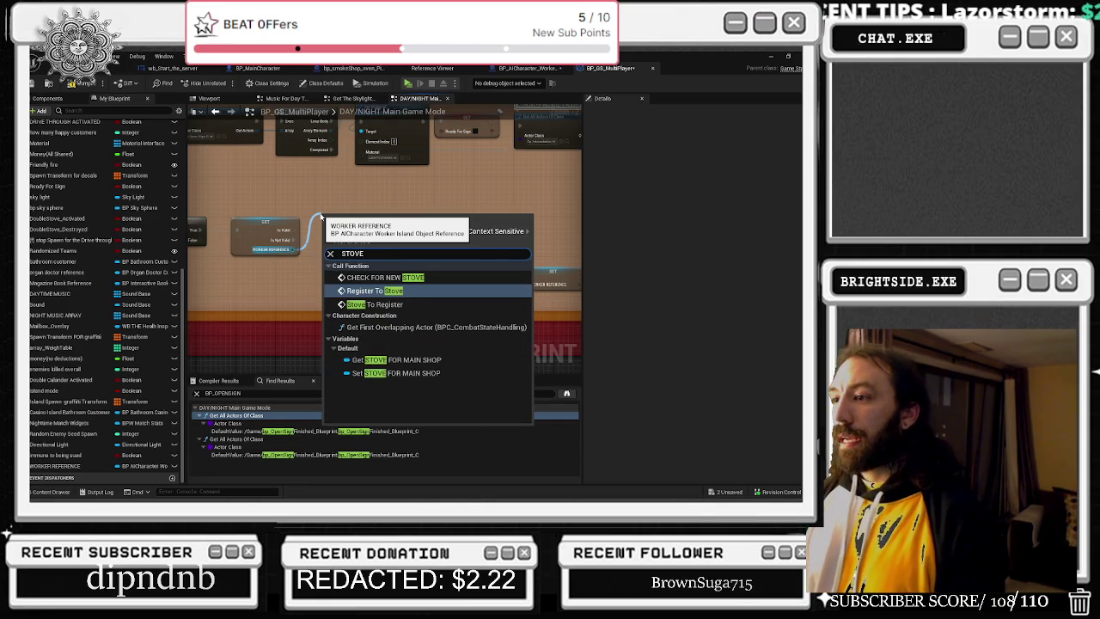
{"action": "key", "text": "Up"}
{"action": "key", "text": "Return"}
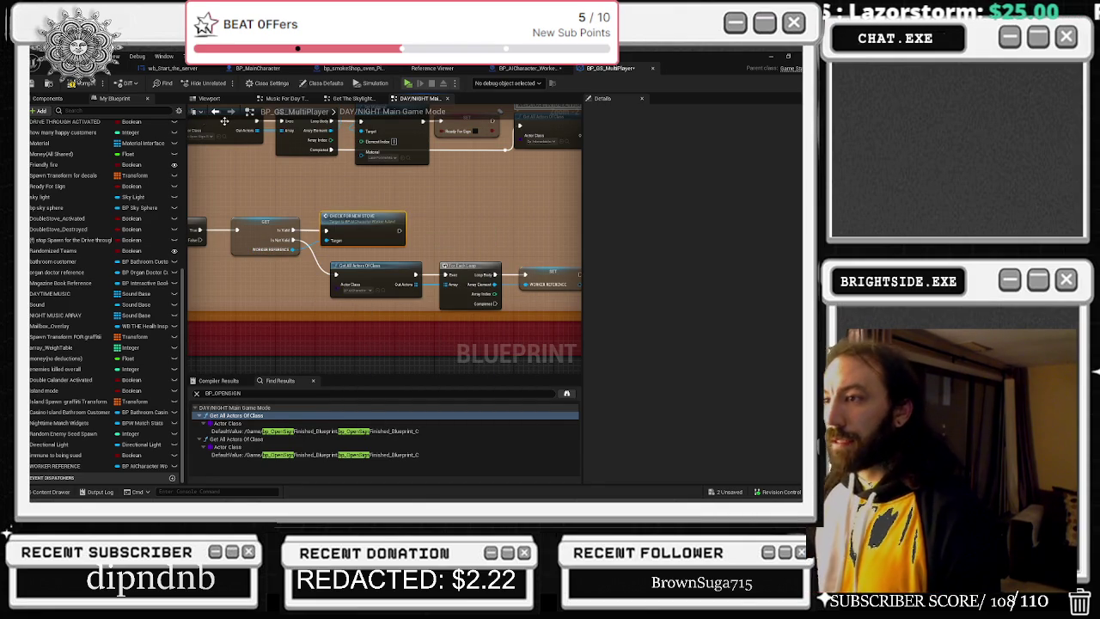
{"action": "double_click", "coordinate": [367, 224]}
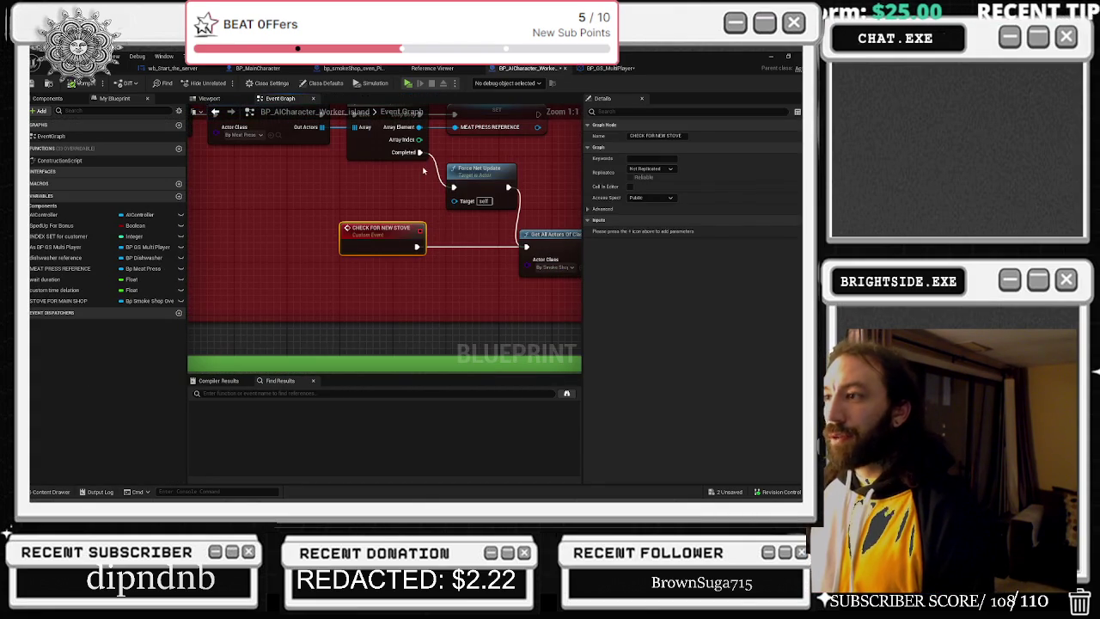
- Paste Check For New Stove after SET with Worker Reference as Target, then compile
{"action": "left_click", "coordinate": [215, 112]}
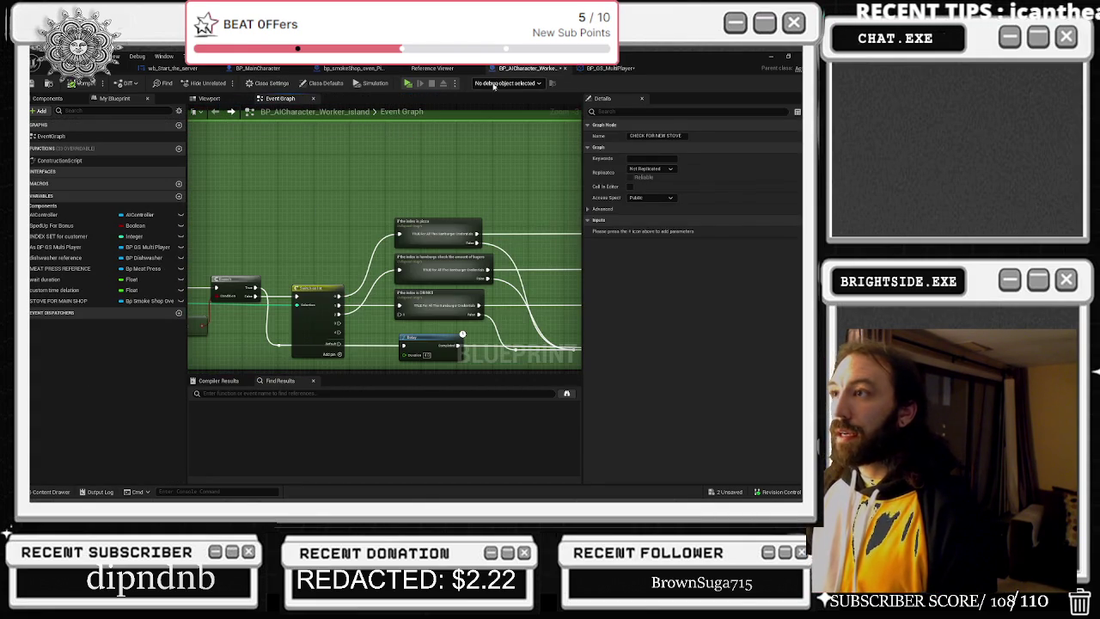
{"action": "left_click", "coordinate": [610, 68]}
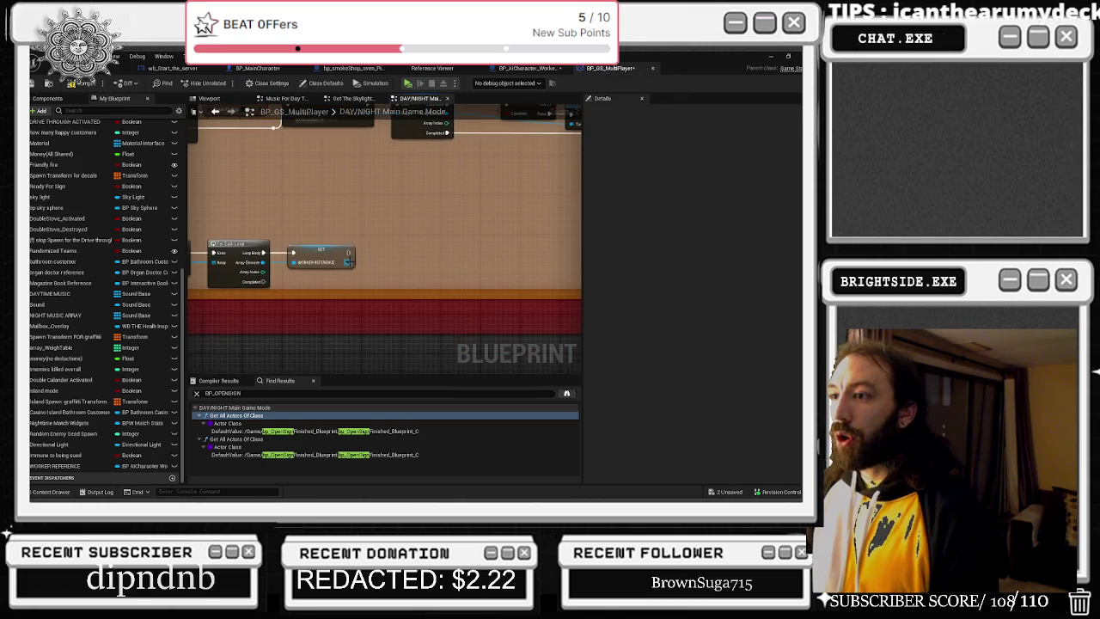
{"action": "key", "text": "ctrl+v"}
{"action": "mouse_move", "coordinate": [369, 258]}
{"action": "left_mouse_down"}
{"action": "mouse_move", "coordinate": [400, 249]}
{"action": "mouse_move", "coordinate": [370, 264]}
{"action": "mouse_move", "coordinate": [397, 265]}
{"action": "left_mouse_up"}
{"action": "left_click", "coordinate": [398, 200]}
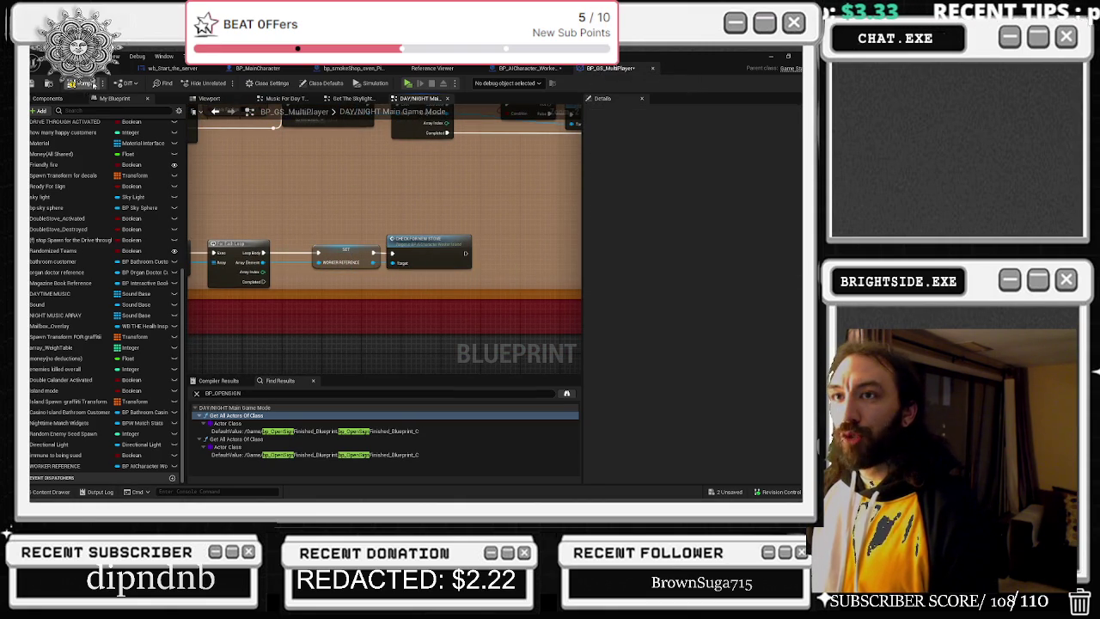
{"action": "left_click", "coordinate": [84, 86]}
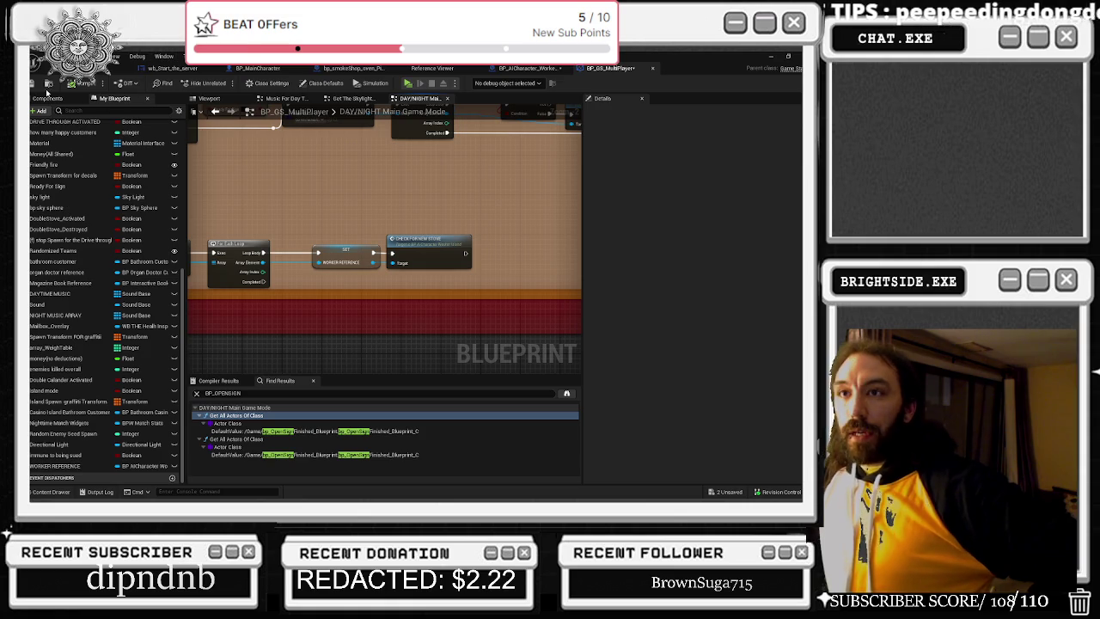
{"action": "left_click", "coordinate": [86, 79]}
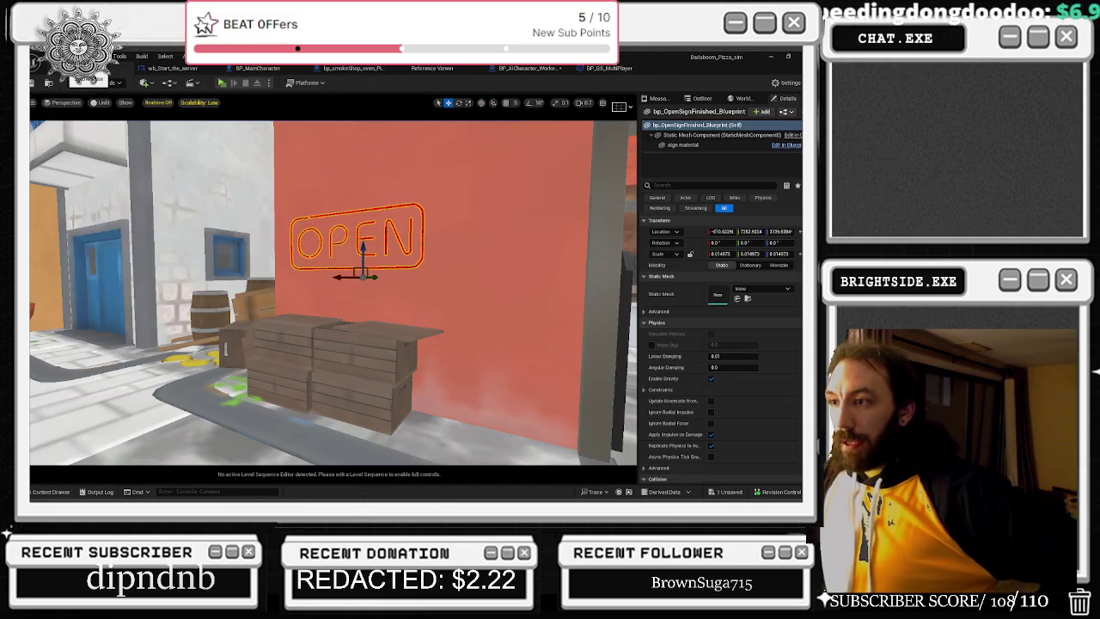
- Fly the view from the OPEN sign down the street, then switch to the Milanote board
{"action": "left_click_drag", "start_coordinate": [308, 281], "coordinate": [330, 204]}
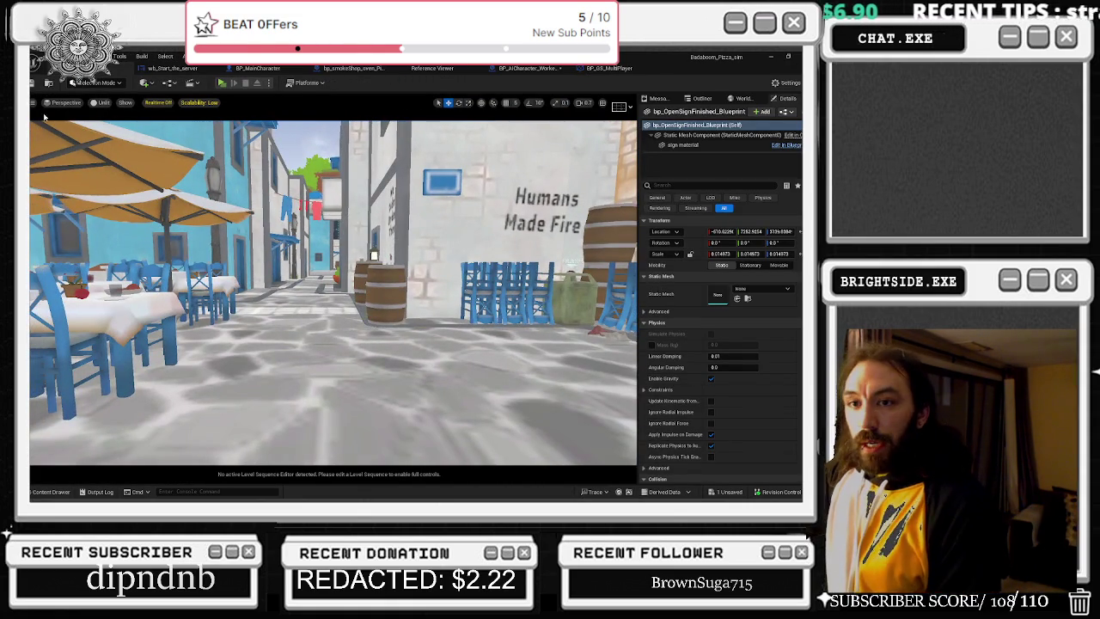
{"action": "key", "text": "alt+Tab"}
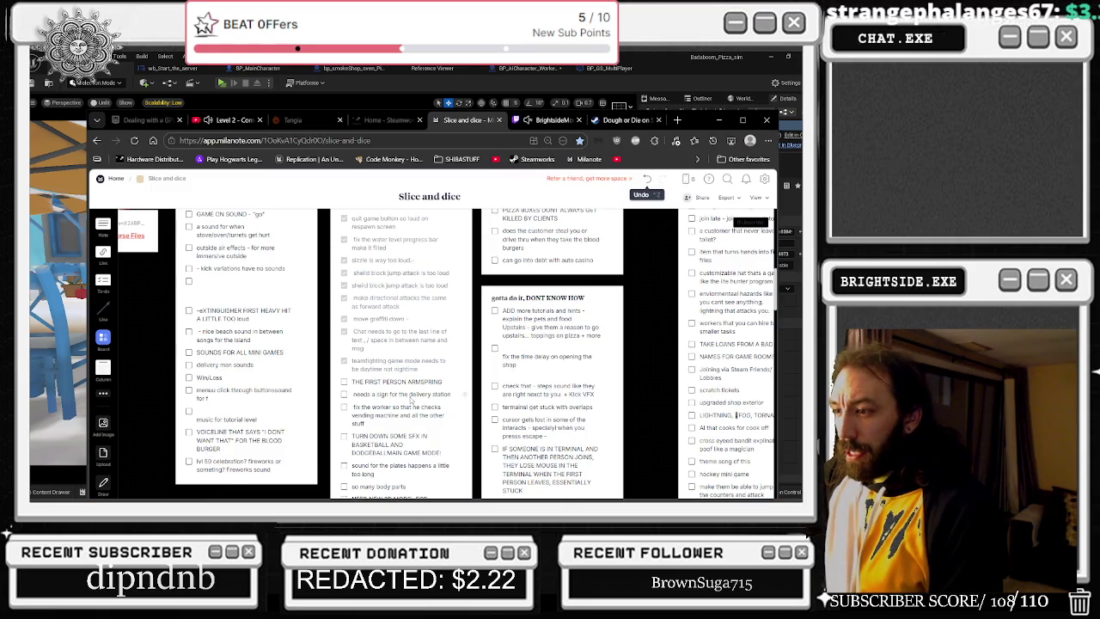
- Rewrite the 'fix the worker' card to read 'does the worker make pizza if there is no wood'
{"action": "left_click", "coordinate": [375, 407]}
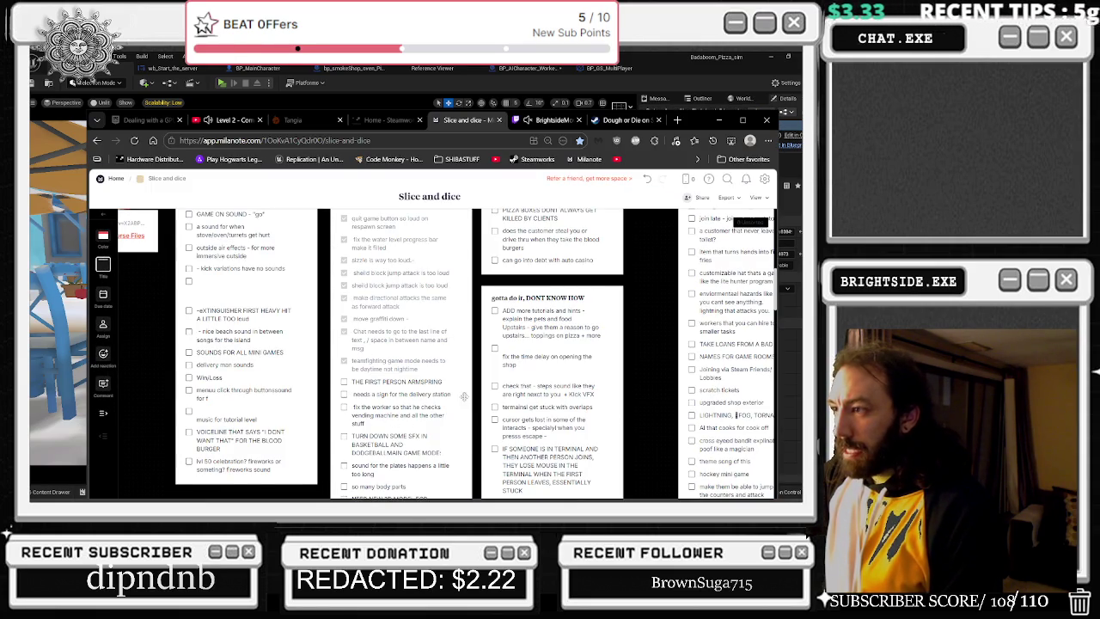
{"action": "triple_click", "coordinate": [387, 410]}
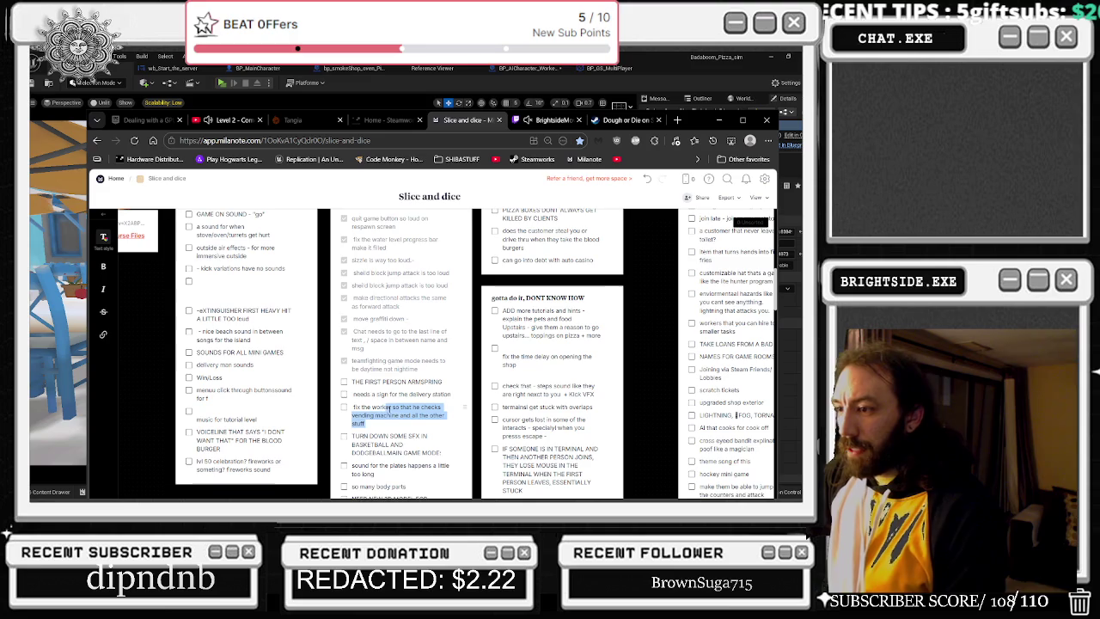
{"action": "left_click_drag", "start_coordinate": [396, 407], "coordinate": [348, 404]}
{"action": "type", "text": "D"}
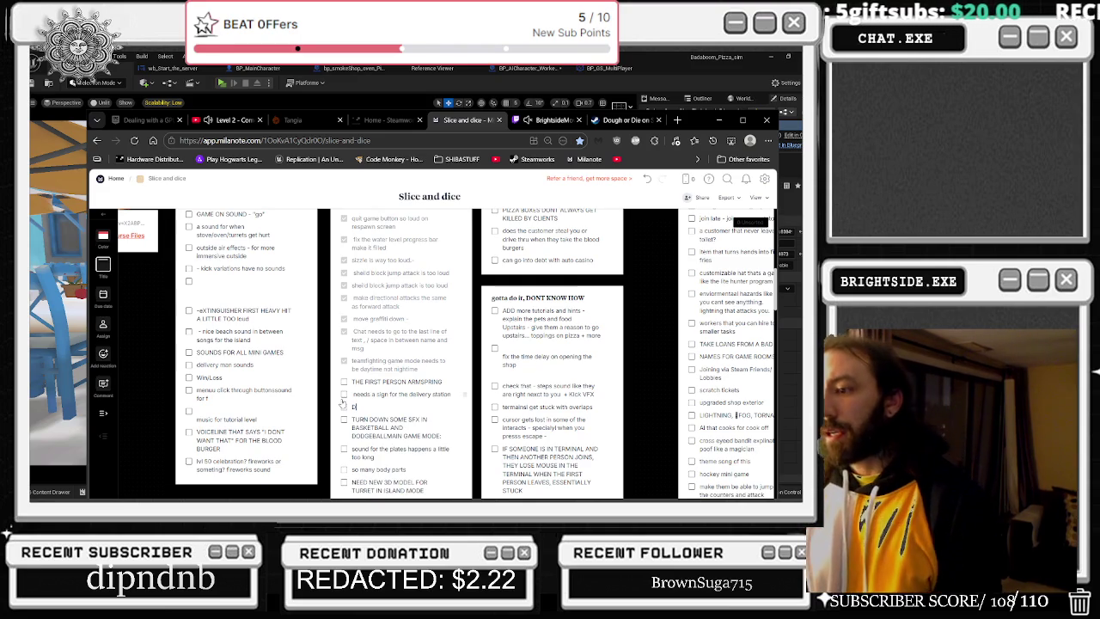
{"action": "type", "text": "OES THE WORKER MAKE"}
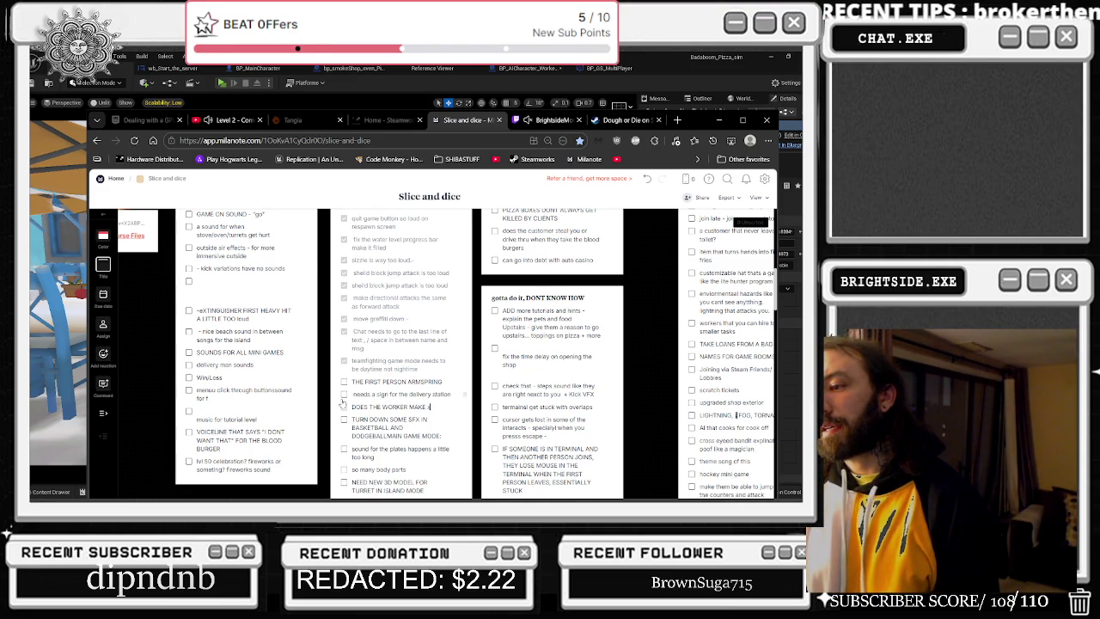
{"action": "key", "text": "ctrl+a"}
{"action": "type", "text": "d"}
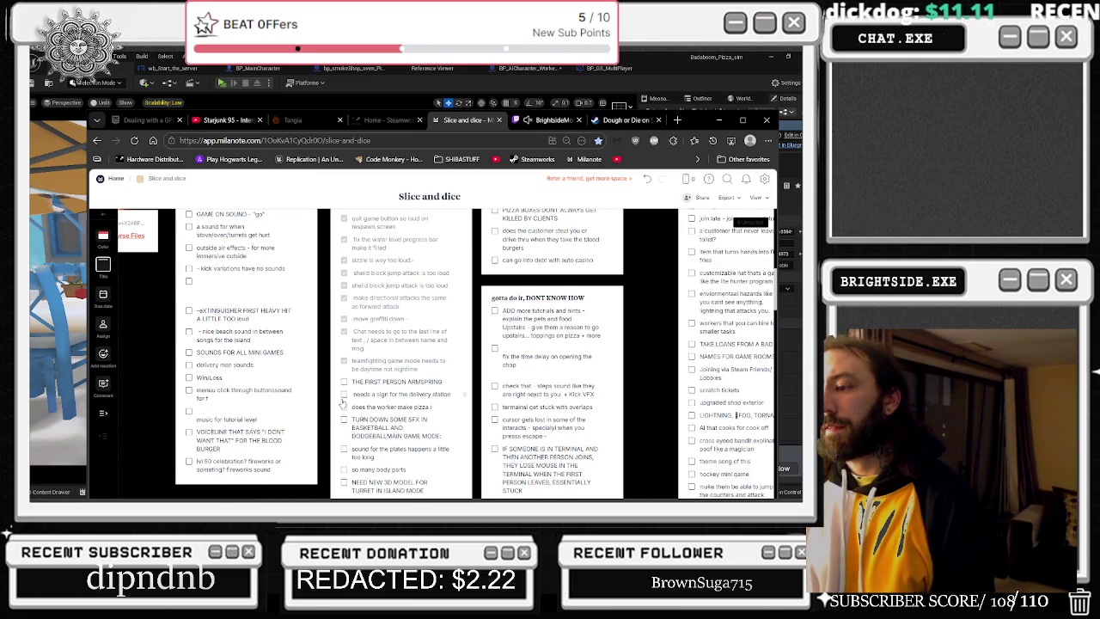
{"action": "type", "text": "re is no wood"}
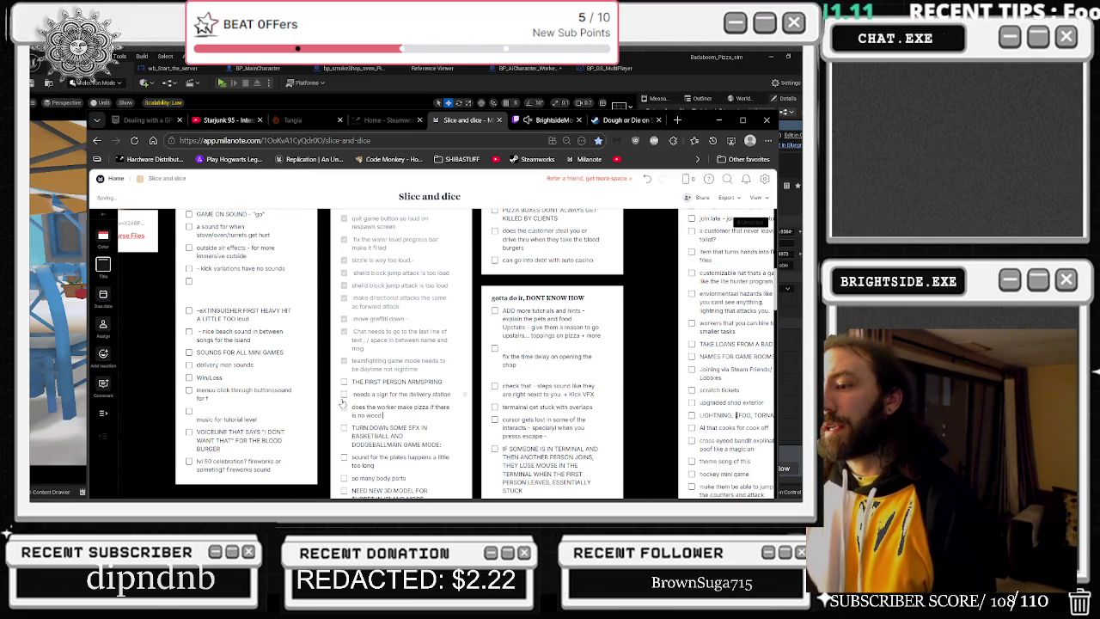
- Move the no-wood pizza card into the Things to check column, then return to Unreal
{"action": "mouse_move", "coordinate": [464, 407]}
{"action": "left_mouse_down"}
{"action": "mouse_move", "coordinate": [550, 361]}
{"action": "mouse_move", "coordinate": [445, 378]}
{"action": "mouse_move", "coordinate": [456, 379]}
{"action": "left_mouse_up"}
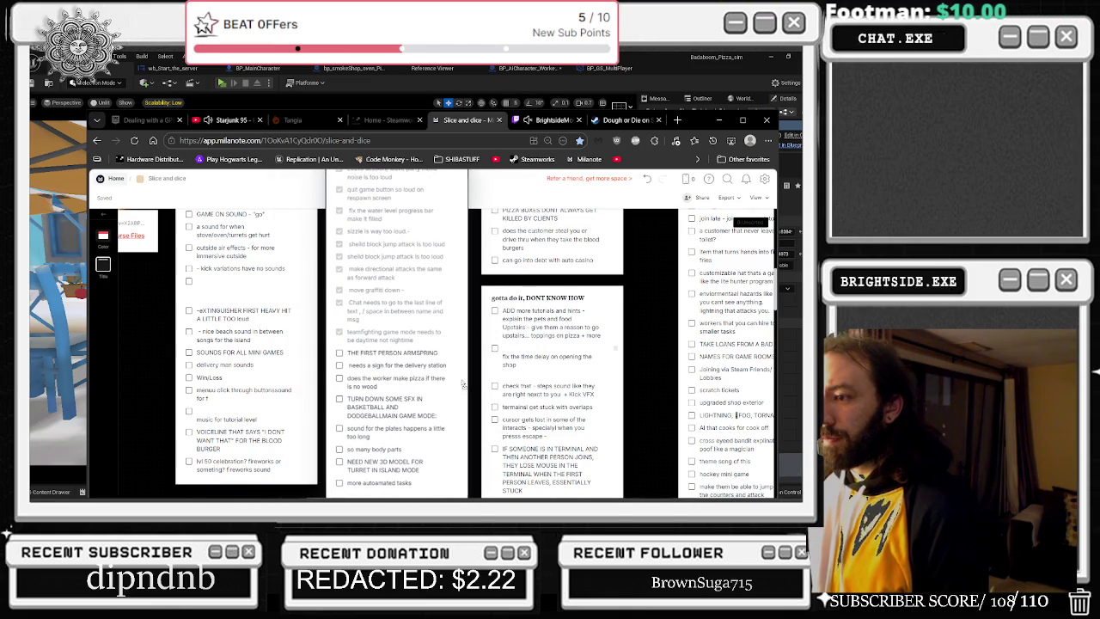
{"action": "left_click_drag", "start_coordinate": [543, 281], "coordinate": [551, 275]}
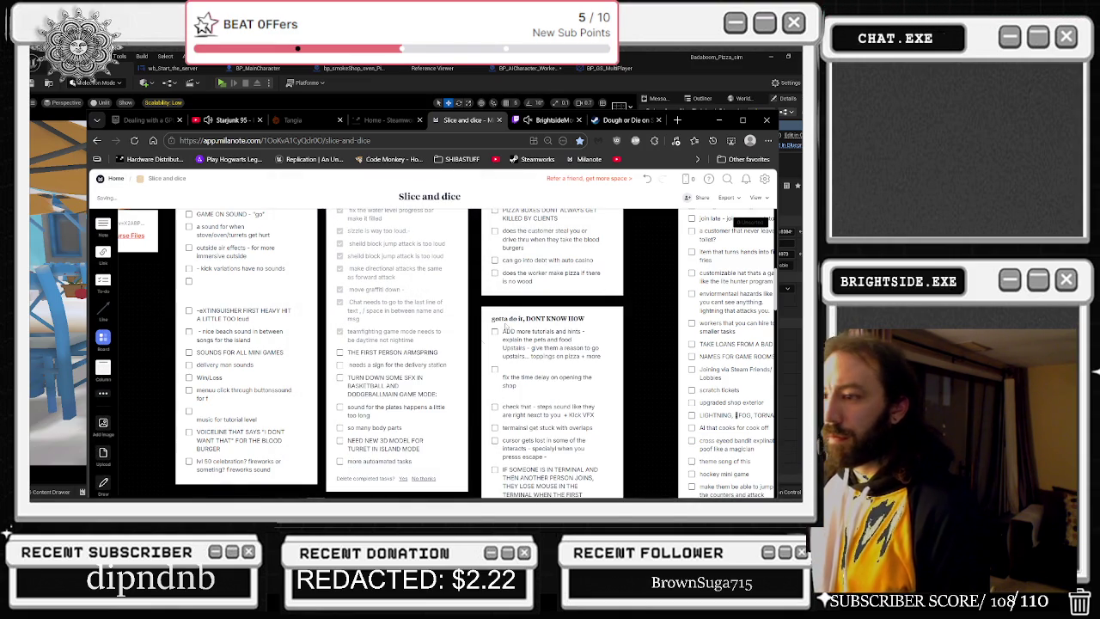
{"action": "scroll", "coordinate": [581, 319], "scroll_direction": "up", "scroll_amount": 1}
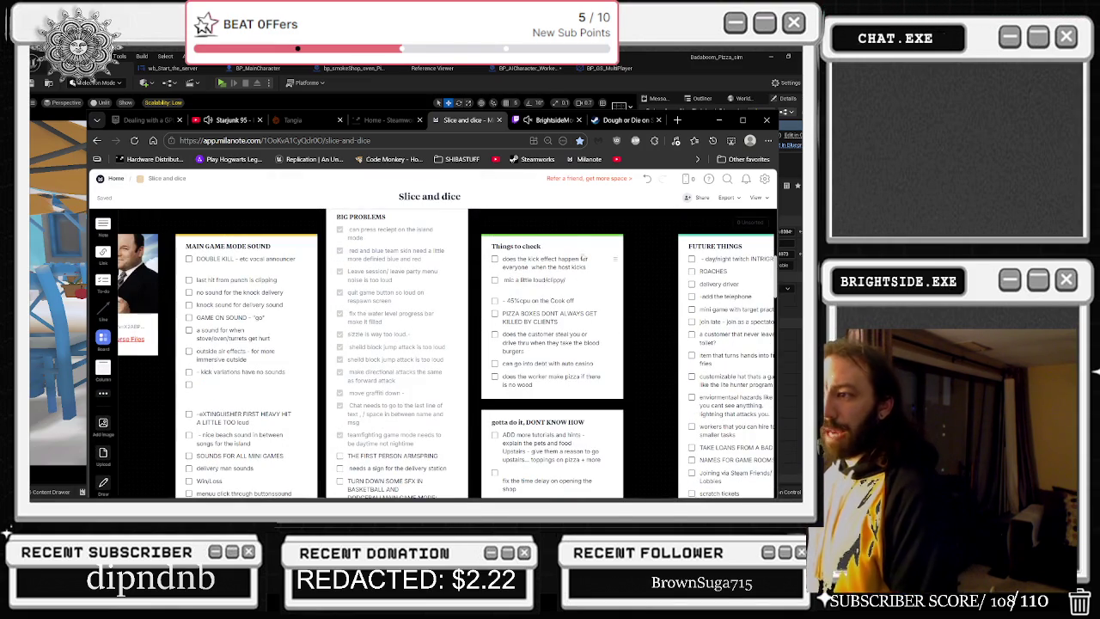
{"action": "scroll", "coordinate": [492, 280], "scroll_direction": "up", "scroll_amount": 1}
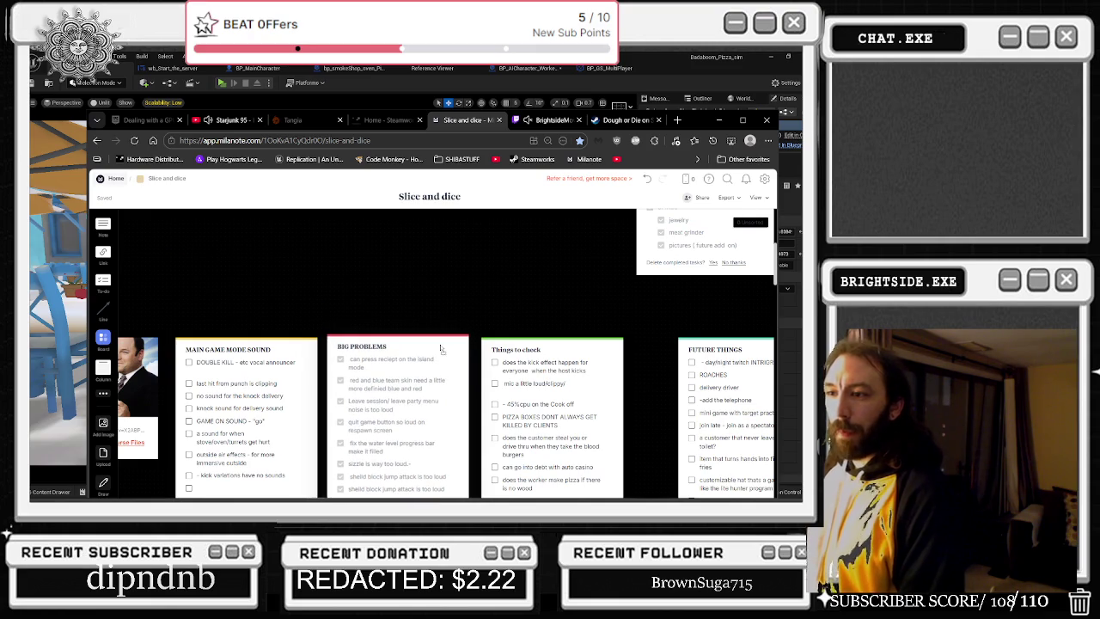
{"action": "scroll", "coordinate": [484, 304], "scroll_direction": "down", "scroll_amount": 3}
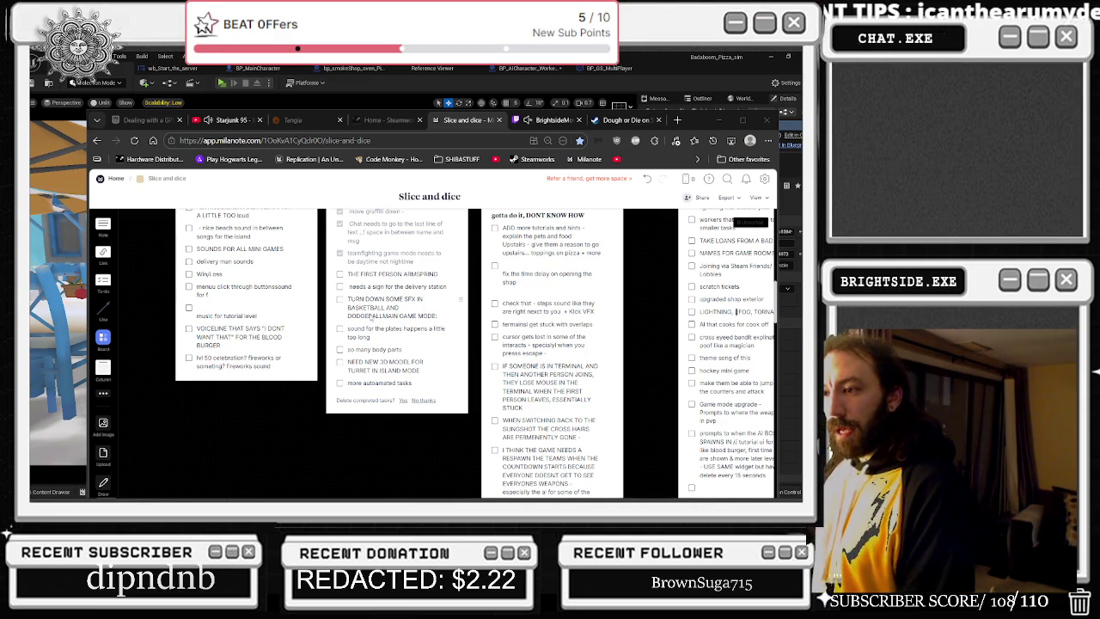
{"action": "key", "text": "alt+Tab"}
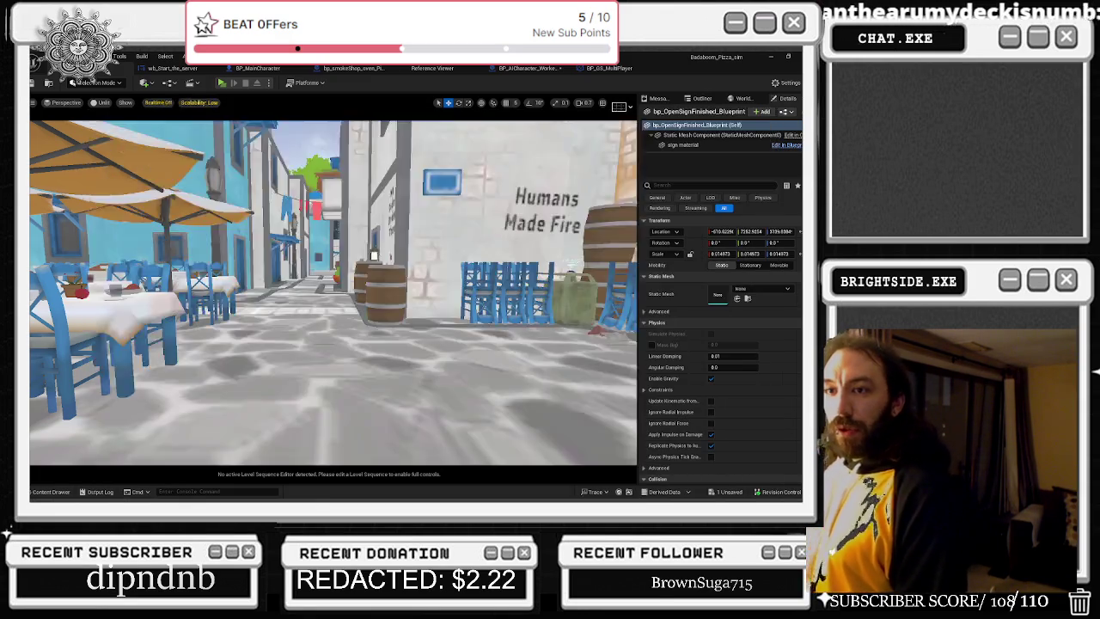
- Fly into the kitchen and open the dishwasher's Blueprint graph
{"action": "key", "text": "w"}
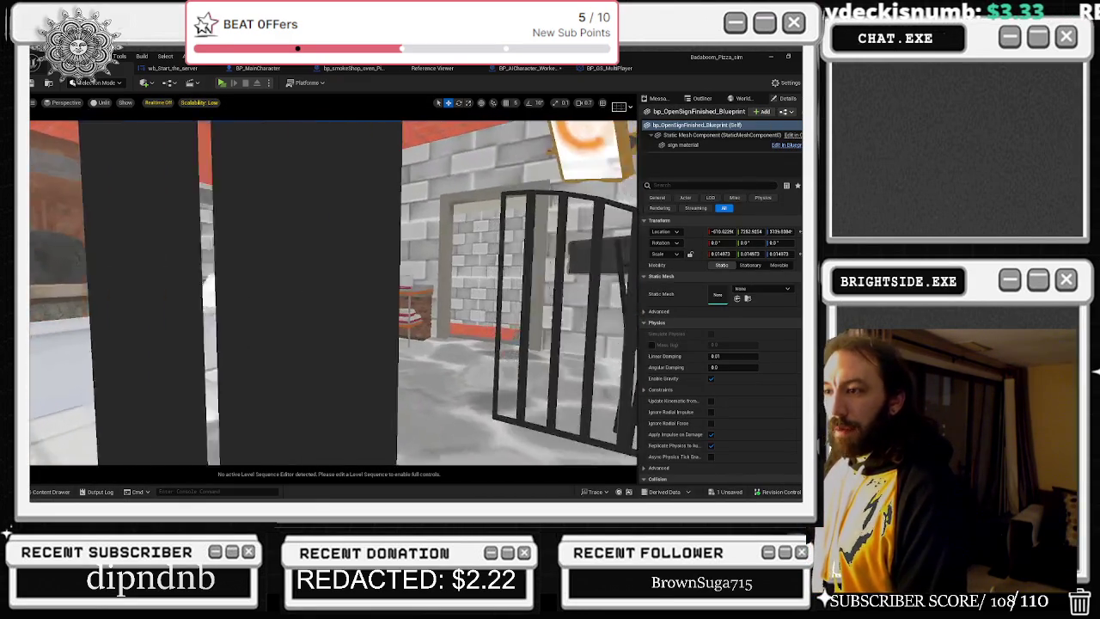
{"action": "left_click", "coordinate": [330, 314]}
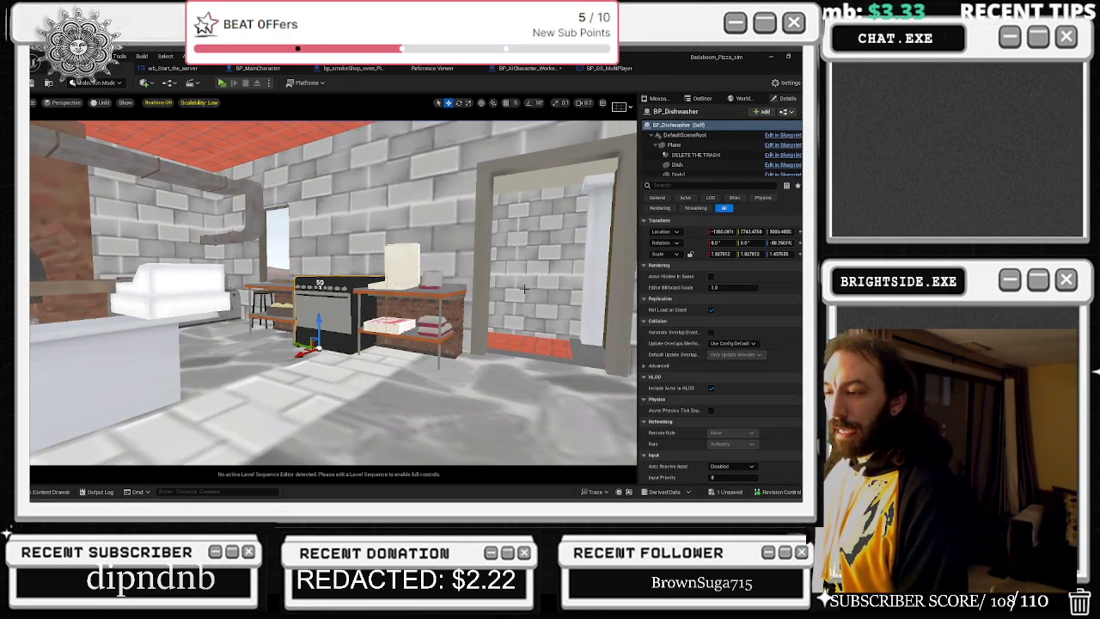
{"action": "key", "text": "ctrl+e"}
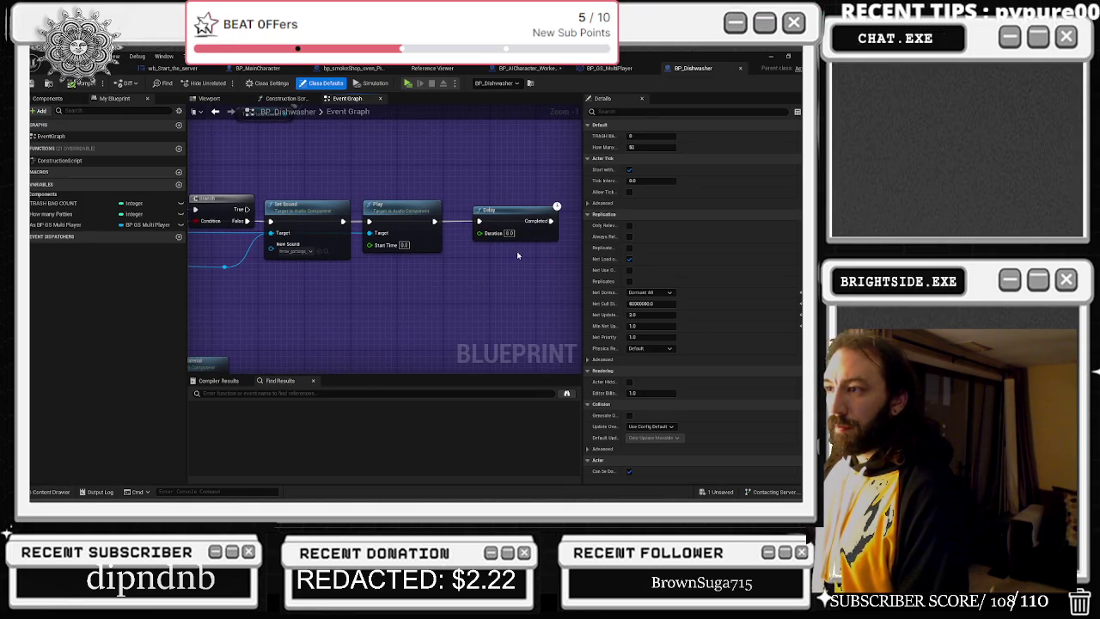
- Check the Delay node, save BP_Dishwasher, and go back to the level view
{"action": "left_click_drag", "start_coordinate": [524, 215], "coordinate": [528, 219]}
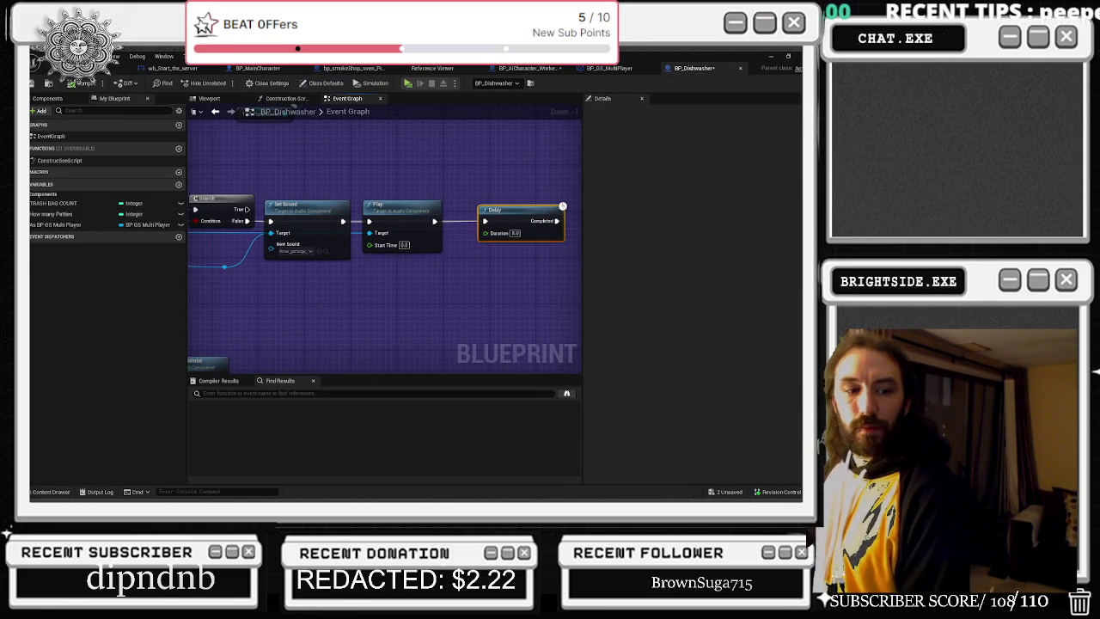
{"action": "left_click", "coordinate": [391, 172]}
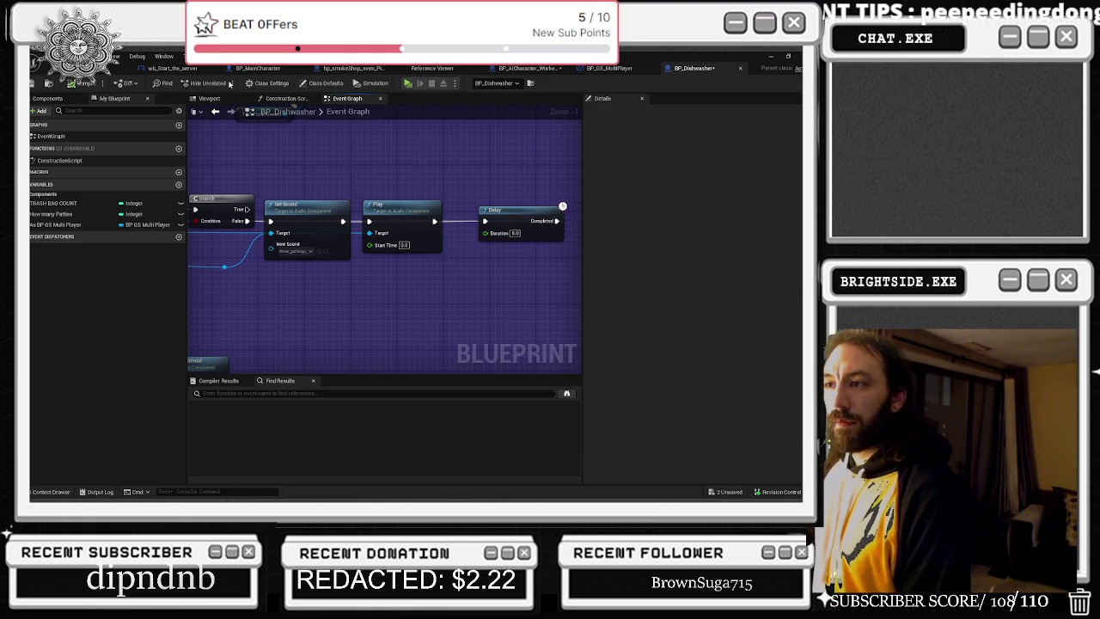
{"action": "left_click", "coordinate": [34, 82]}
{"action": "left_click", "coordinate": [48, 67]}
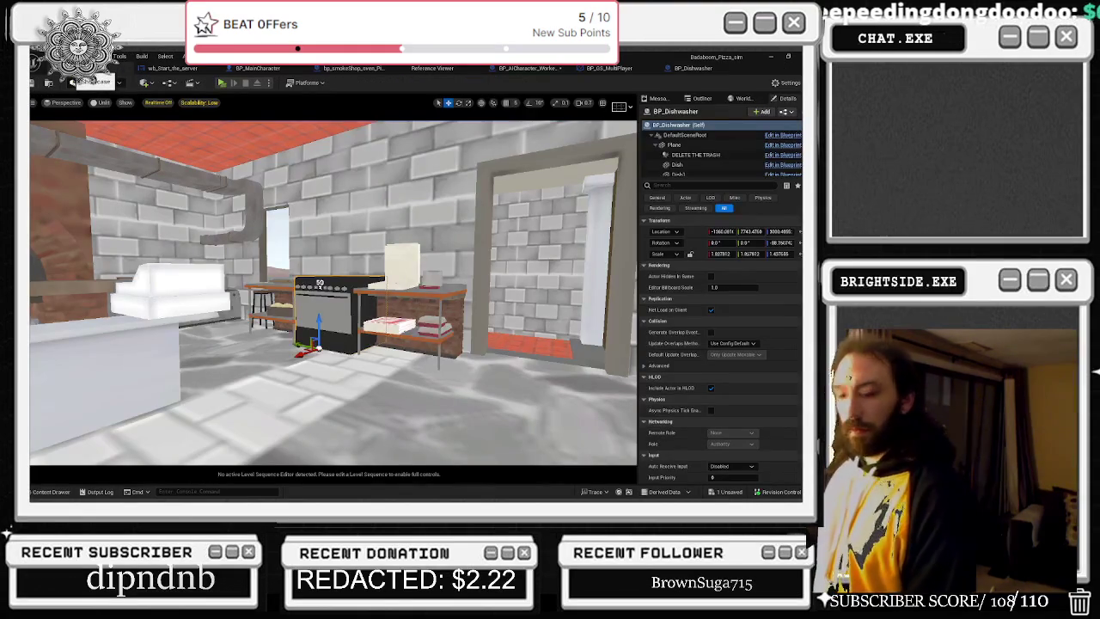